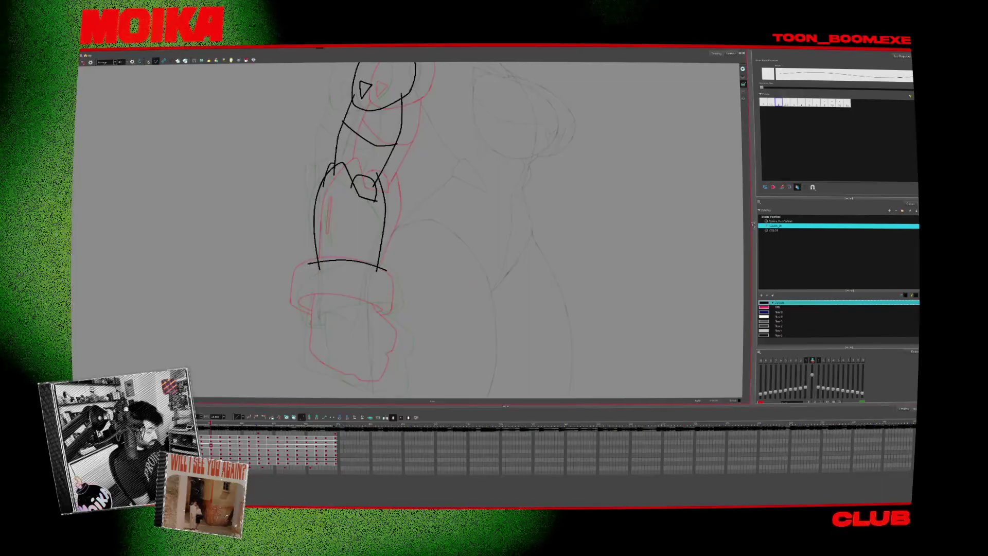
Flip back and forth between adjacent frames to compare the arm poses.
key("ctrl+z")
key("period")
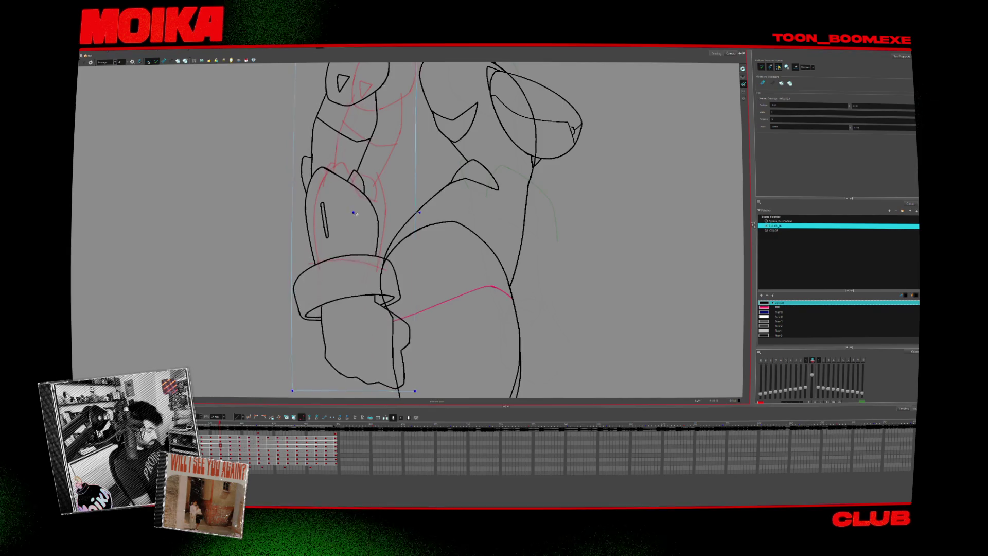
key("comma")
key("period")
key("comma")
key("period")
key("comma")
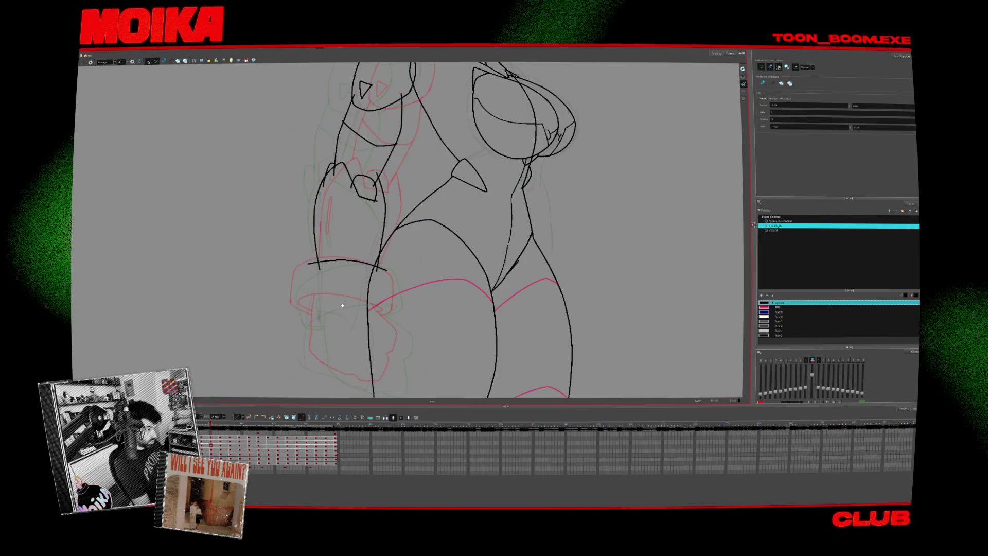
scroll(342, 306, "up", 3)
Redraw the forearm line lower down and the cuff's right side as one stroke.
key("alt+b")
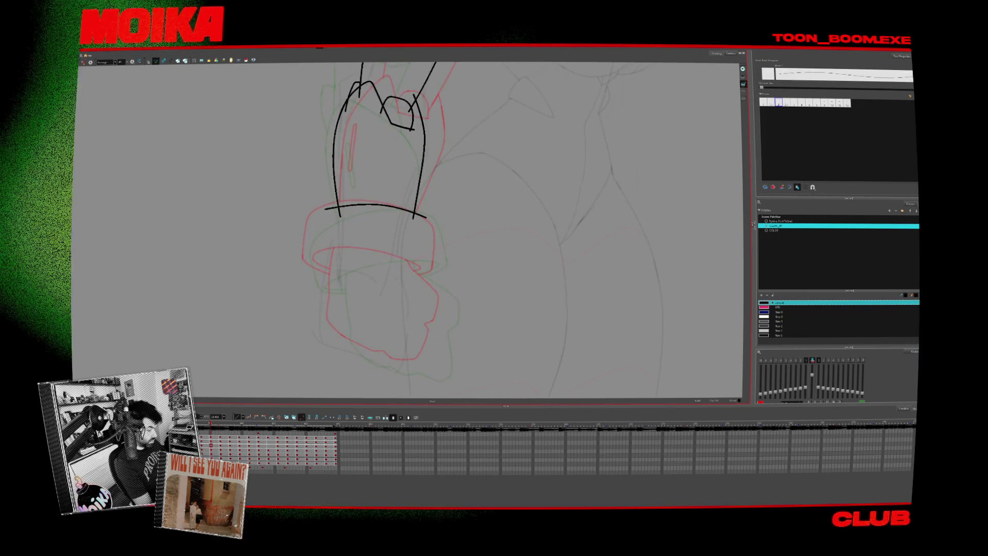
key("period")
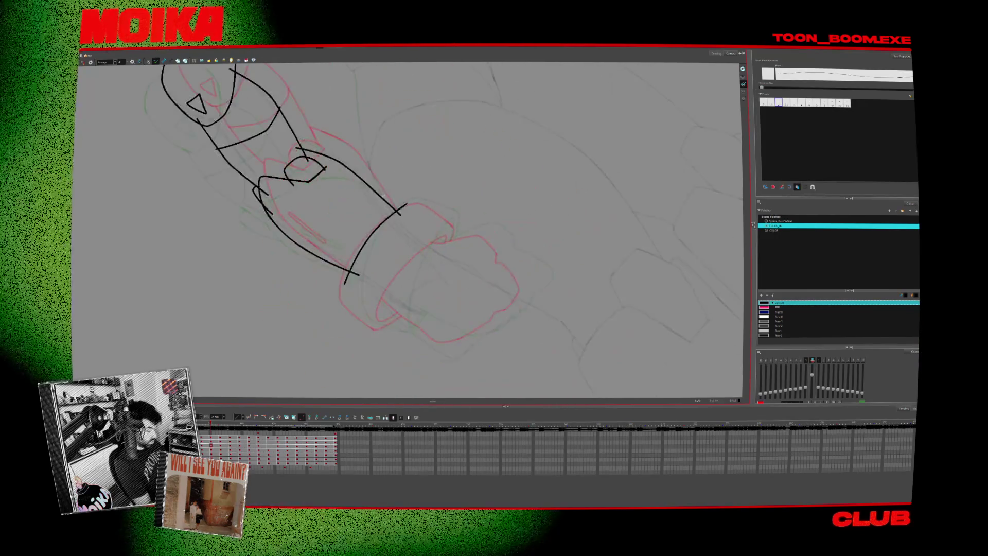
key("ctrl+z")
left_click_drag(400, 212, 351, 301)
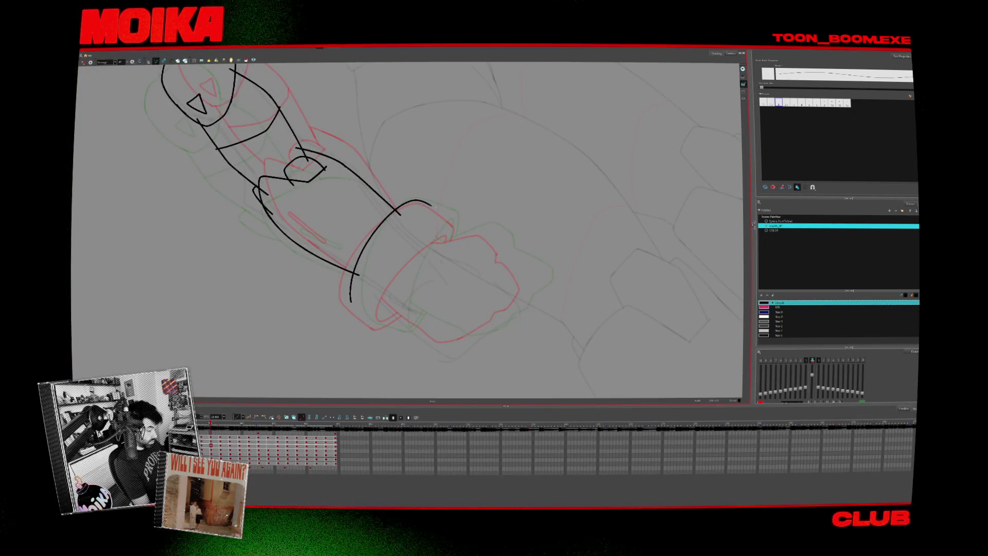
left_click_drag(455, 220, 454, 215)
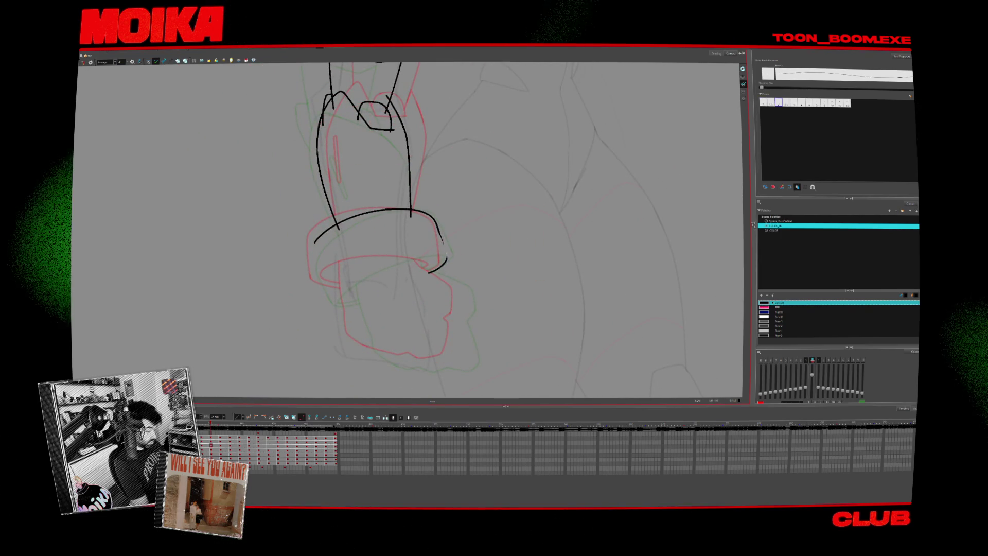
left_click_drag(438, 226, 446, 258)
key("shift+x")
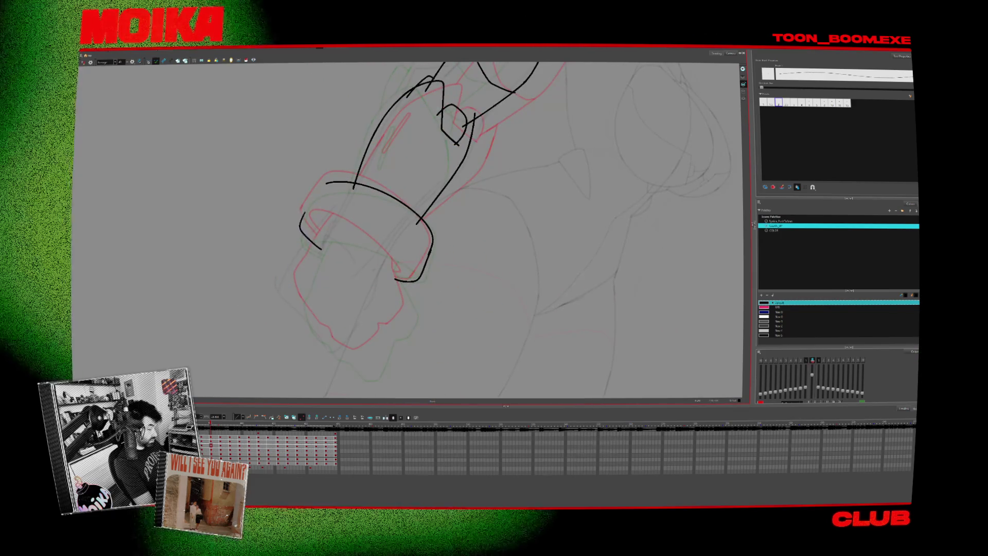
left_click_drag(421, 323, 349, 262)
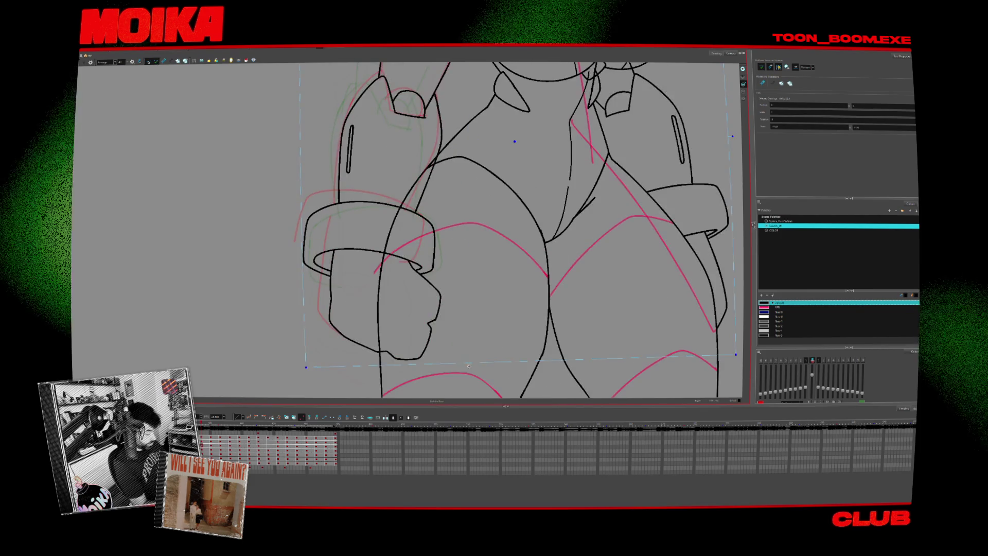
Rotate, skew and shift the left gauntlet arm drawing right and down around its pivot.
mouse_move(306, 368)
left_mouse_down()
mouse_move(345, 399)
mouse_move(332, 389)
left_mouse_up()
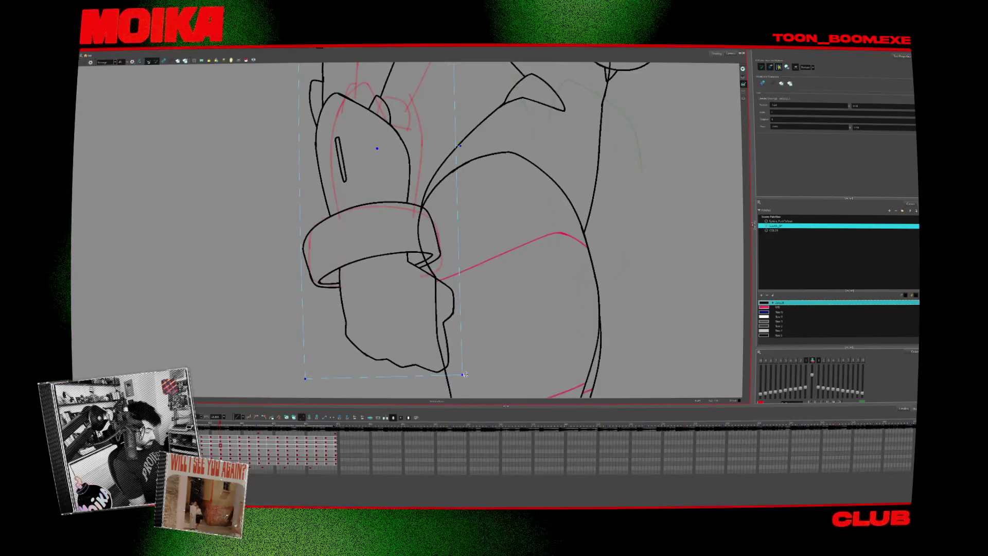
left_click_drag(461, 376, 433, 389)
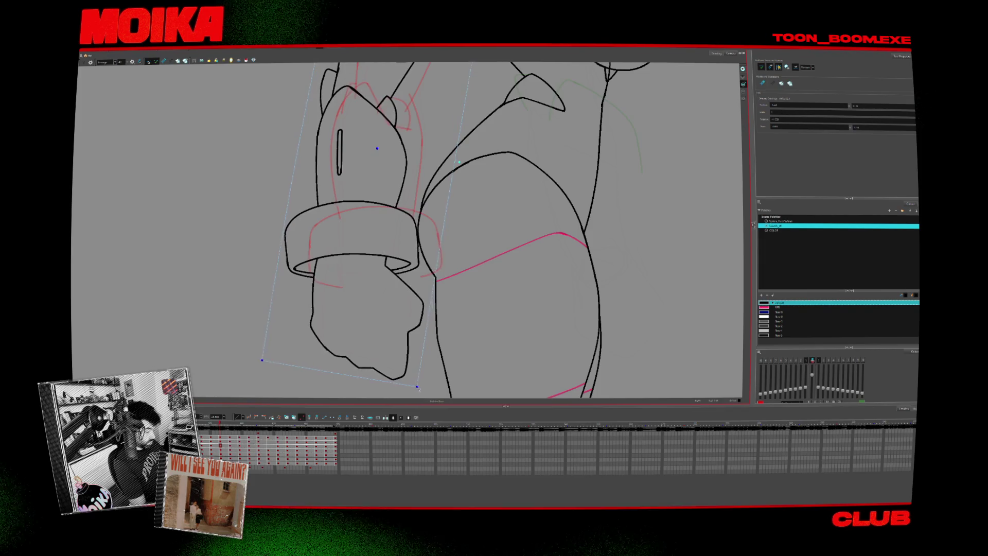
left_click_drag(379, 150, 404, 160)
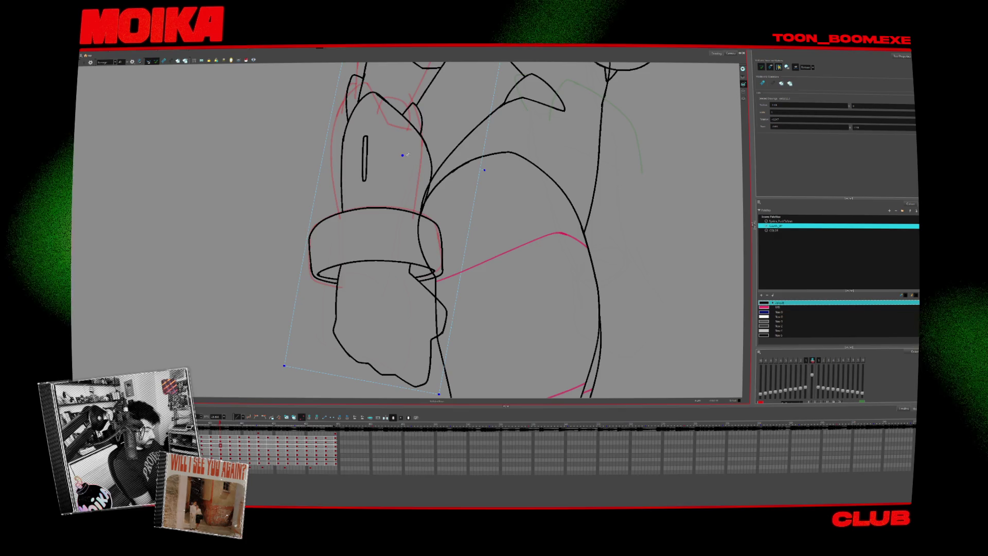
left_click_drag(406, 157, 404, 156)
Compare against the other frames, then rotate the arm down and fine-tune its position.
key("period")
key("period")
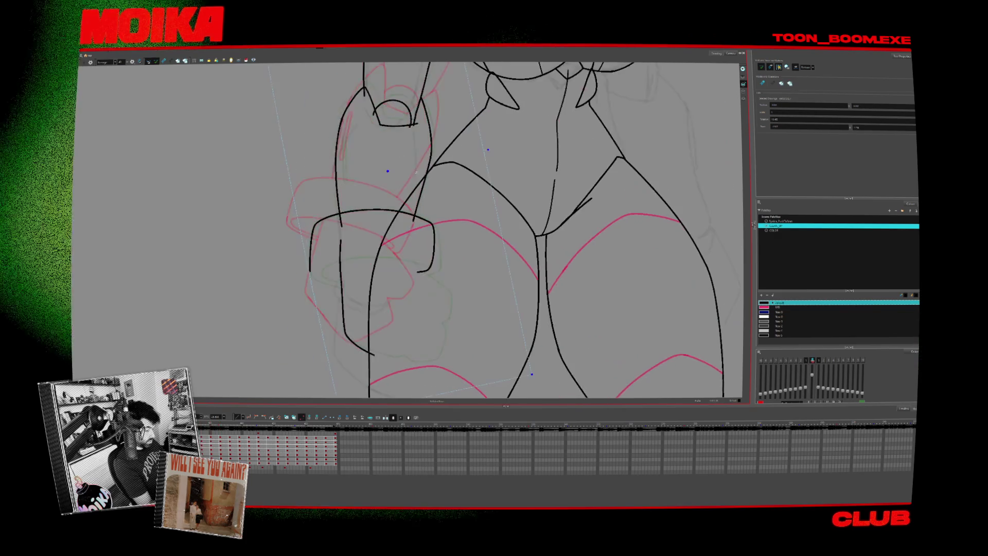
key("period")
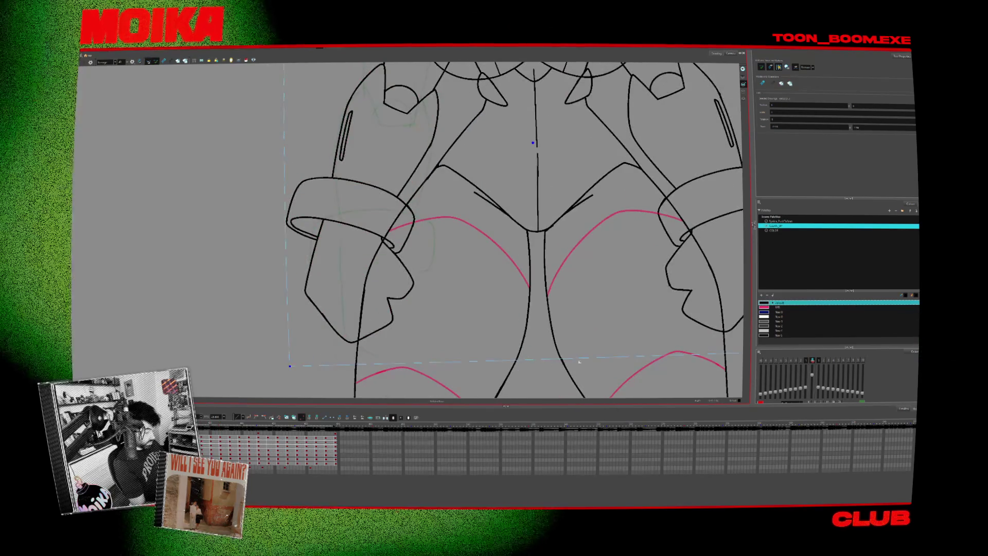
left_click_drag(303, 384, 400, 359)
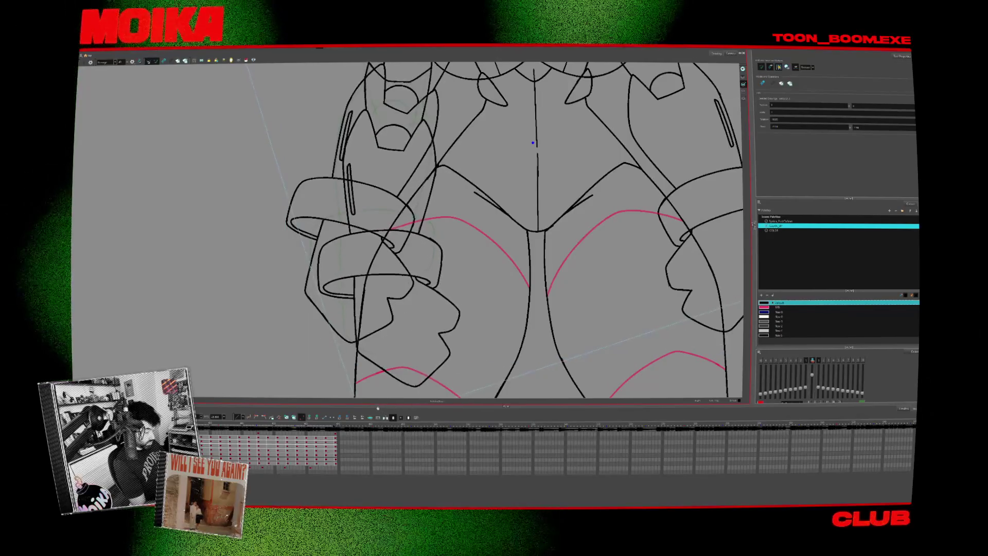
left_click_drag(532, 144, 525, 127)
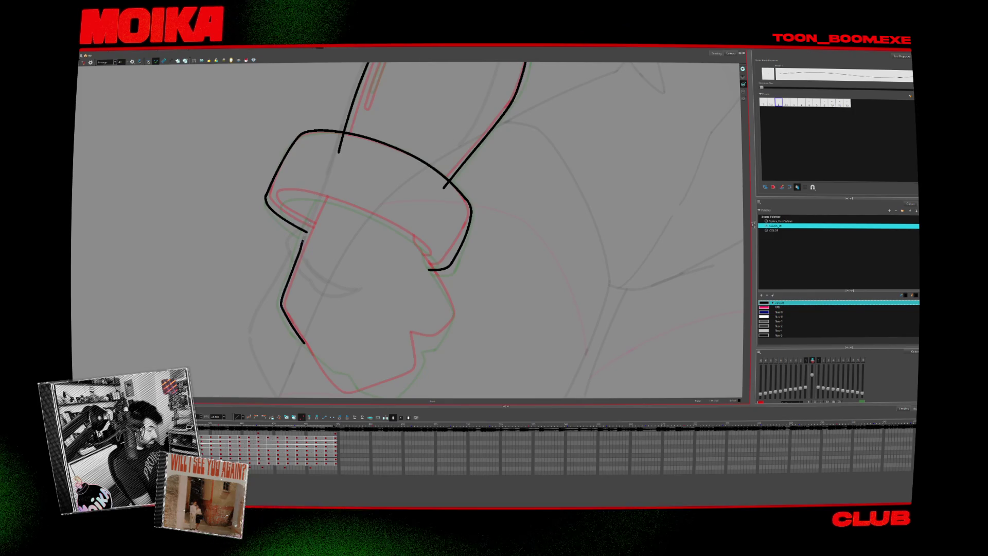
Ink the fist's right edge, extend a stroke across the hand and add a short band stroke.
scroll(444, 343, "down", 2)
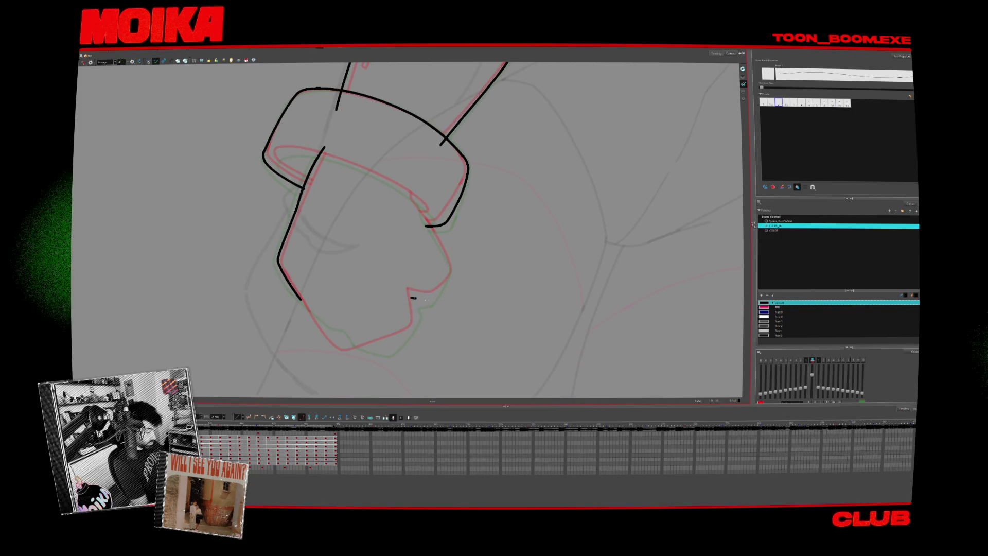
left_click_drag(431, 230, 451, 273)
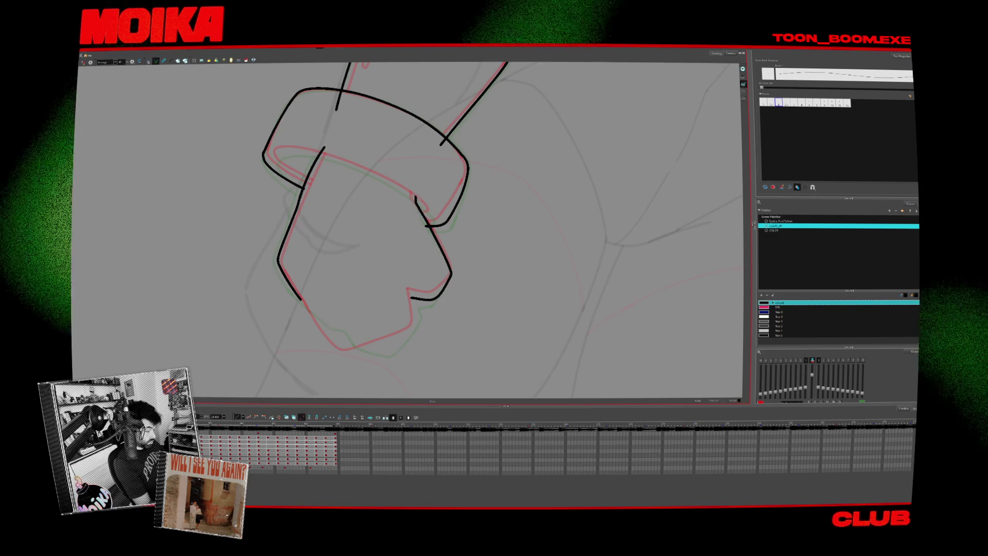
left_click(84, 62)
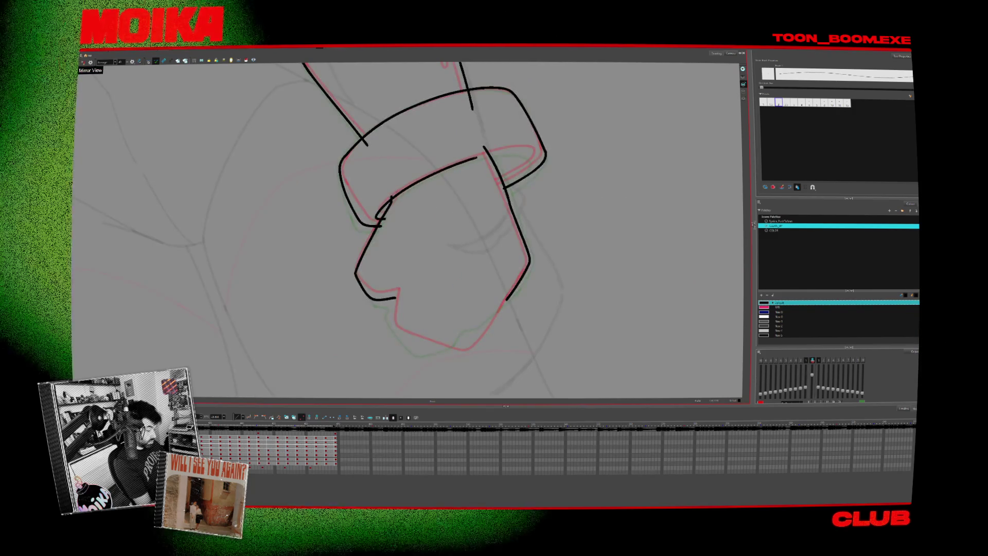
left_click_drag(476, 158, 531, 153)
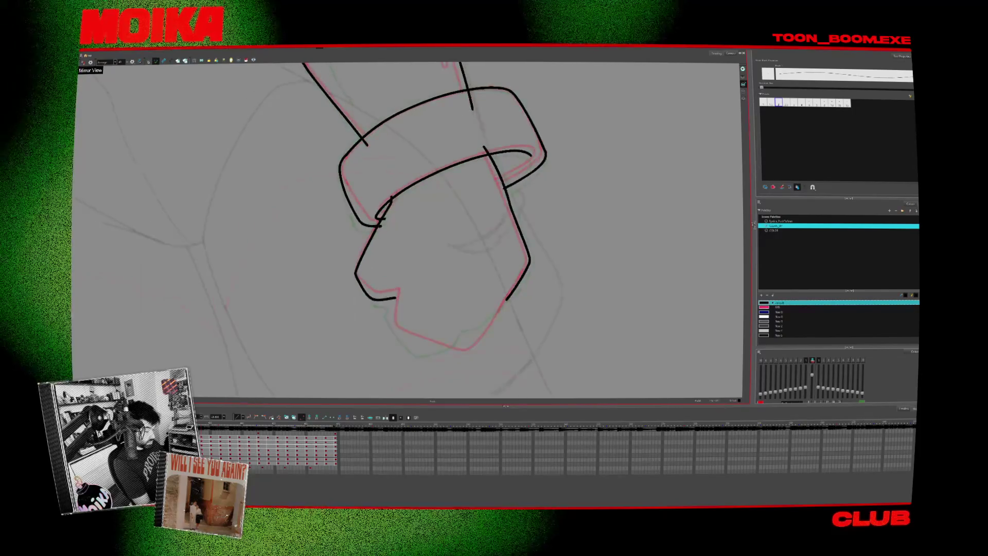
left_click_drag(498, 183, 513, 177)
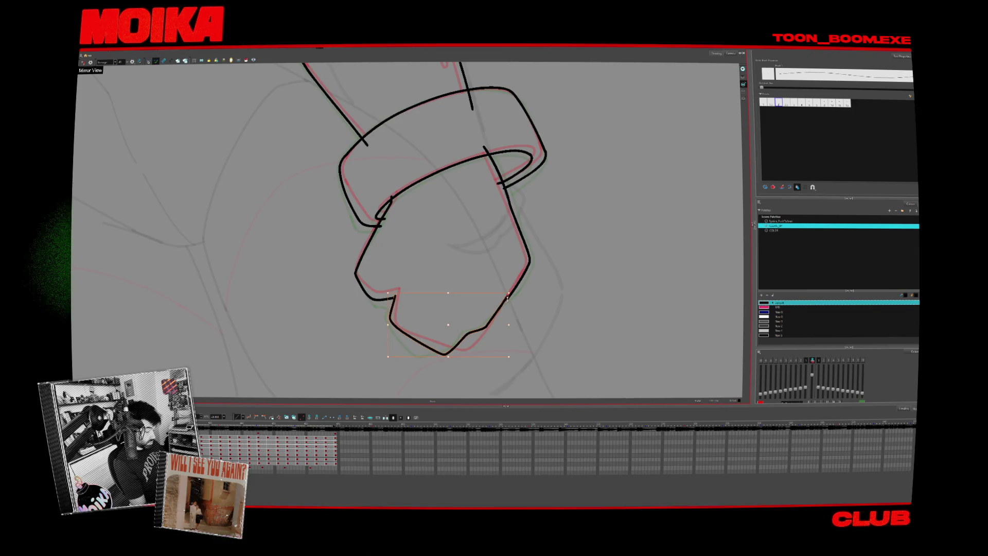
scroll(528, 277, "down", 3)
scroll(494, 232, "down", 2)
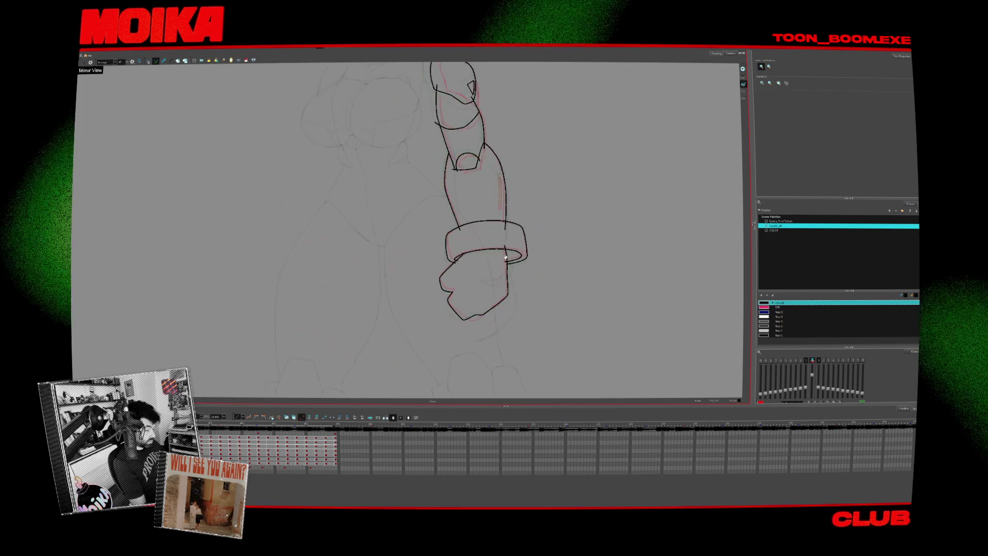
Bridge the gap at the top of the wrist cuff with one black brush stroke.
scroll(480, 208, "up", 3)
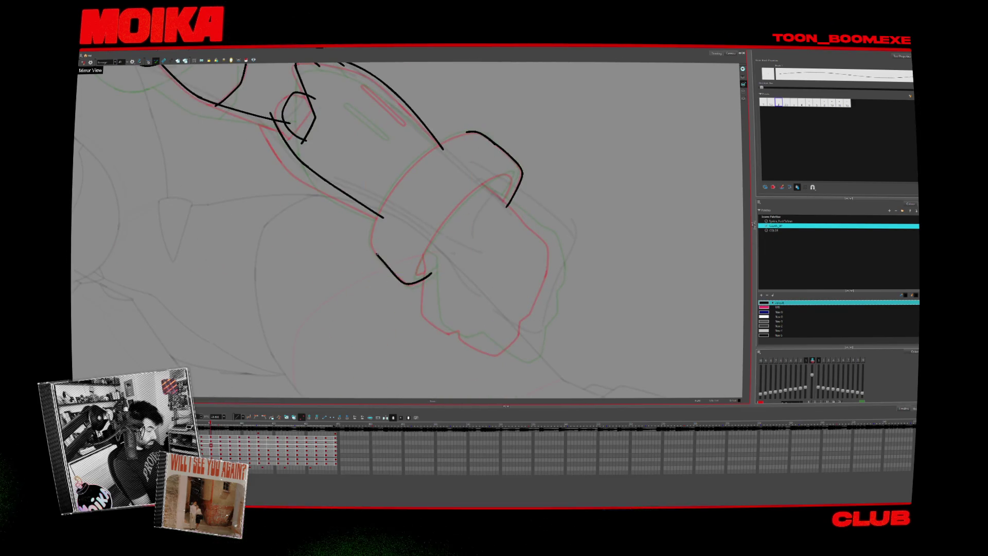
mouse_move(438, 143)
left_mouse_down()
mouse_move(467, 129)
mouse_move(378, 256)
left_mouse_up()
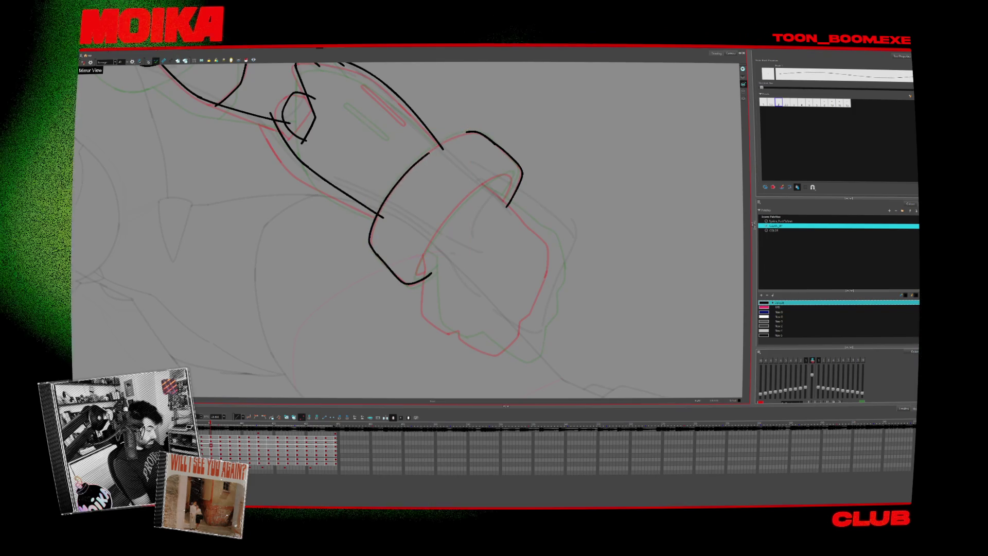
key("alt+b")
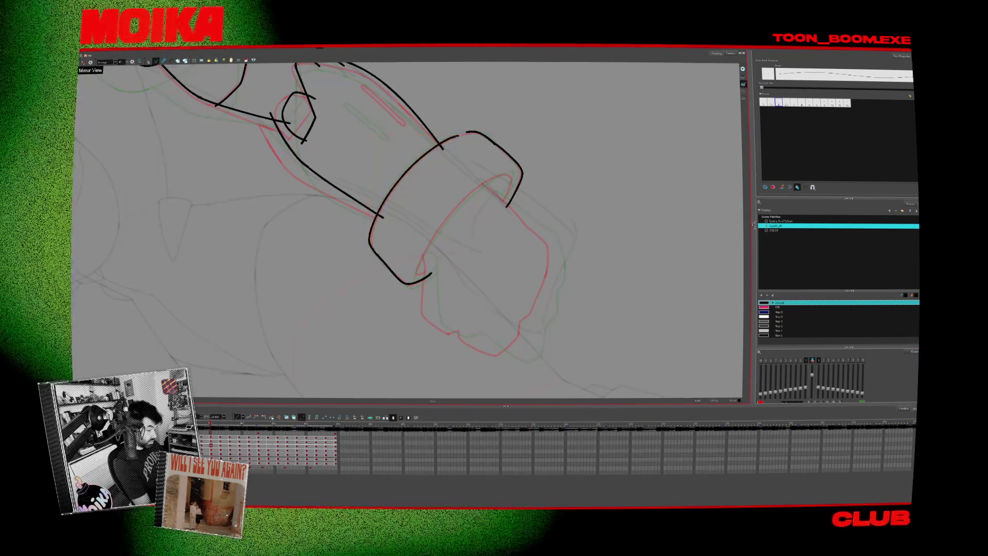
key("alt+b")
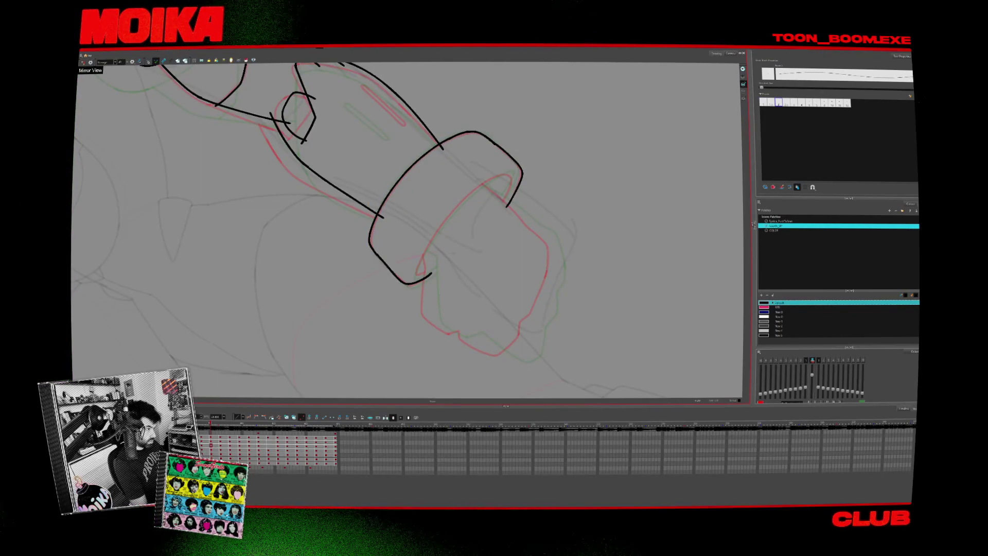
scroll(428, 284, "up", 2)
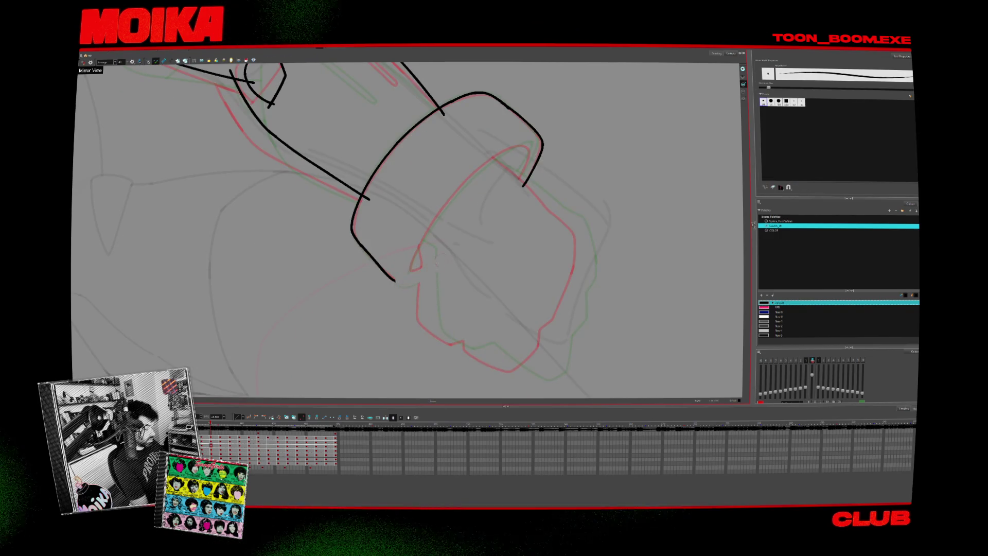
Undo the stray stroke left of the cuff and draw the cuff's lower-left curve.
left_click_drag(463, 154, 514, 232)
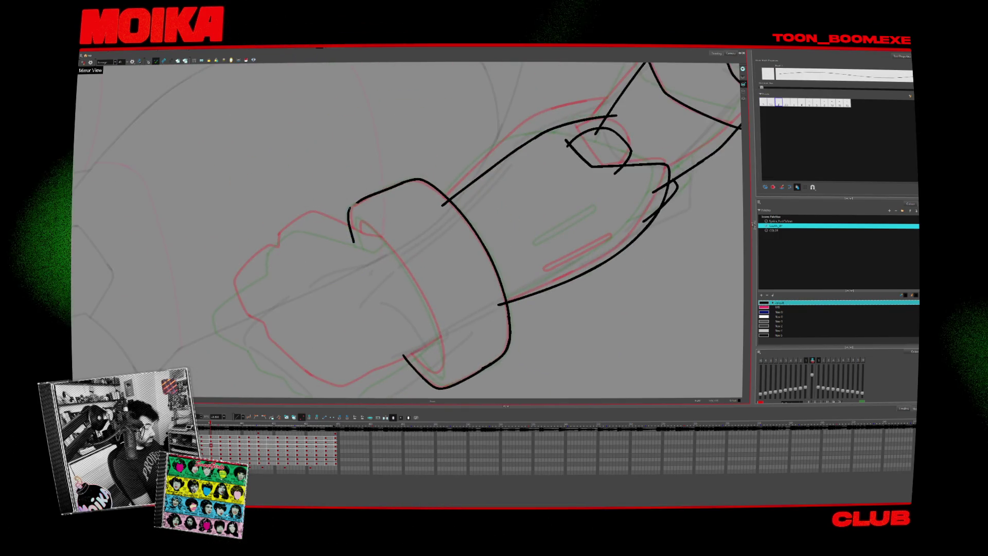
key("ctrl+z")
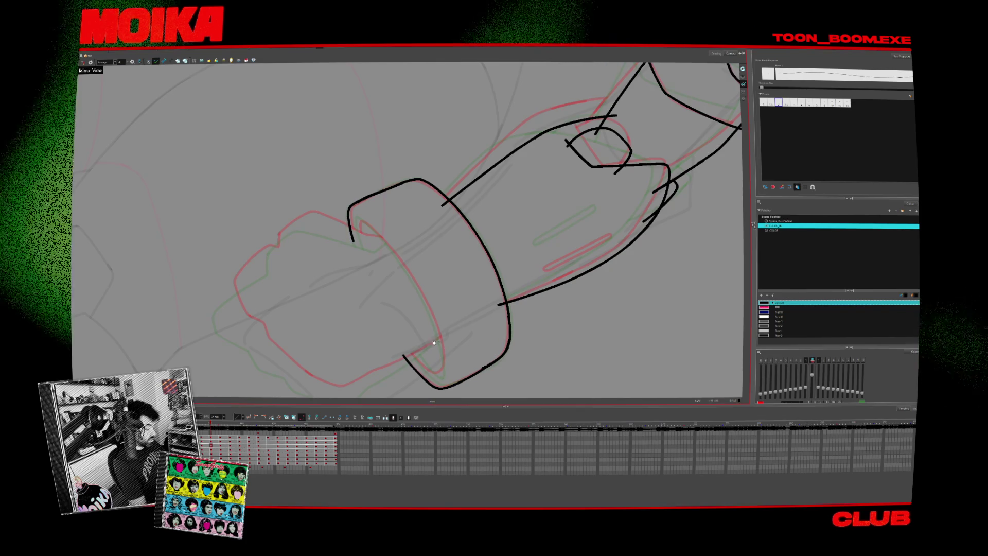
left_click_drag(514, 154, 541, 247)
key("alt+x")
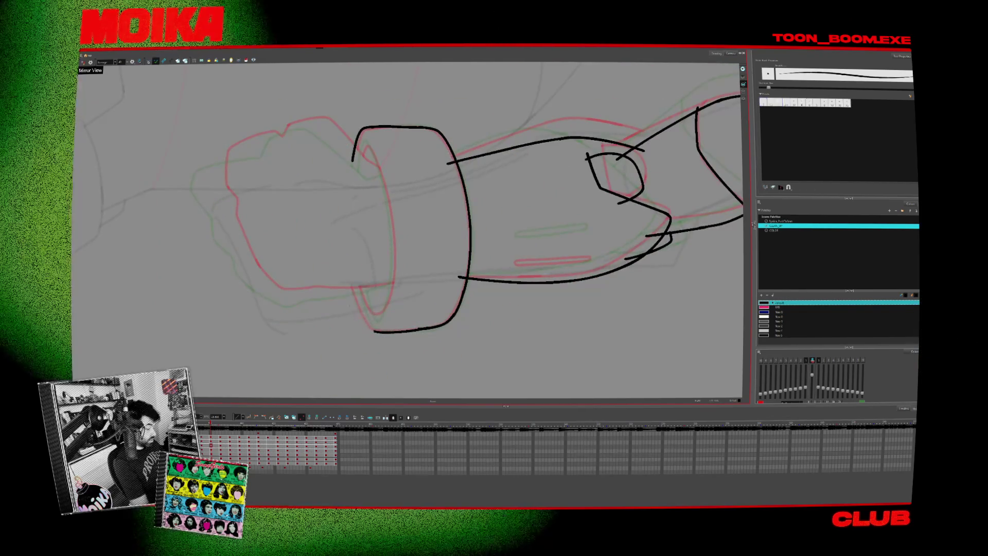
left_click_drag(355, 289, 374, 331)
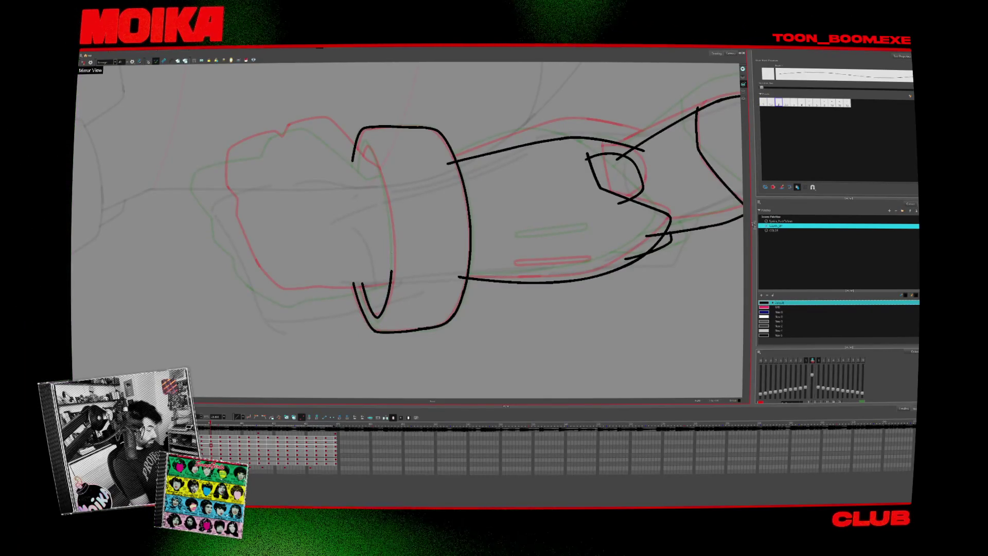
Add strokes continuing the forearm through the cuff's right opening, with the arm hanging vertically.
key("4")
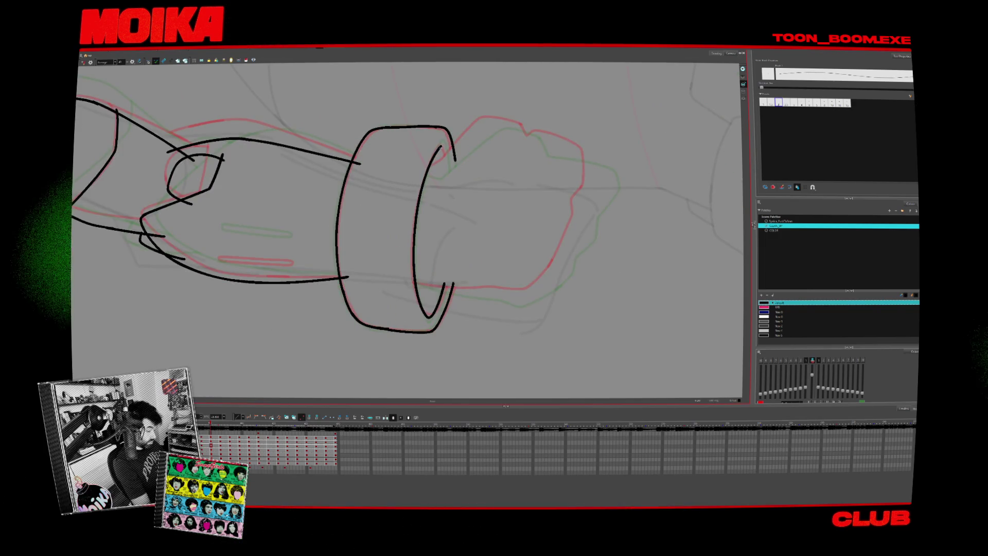
key("alt+x")
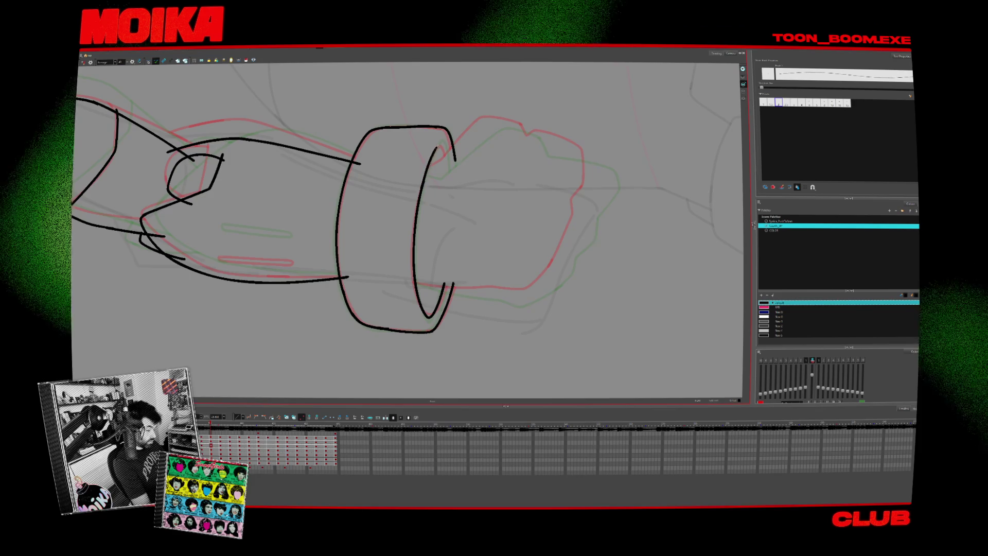
mouse_move(422, 172)
left_mouse_down()
mouse_move(445, 144)
mouse_move(470, 138)
mouse_move(443, 207)
left_mouse_up()
key("4")
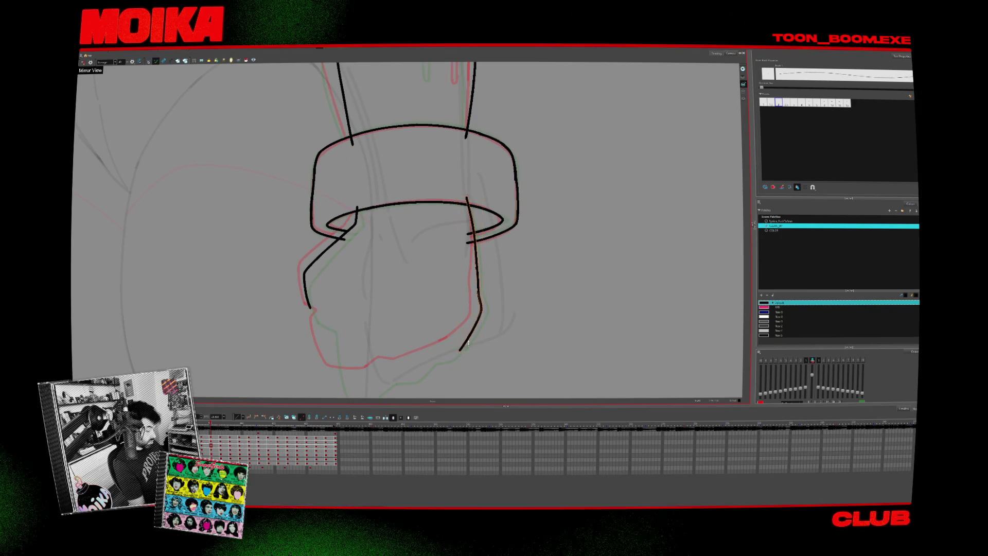
Outline the fist down to its bottom edge and erase a stray piece of its edge.
left_click_drag(472, 351, 484, 298)
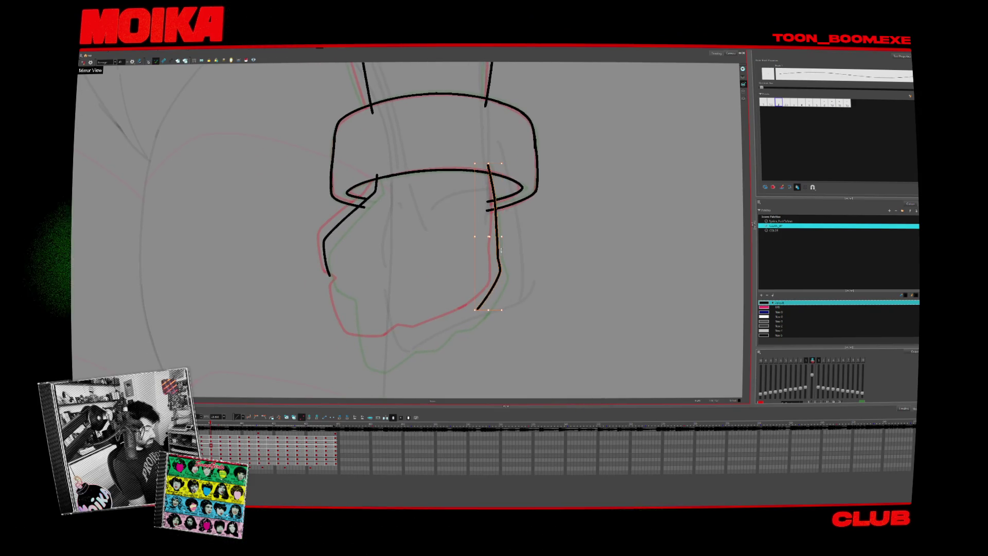
left_click_drag(512, 232, 533, 205)
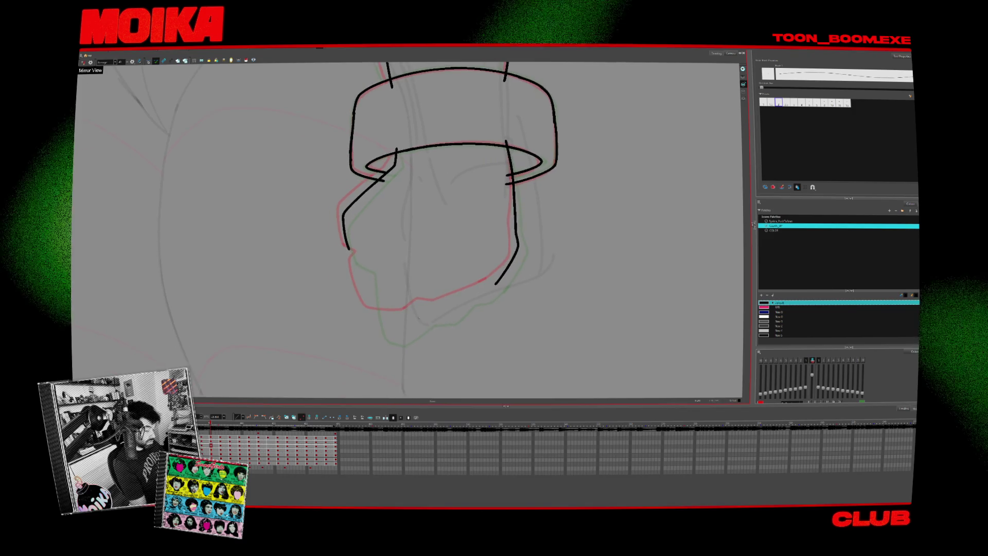
left_click_drag(495, 284, 442, 314)
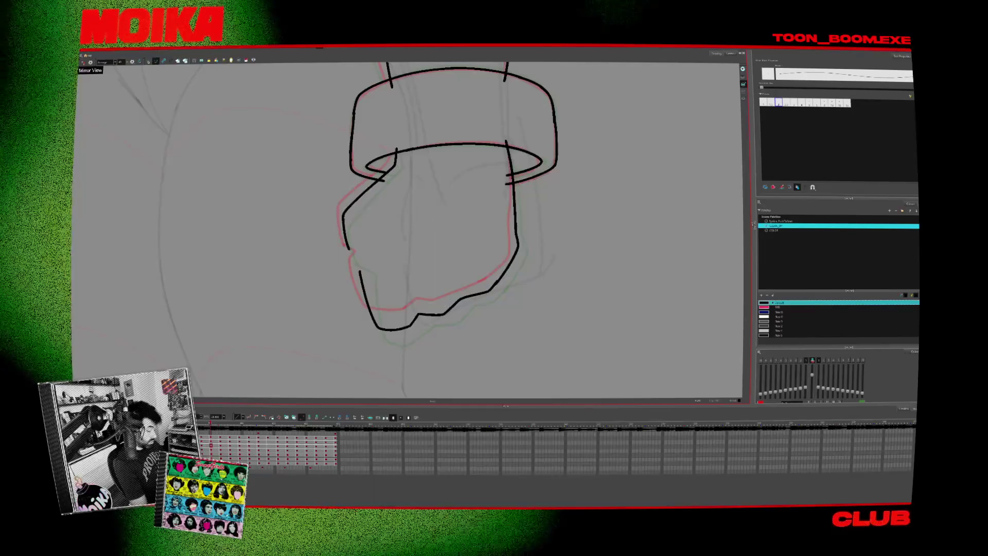
left_click(84, 61)
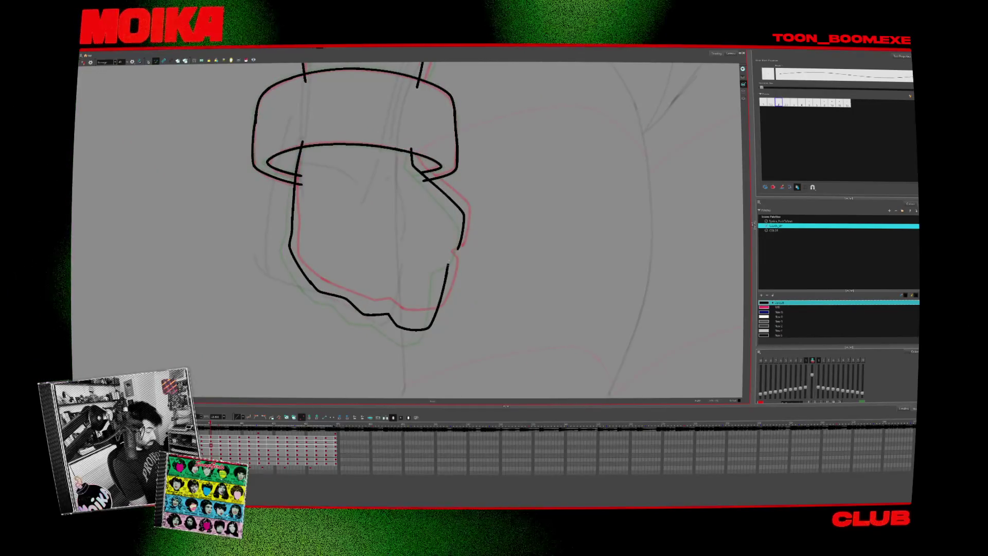
left_click_drag(453, 252, 447, 265)
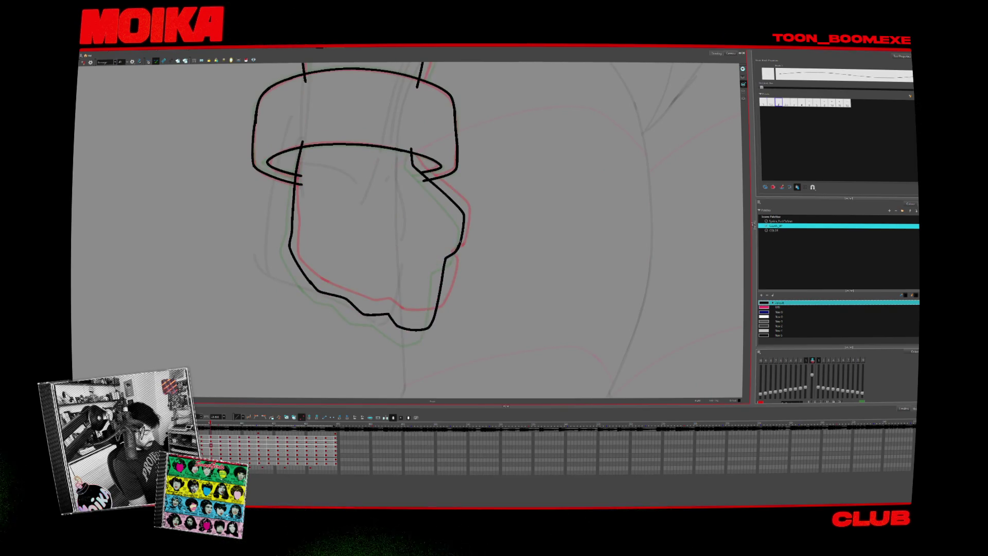
Draw a narrow vertical slot on the forearm.
scroll(433, 383, "up", 2)
scroll(433, 383, "up", 3)
left_click_drag(318, 204, 318, 211)
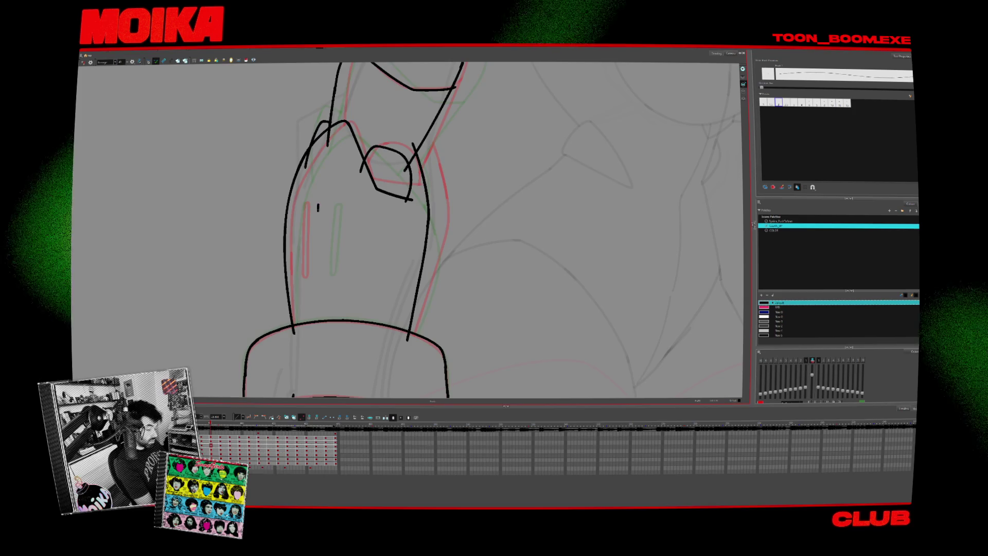
left_click_drag(318, 276, 325, 205)
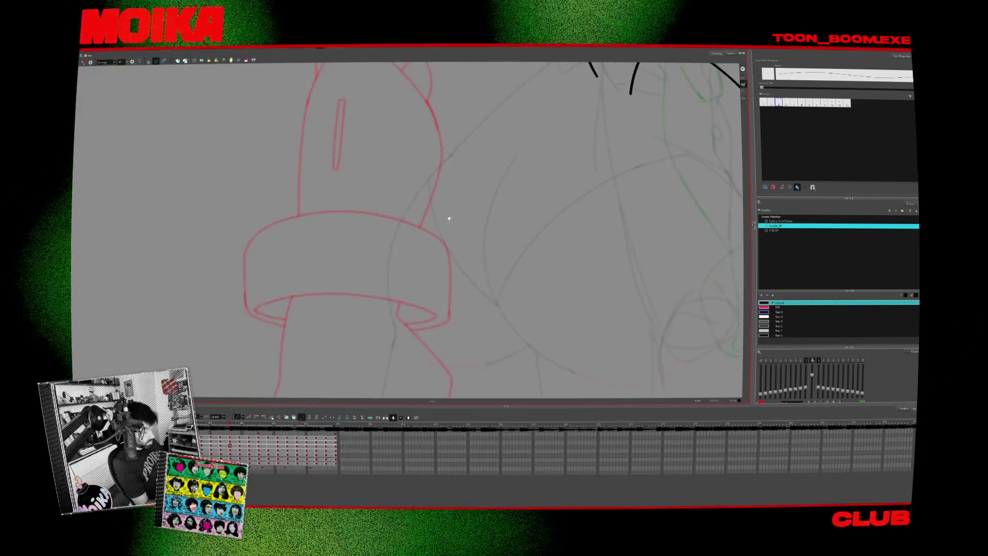
scroll(429, 302, "down", 1)
scroll(429, 302, "down", 1)
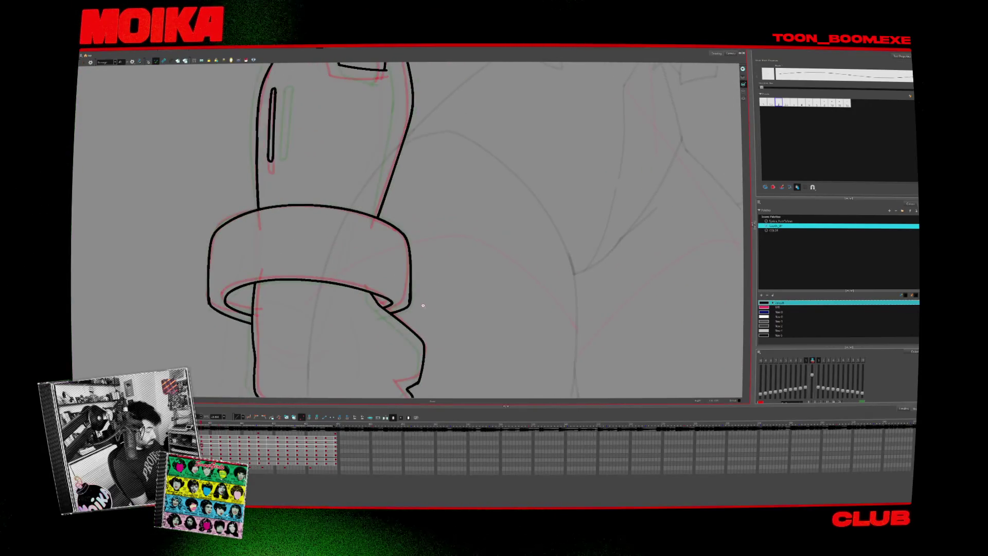
scroll(429, 302, "down", 3)
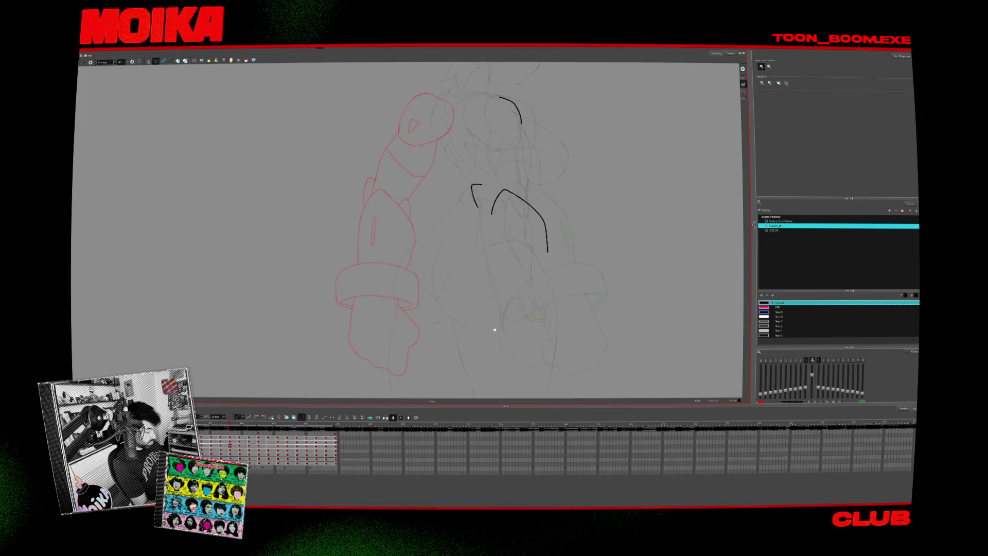
Select all strokes in the body drawing and flip between frames to compare it with the arm.
left_click(149, 61)
key("ctrl+a")
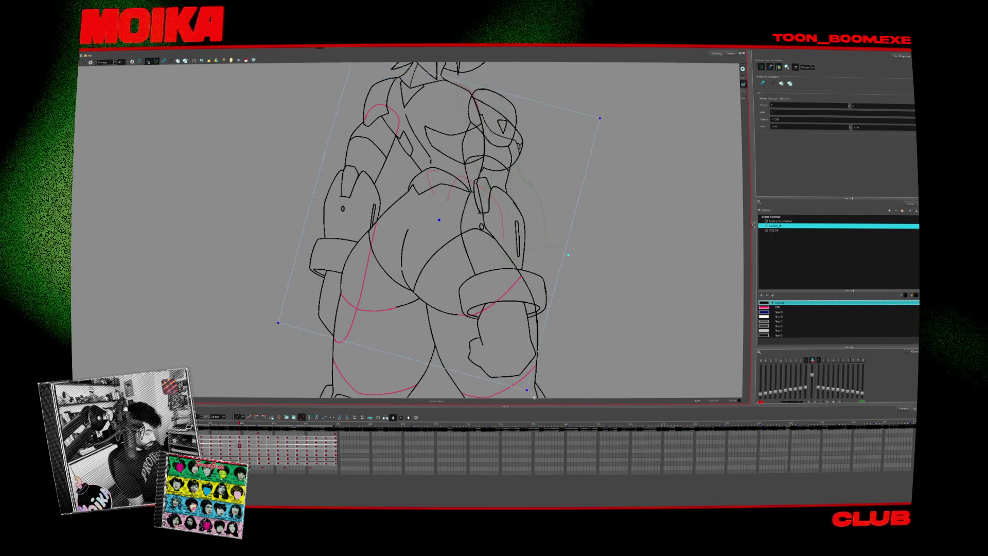
key("period")
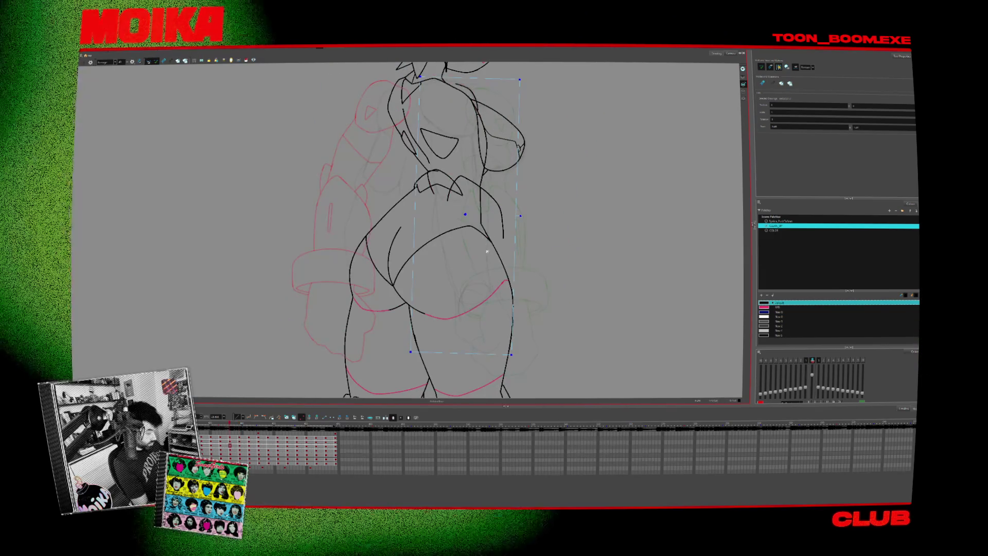
key("Delete")
key("alt+b")
key("comma")
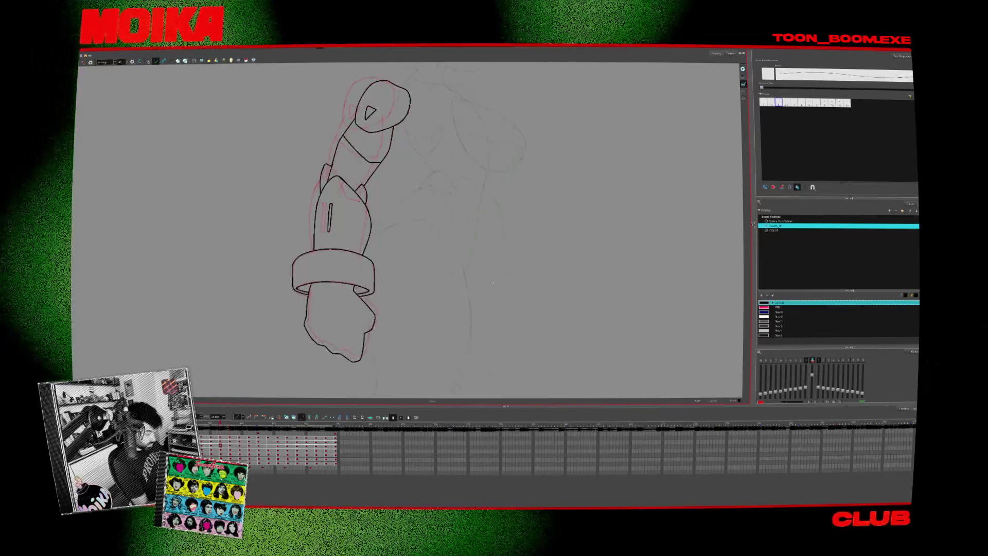
key("period")
key("comma")
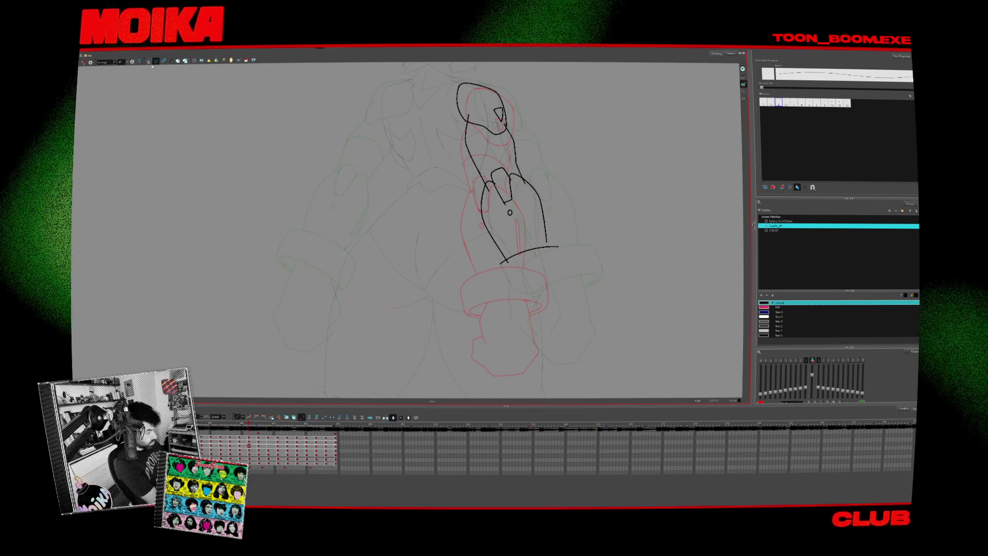
Rotate the body drawing clockwise and nudge it slightly right to match the arm.
left_click(148, 61)
key("period")
left_click(510, 274)
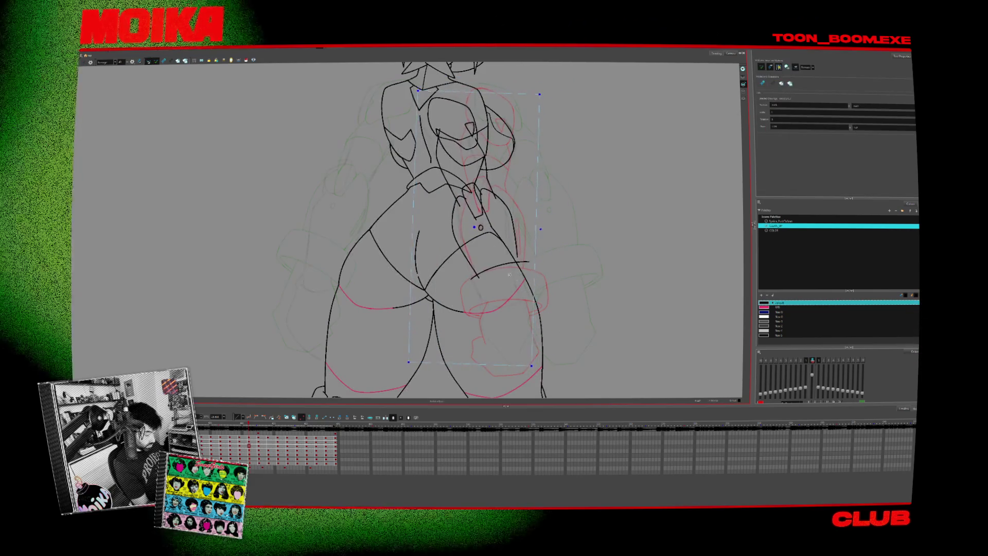
left_click_drag(535, 371, 513, 380)
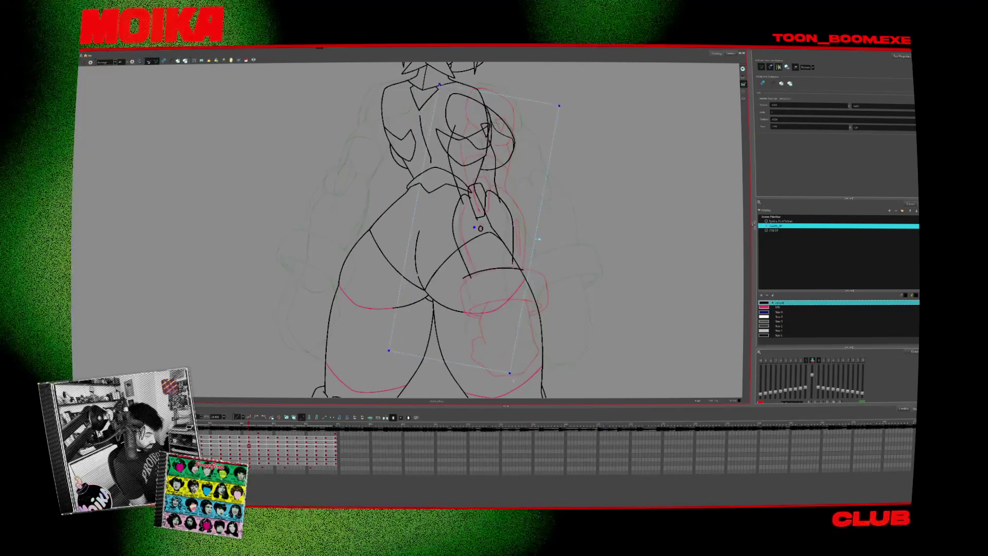
left_click_drag(480, 228, 486, 228)
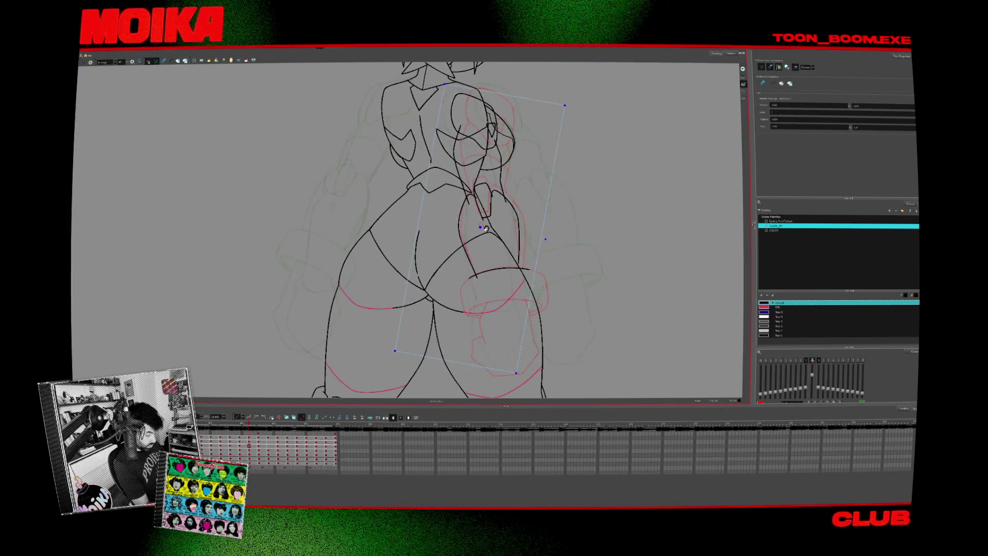
Rotate the front-view drawing clockwise and shift it left to line up with the arm.
key("period")
left_click_drag(605, 372, 575, 323)
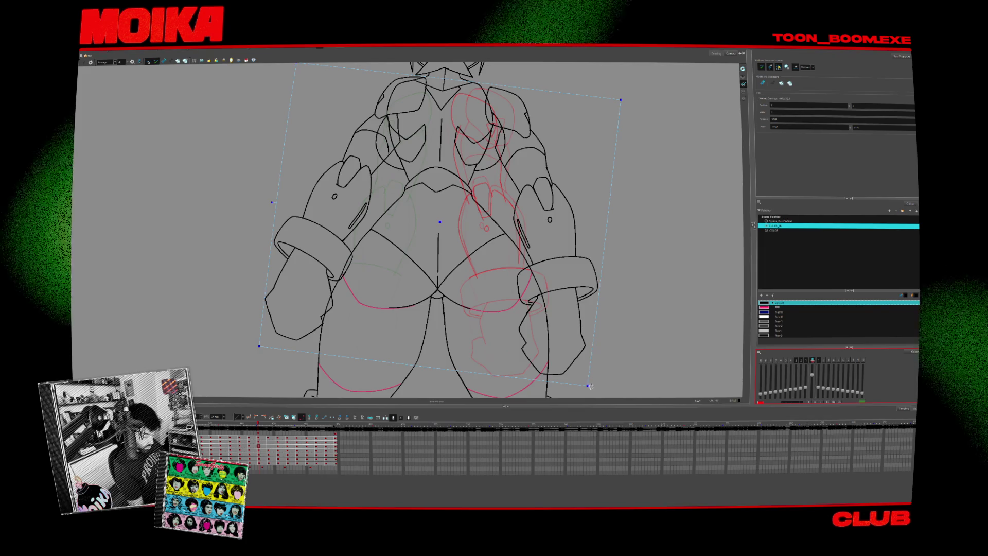
left_click_drag(590, 386, 522, 300)
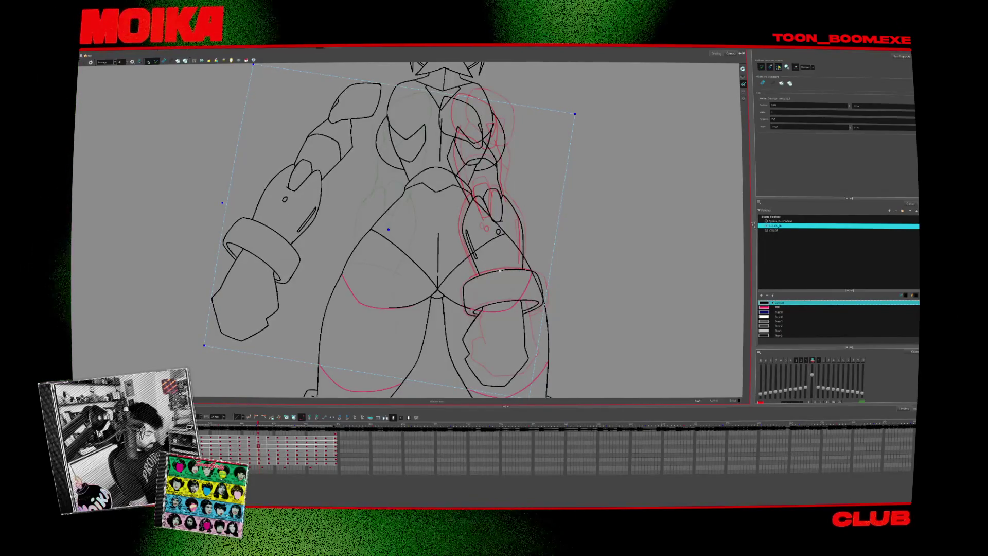
key("comma")
key("alt+b")
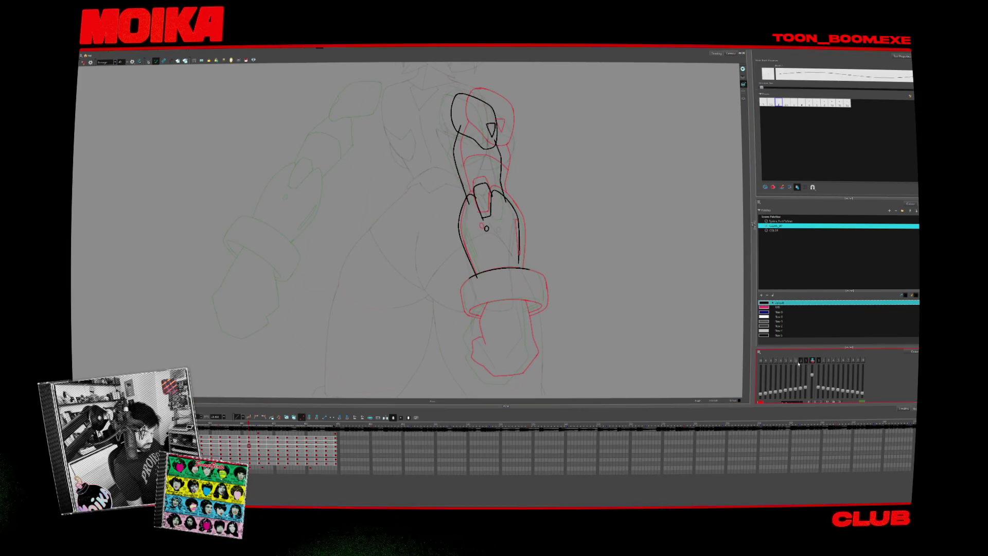
Zoom in on the hand and, with the view rotated, brush the cuff ring, forearm and finger plates.
key("alt+z")
left_click_drag(516, 280, 521, 230)
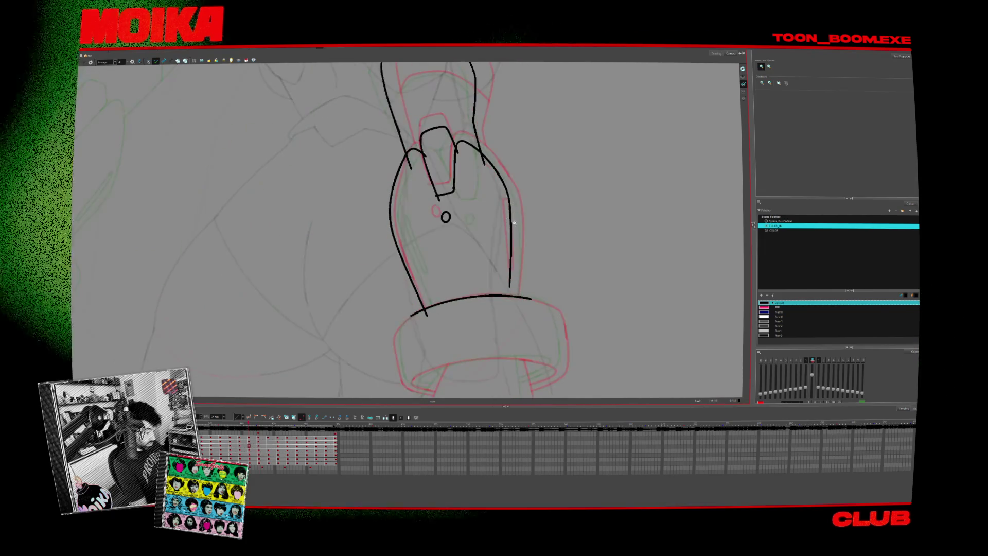
mouse_move(531, 213)
left_mouse_down()
mouse_move(512, 172)
mouse_move(463, 129)
left_mouse_up()
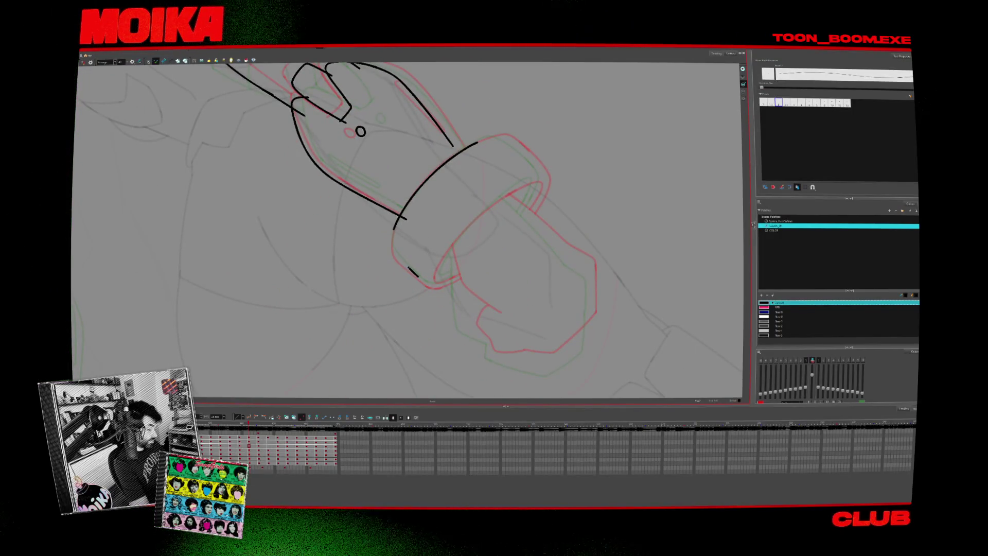
left_click_drag(466, 210, 500, 244)
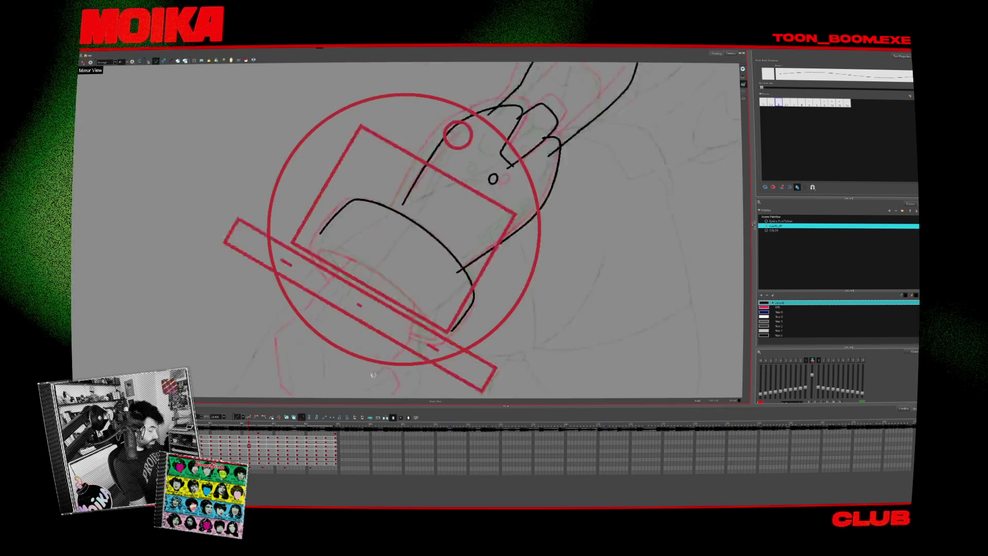
left_click_drag(465, 210, 432, 300)
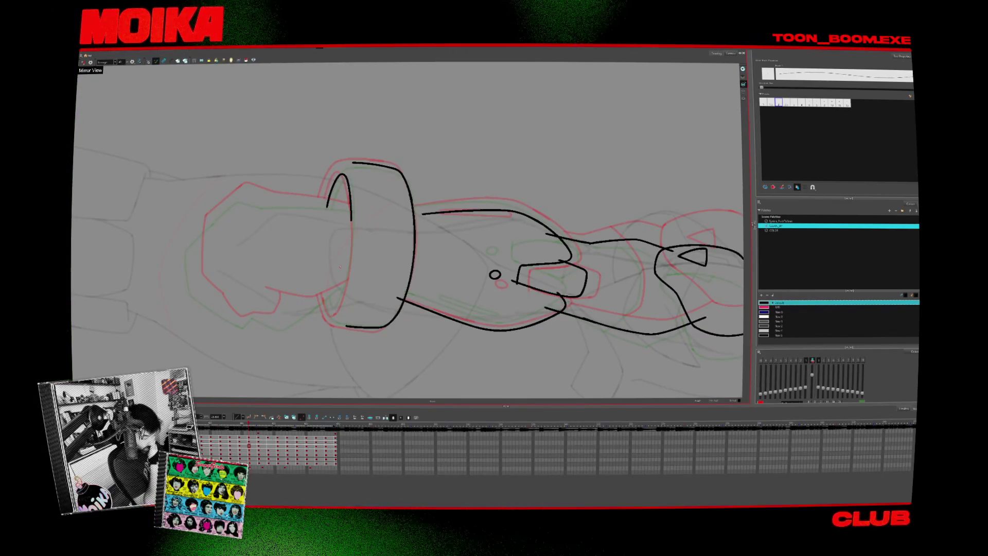
left_click_drag(341, 264, 331, 237)
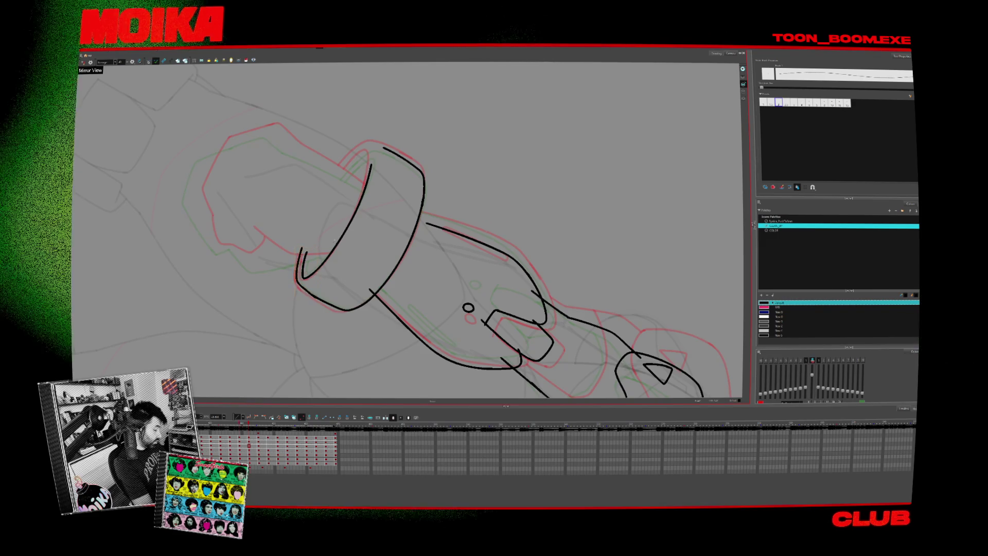
key(".")
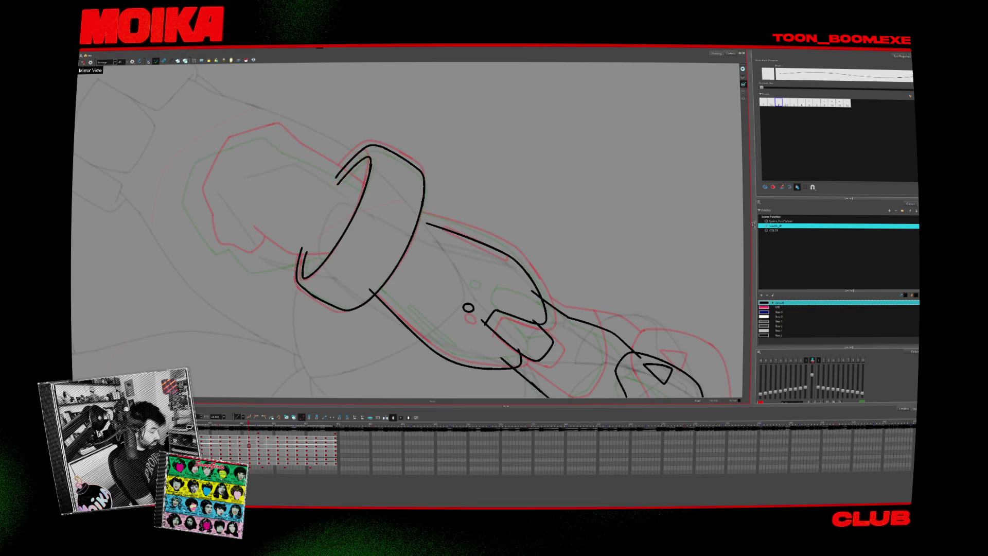
Add strokes above the cuff and a short stroke beside the fist outline.
left_click_drag(435, 186, 453, 242)
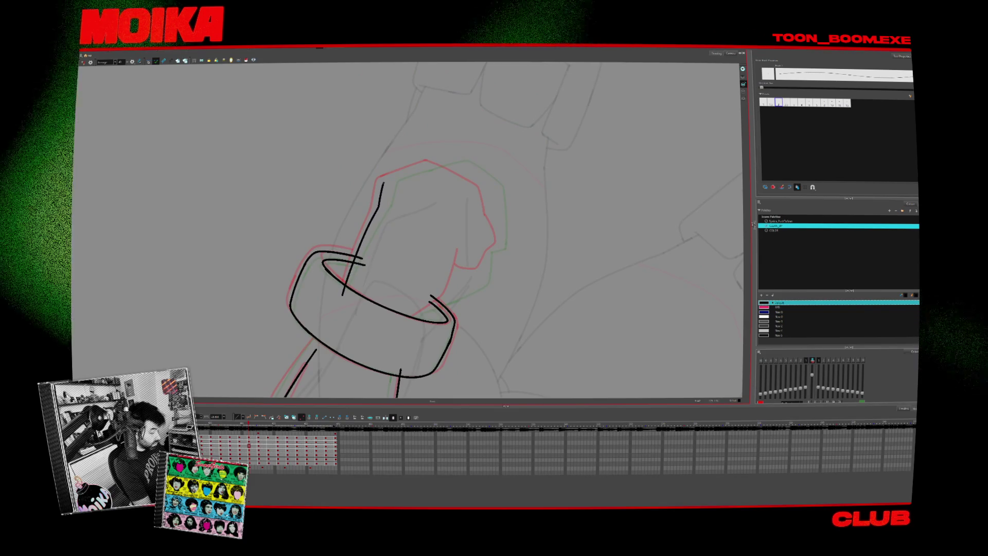
left_click_drag(381, 203, 431, 165)
left_click_drag(514, 216, 412, 129)
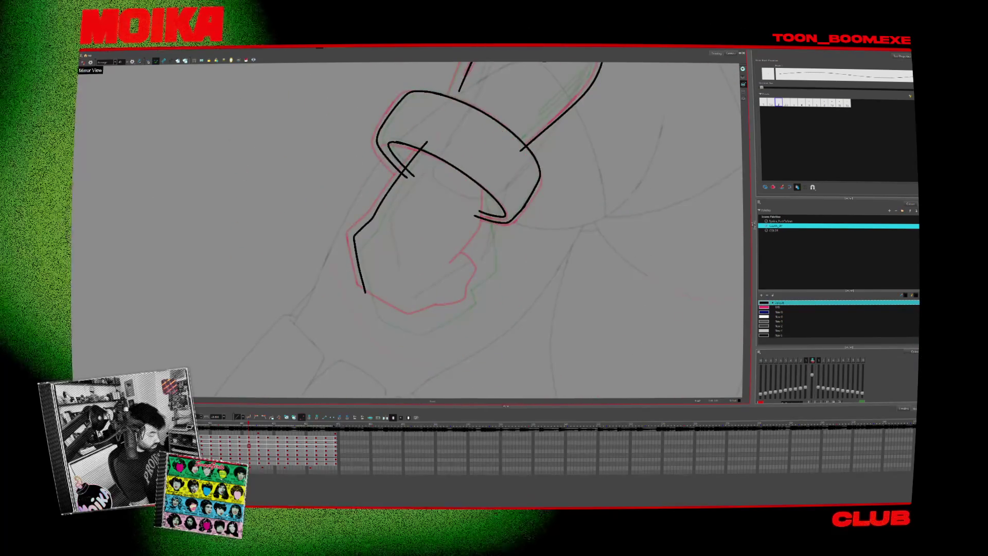
left_click_drag(457, 284, 486, 230)
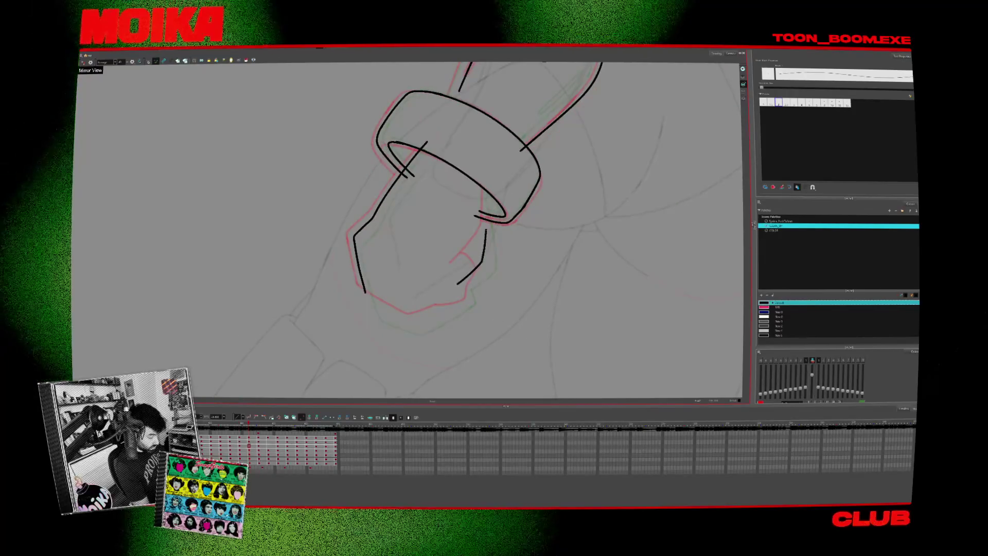
key("c")
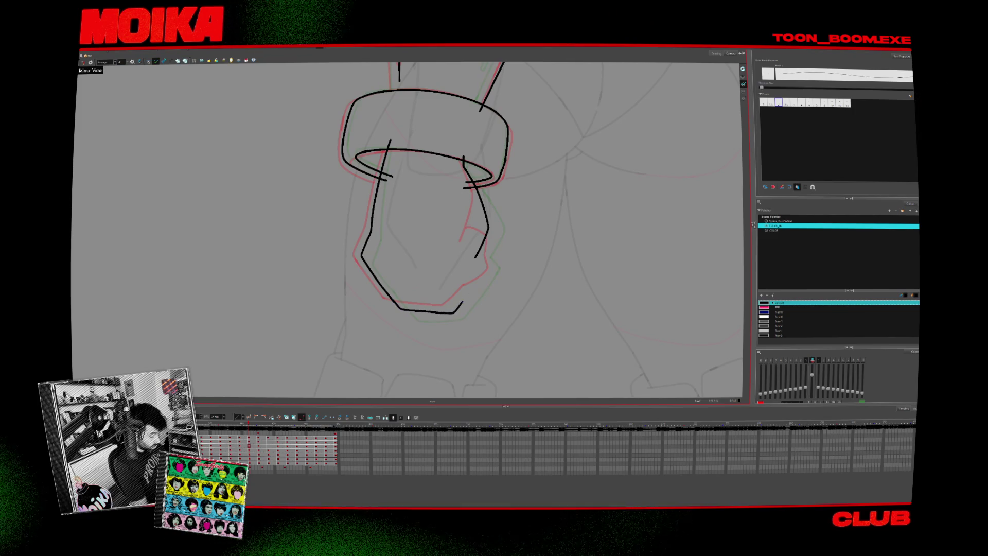
Zoom out and step forward to a later frame holding only a few rough strokes.
key("period")
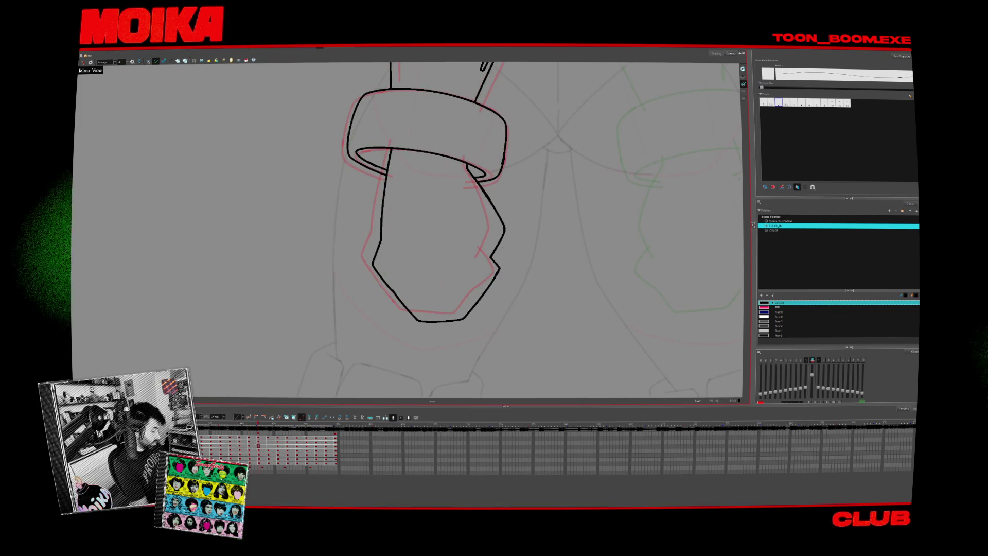
key("alt+s")
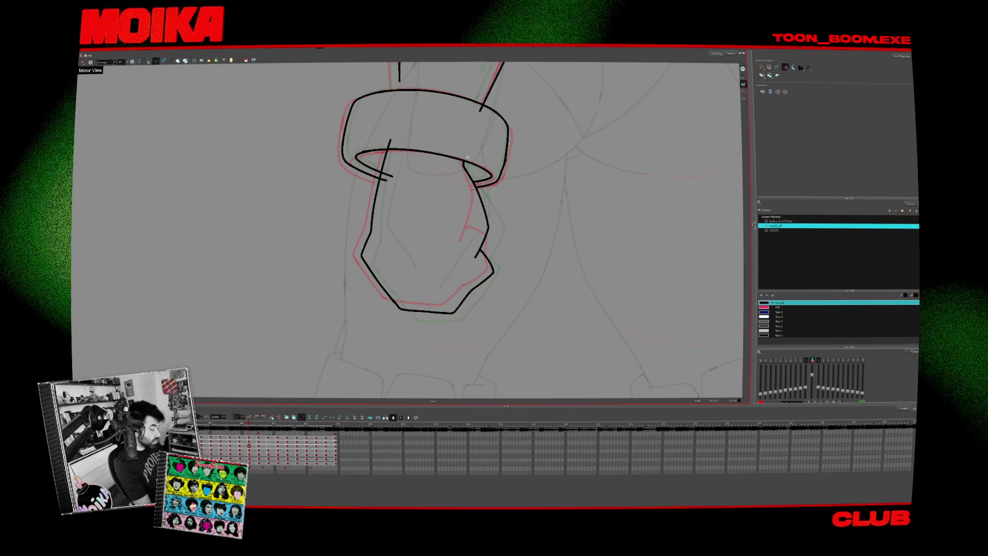
scroll(381, 205, "up", 4)
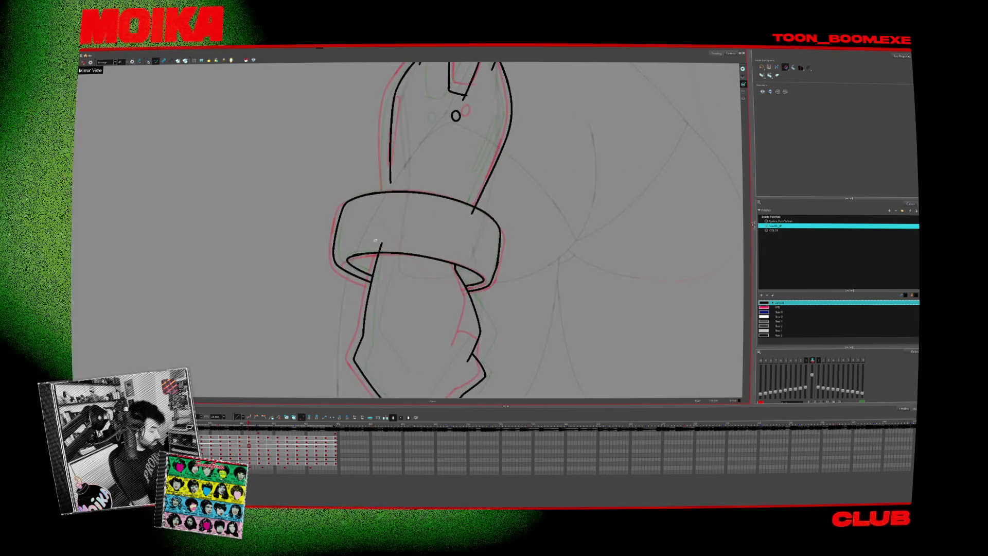
scroll(492, 234, "down", 2)
scroll(499, 257, "down", 2)
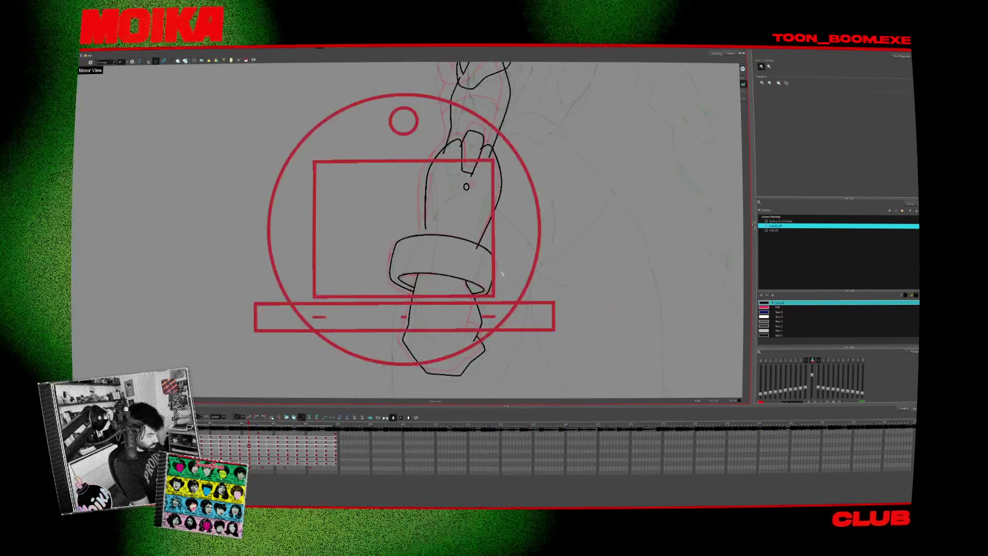
key("period")
key("period")
key("period")
key("period")
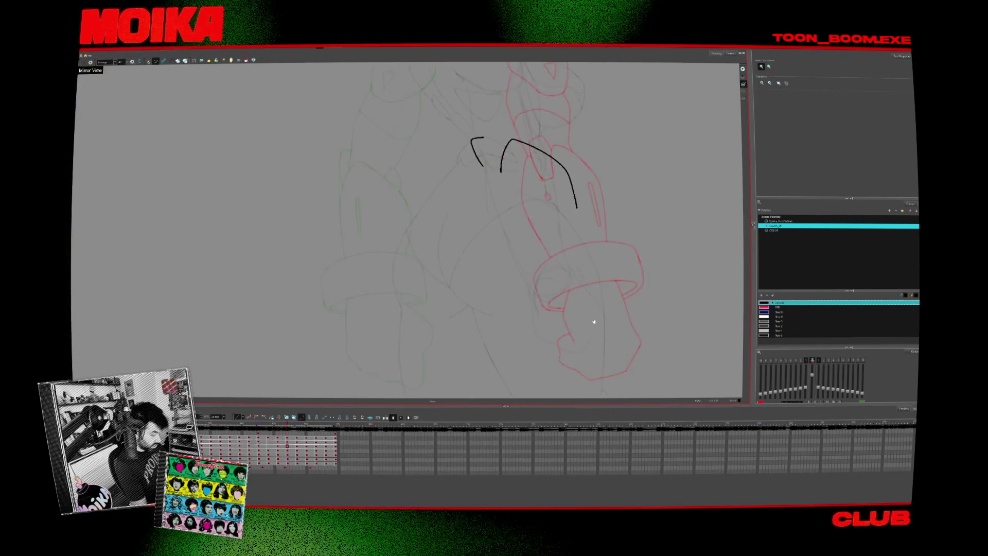
Step back to the inked arm pose and reset the view to the whole frame.
key("comma")
key("period")
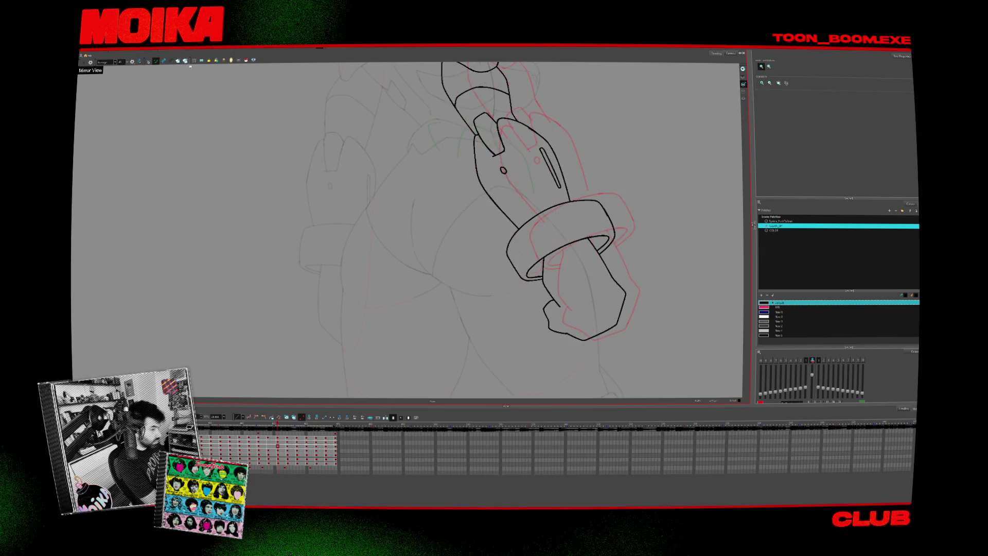
key("comma")
key("comma")
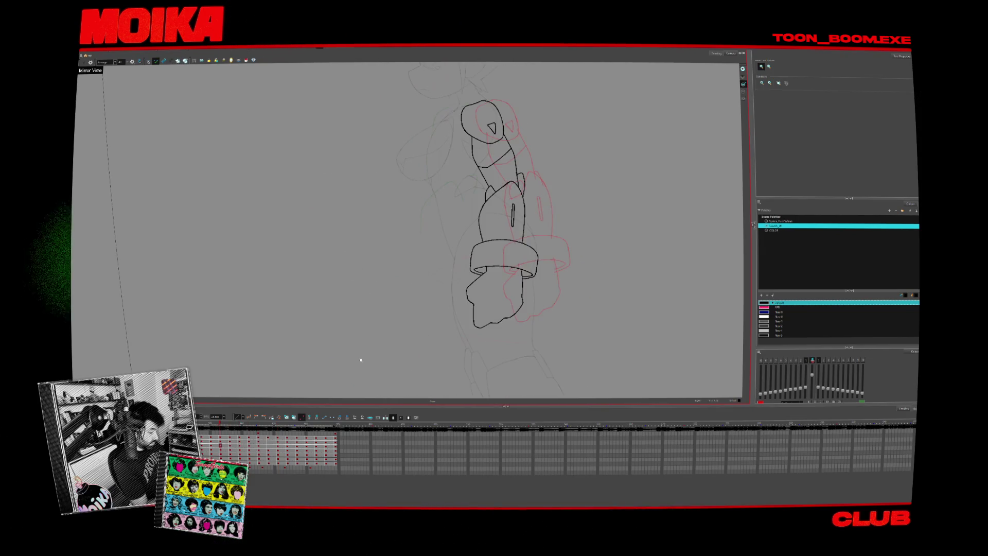
key("period")
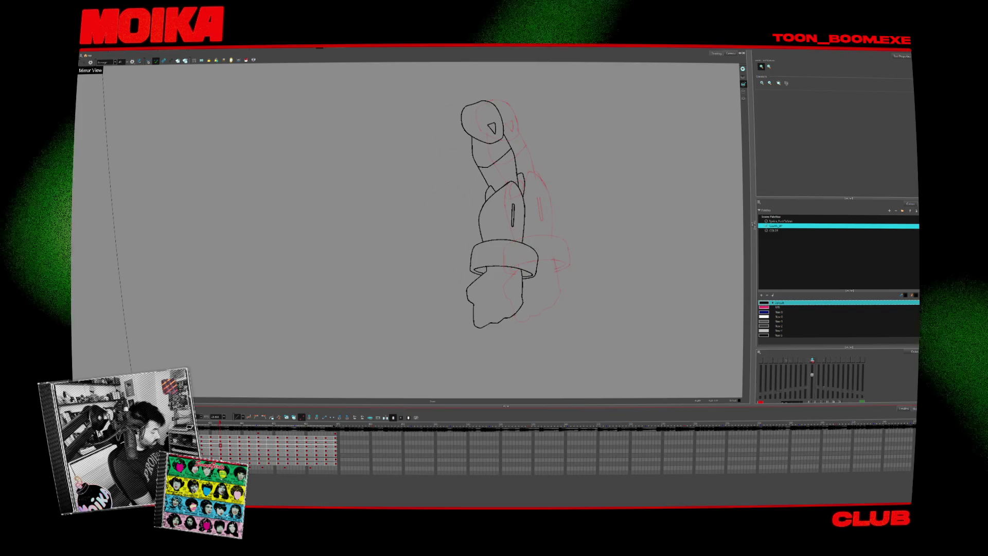
key("shift+m")
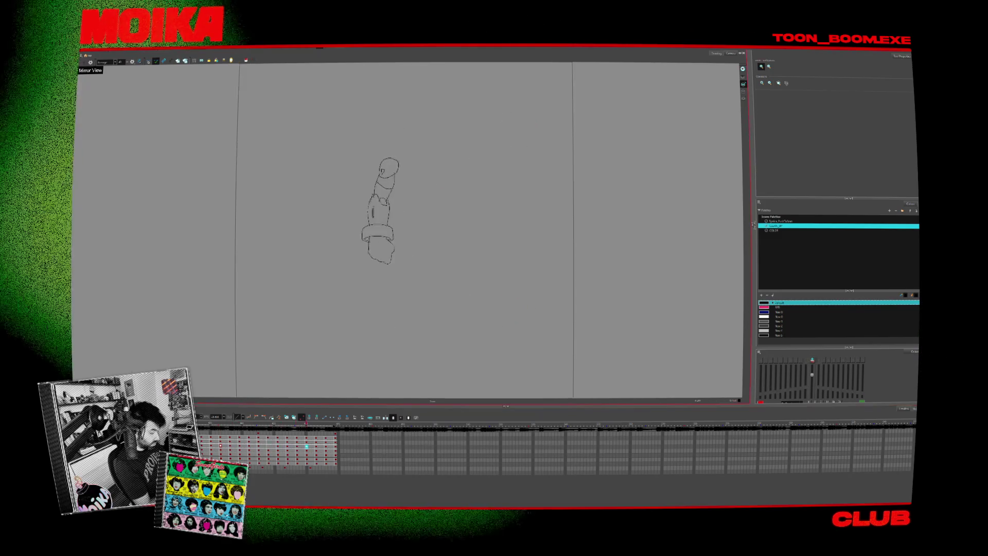
Flip through the character's drawings with Mirror View, then zoom back into the inked arm.
key("comma")
key("period")
key("period")
key("comma")
key("period")
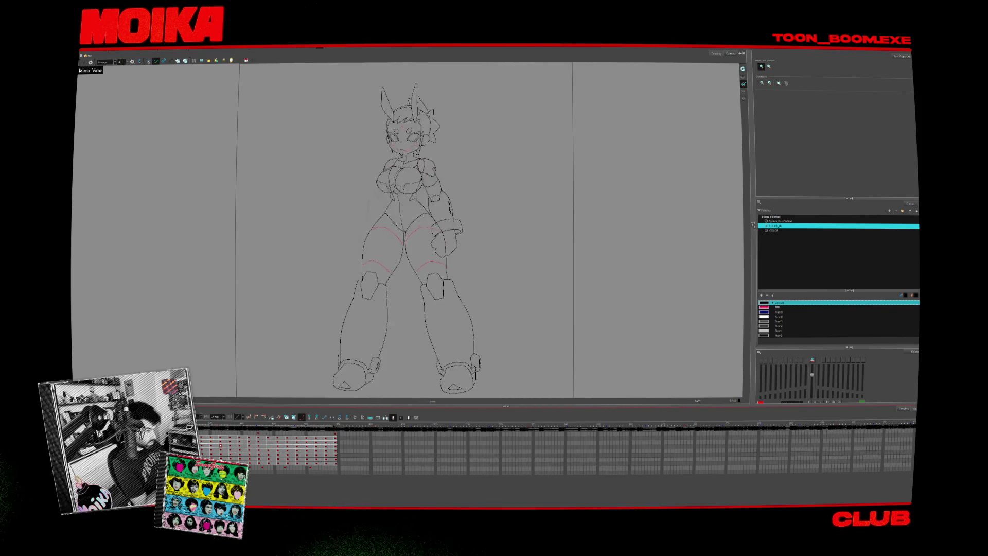
left_click(85, 62)
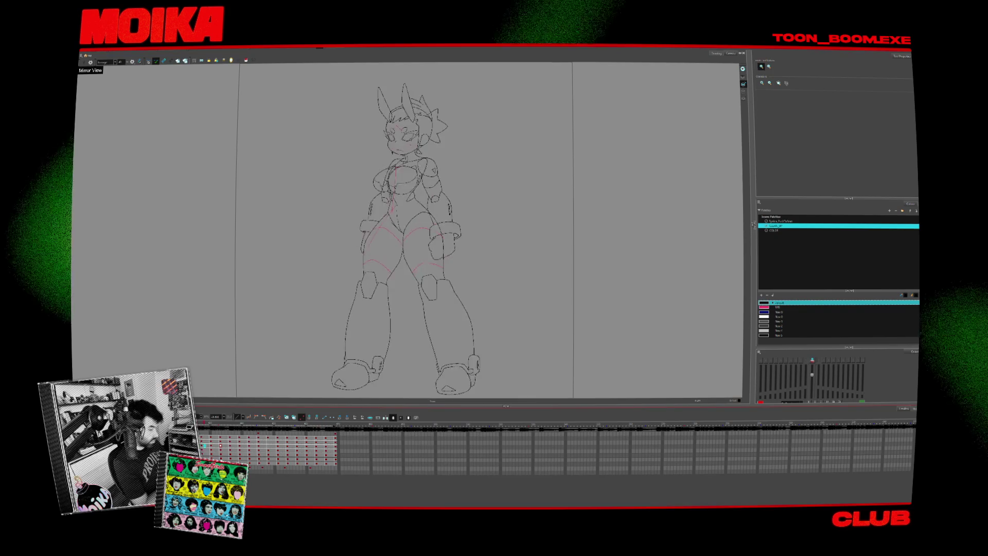
key("period")
key("period")
key("period")
key("comma")
key("comma")
key("comma")
key("comma")
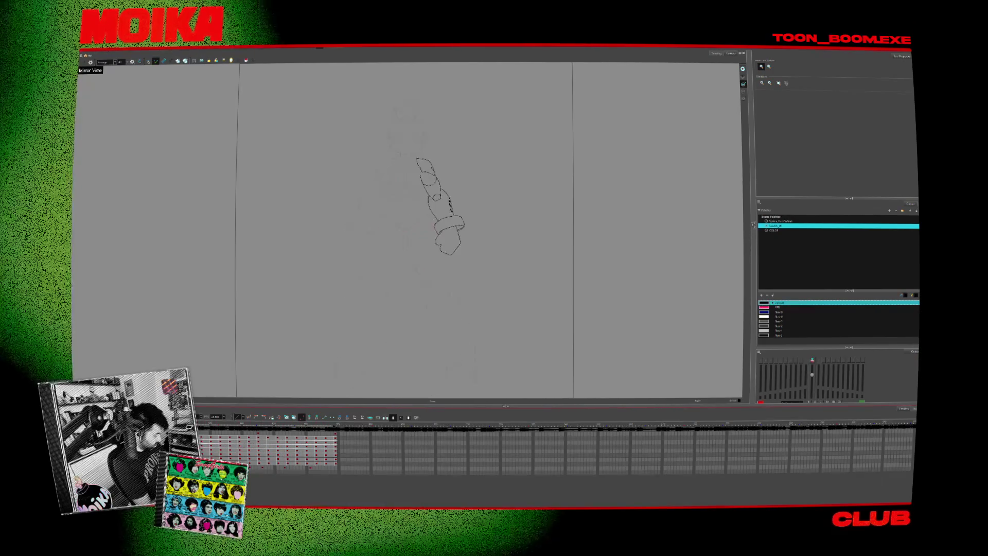
scroll(439, 206, "up", 3)
scroll(463, 226, "up", 3)
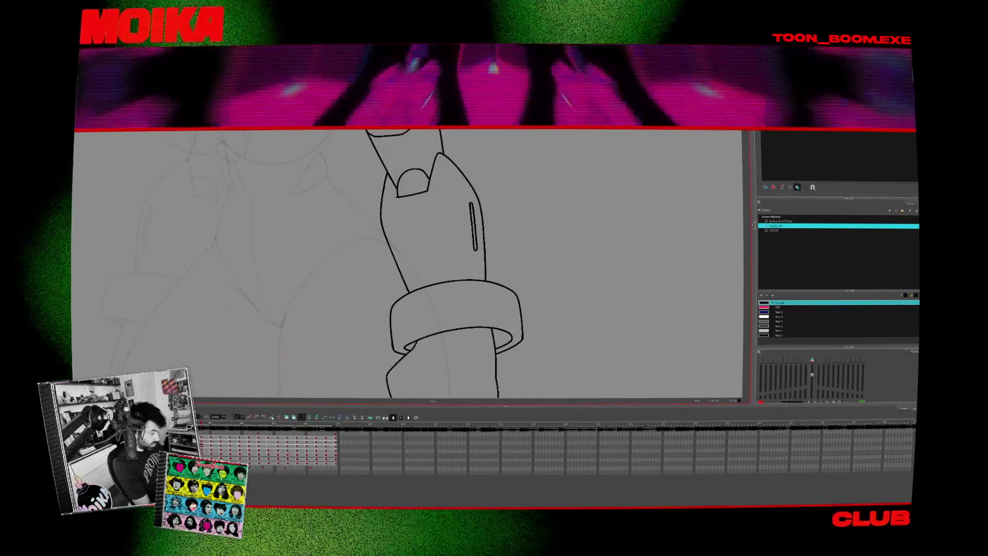
Pan down to the hand below the bracelet and play the animation to review the rough bent arm.
mouse_move(492, 245)
left_mouse_down()
mouse_move(497, 170)
mouse_move(516, 176)
left_mouse_up()
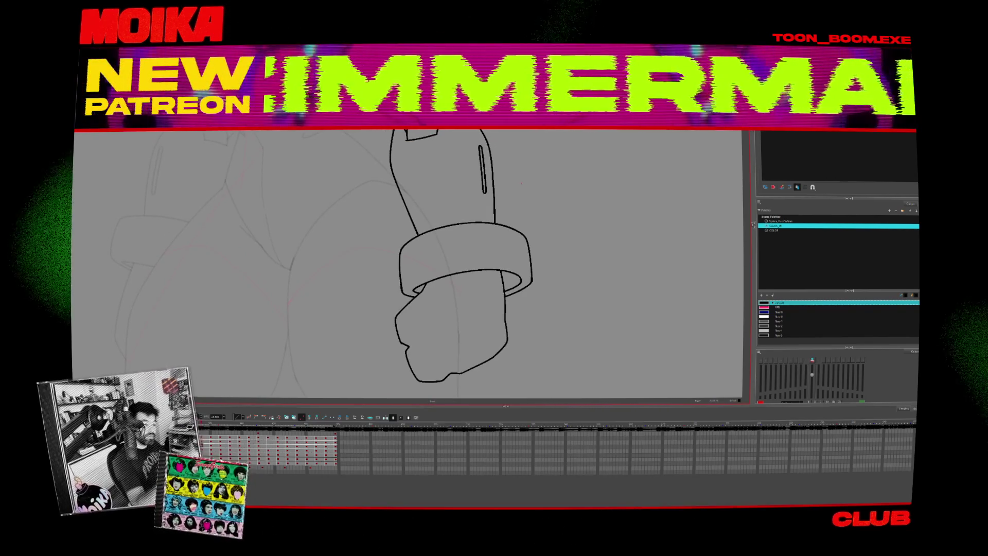
key("Return")
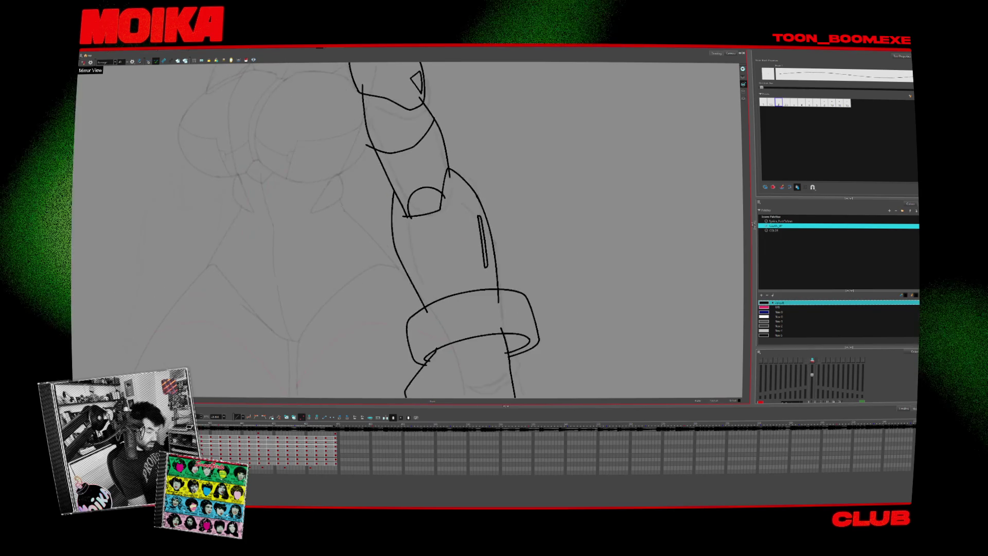
Inspect the left arm and elbow arc strokes, replay the poses, and flip the view to check.
left_click(428, 312)
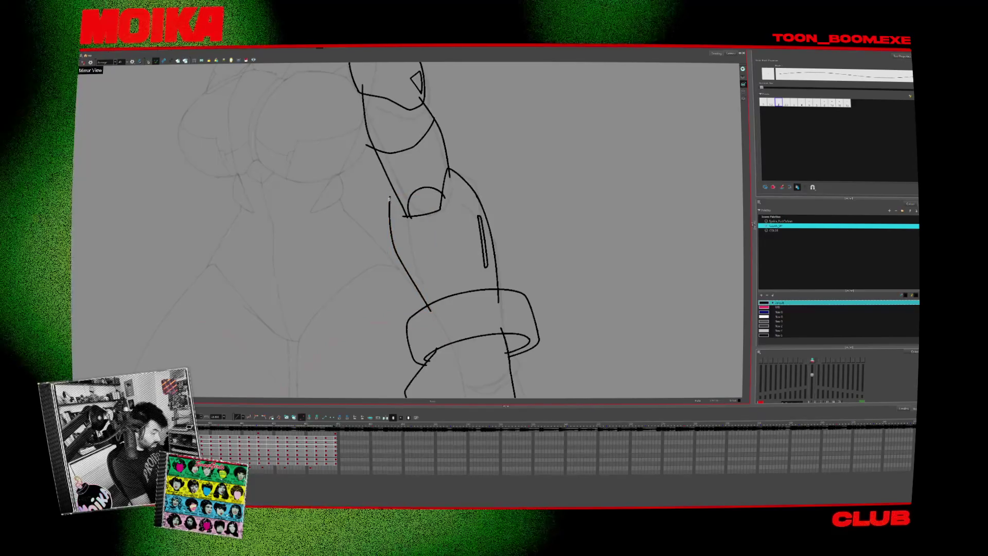
key("period")
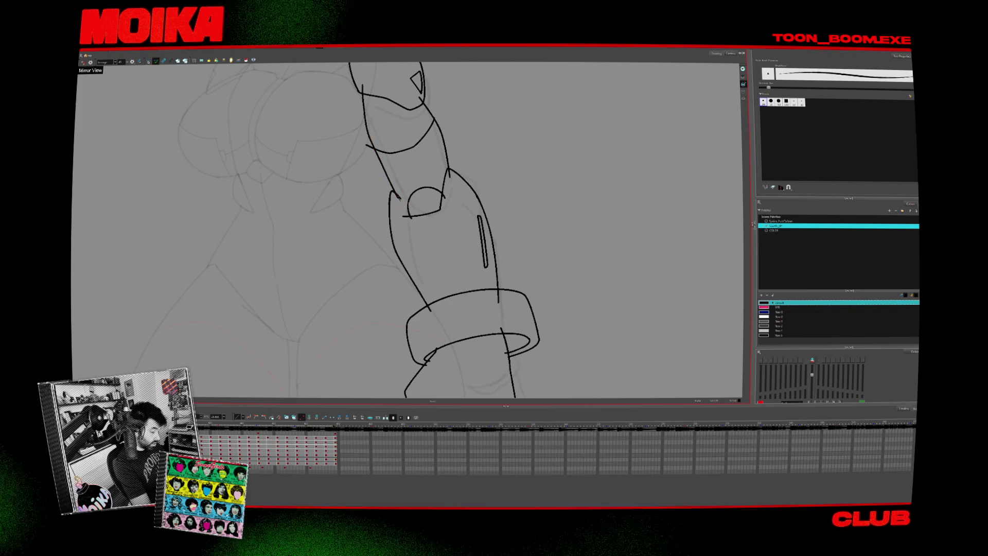
left_click(428, 204)
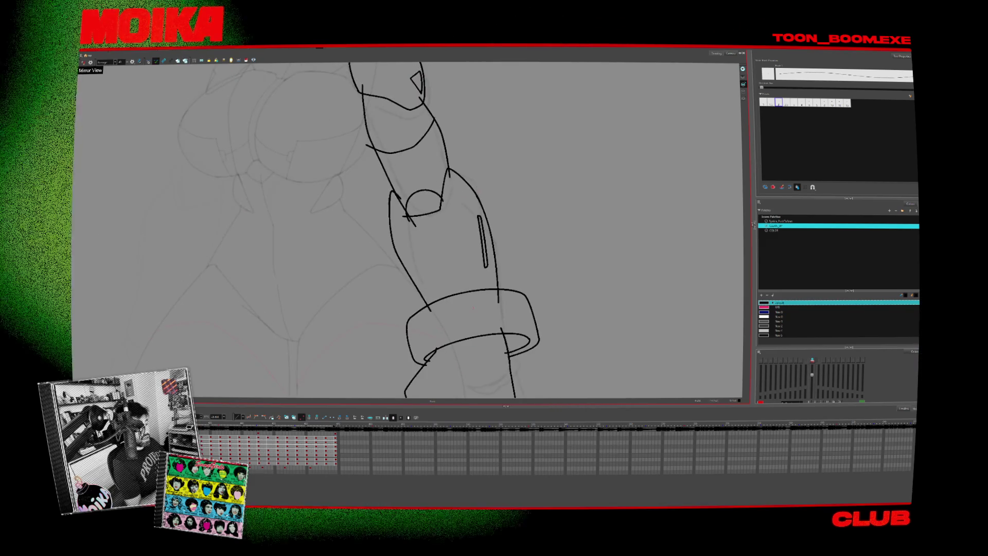
key("Return")
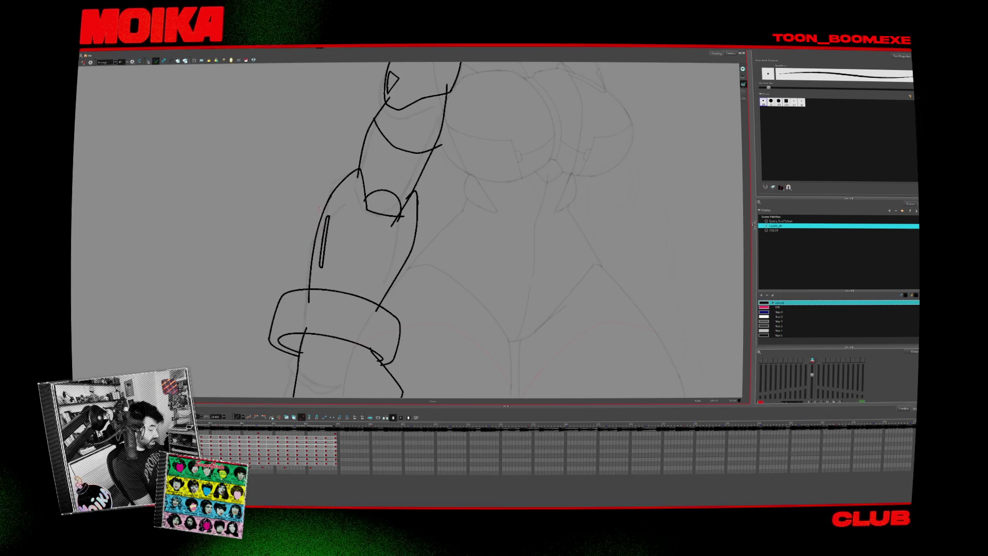
key("alt+/")
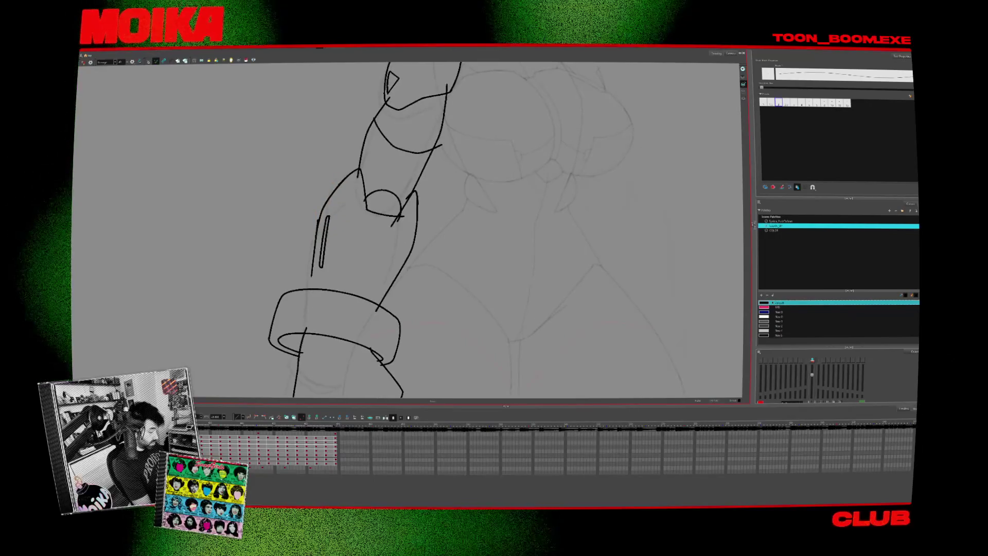
key("4")
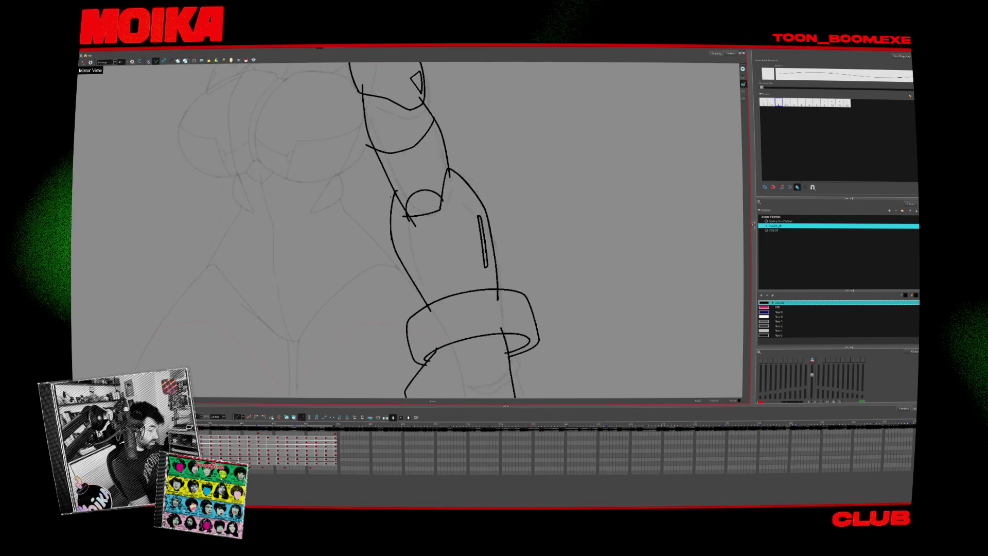
Cut the stray segment off the arm's left edge near the elbow.
key("alt+t")
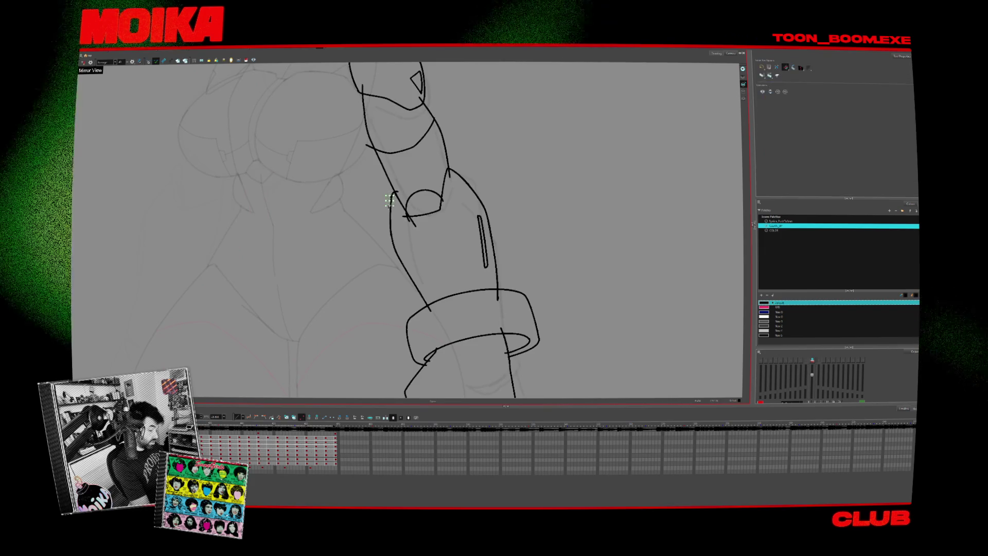
mouse_move(386, 206)
left_mouse_down()
mouse_move(392, 200)
mouse_move(390, 232)
left_mouse_up()
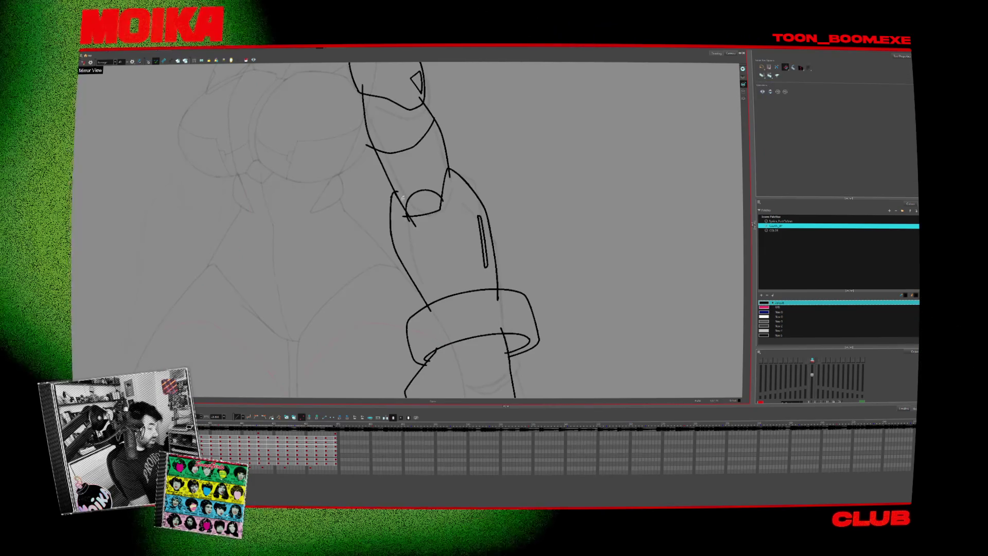
left_click_drag(453, 258, 444, 241)
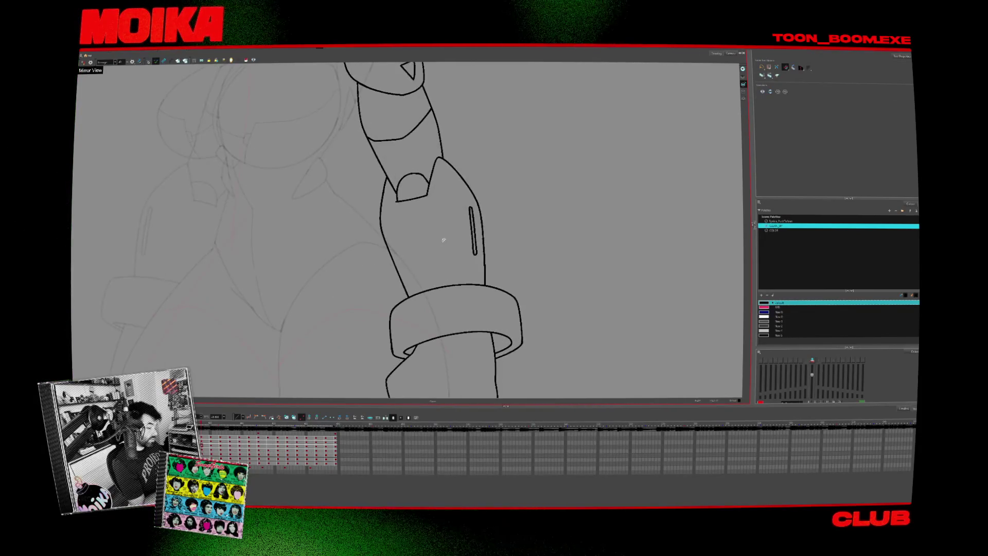
Rotate the view so the arm lies horizontal and erase a short stray stroke on the upper arm.
key("alt+b")
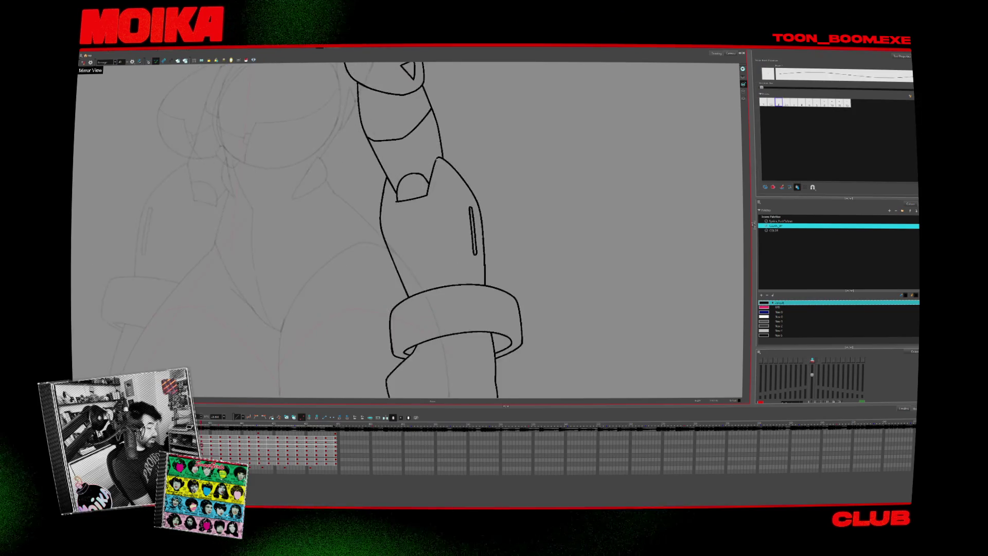
key("alt+e")
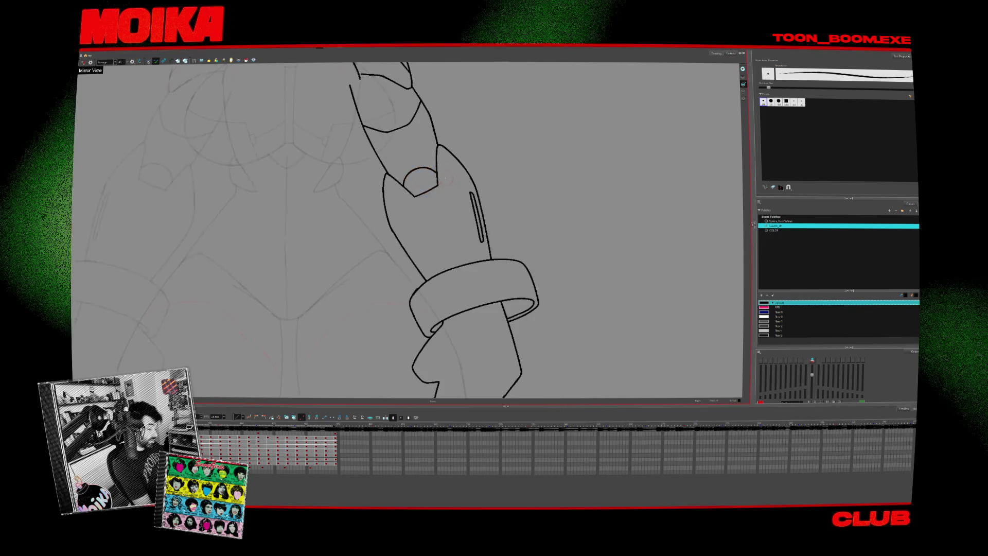
key("alt+/")
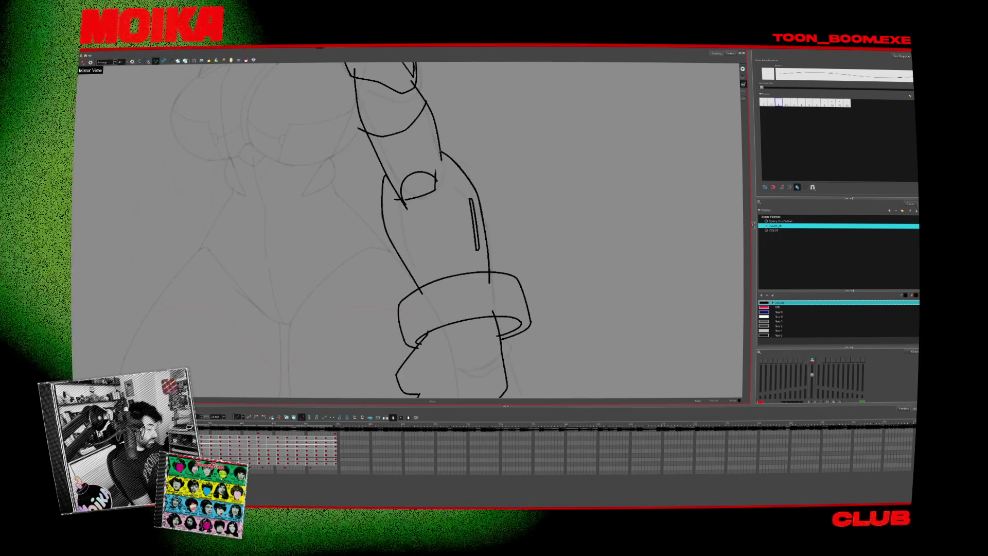
key("alt+s")
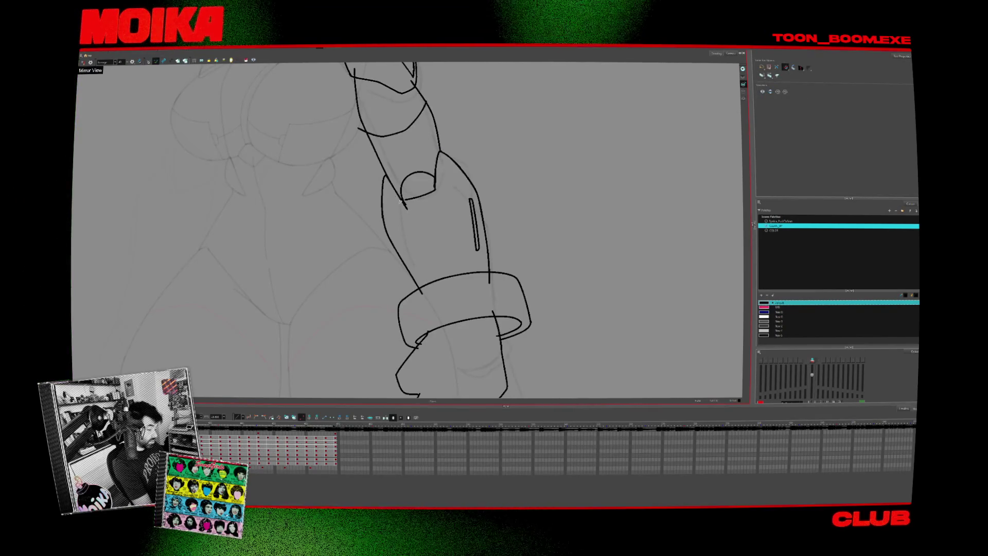
mouse_move(400, 201)
left_mouse_down()
mouse_move(381, 212)
mouse_move(458, 298)
mouse_move(492, 310)
mouse_move(483, 288)
left_mouse_up()
key("alt+s")
key("alt+b")
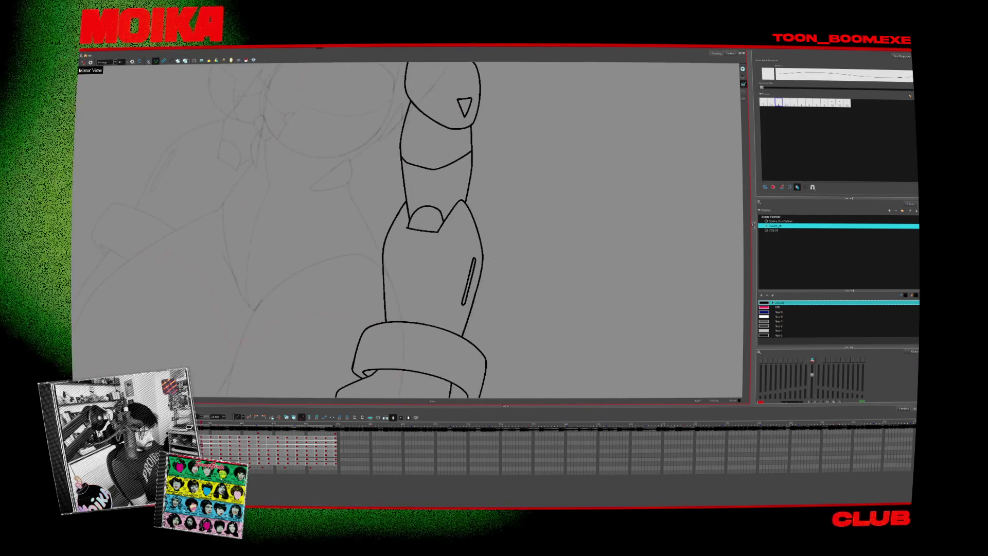
left_click(473, 273)
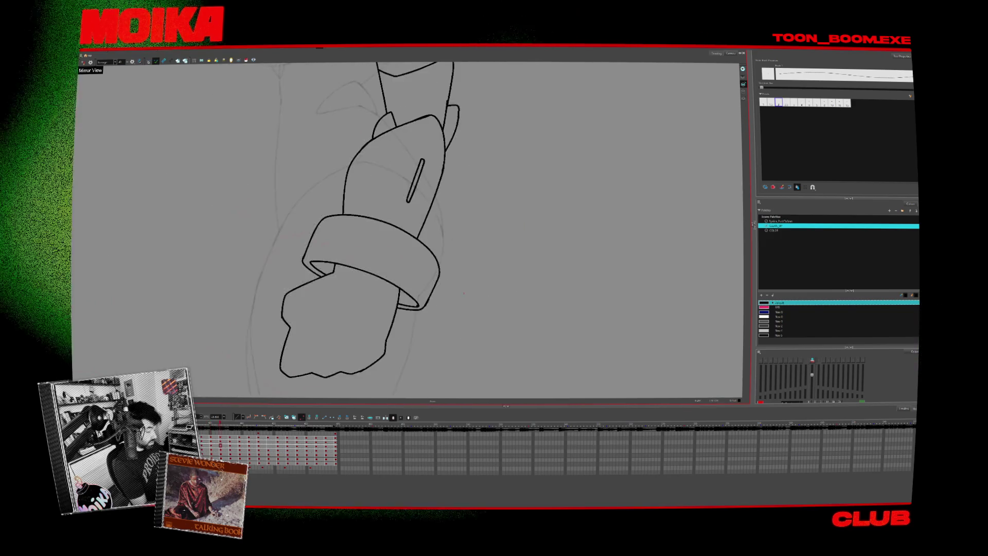
key("alt+s")
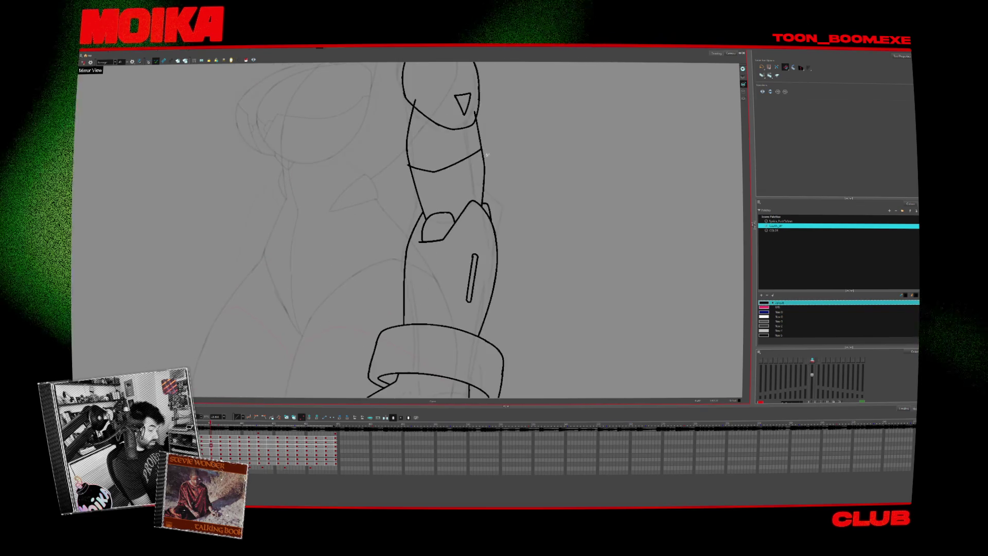
left_click_drag(418, 114, 427, 127)
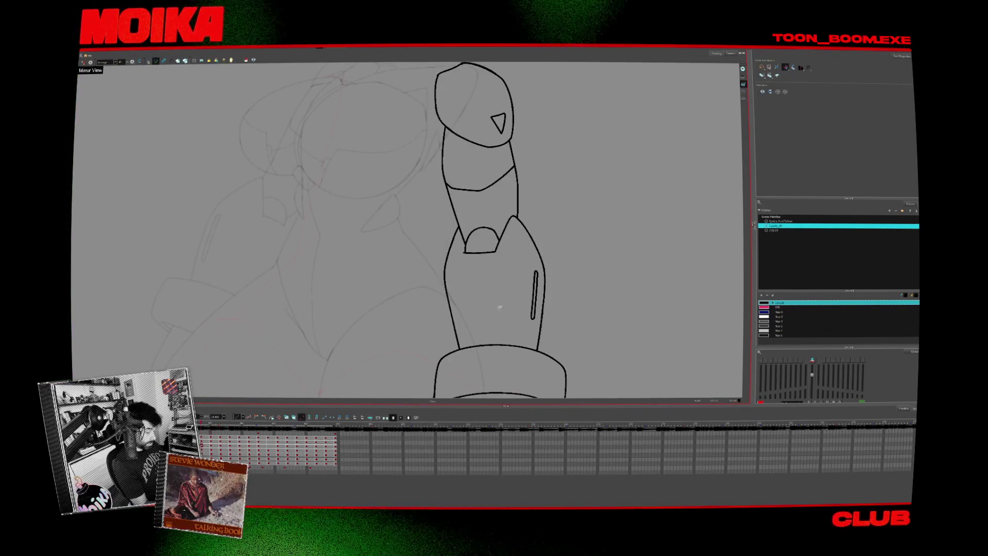
Flip through neighbouring arm drawings with onion skin, returning to the single-arm drawing.
key("alt+b")
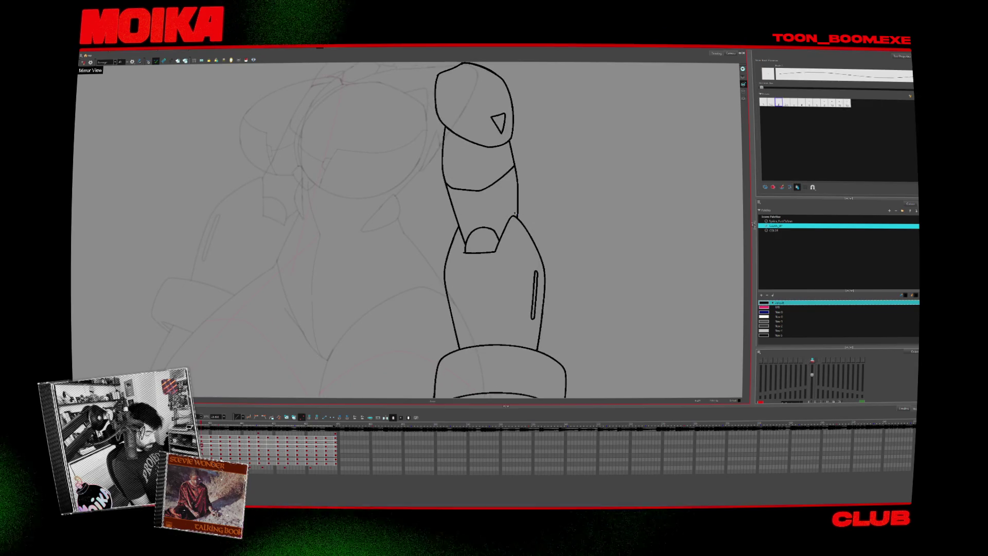
key("alt+s")
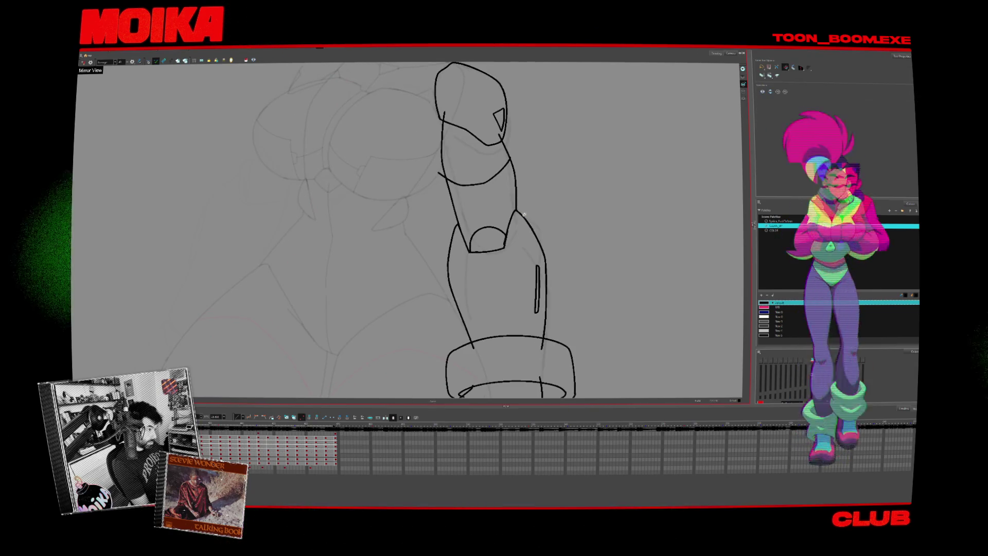
key("alt+b")
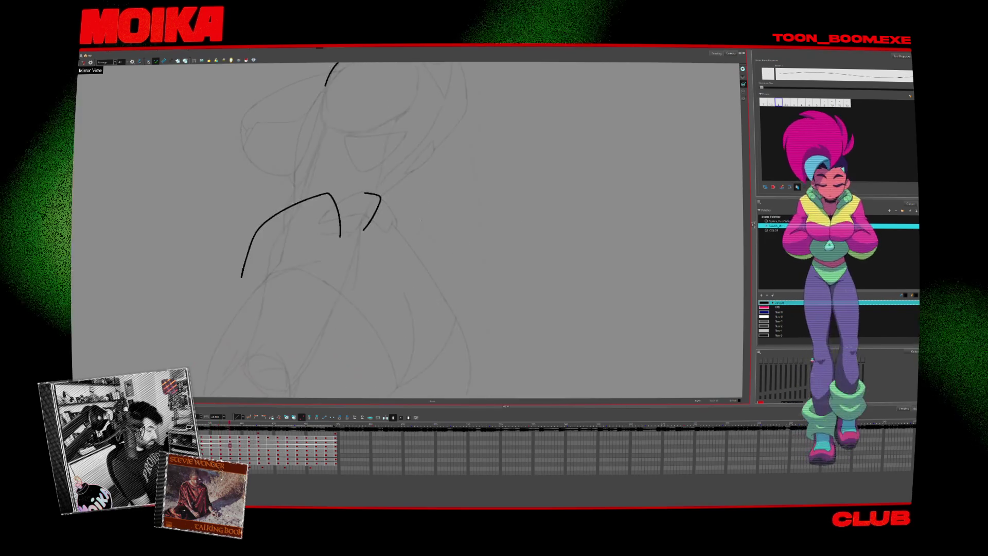
key("alt+s")
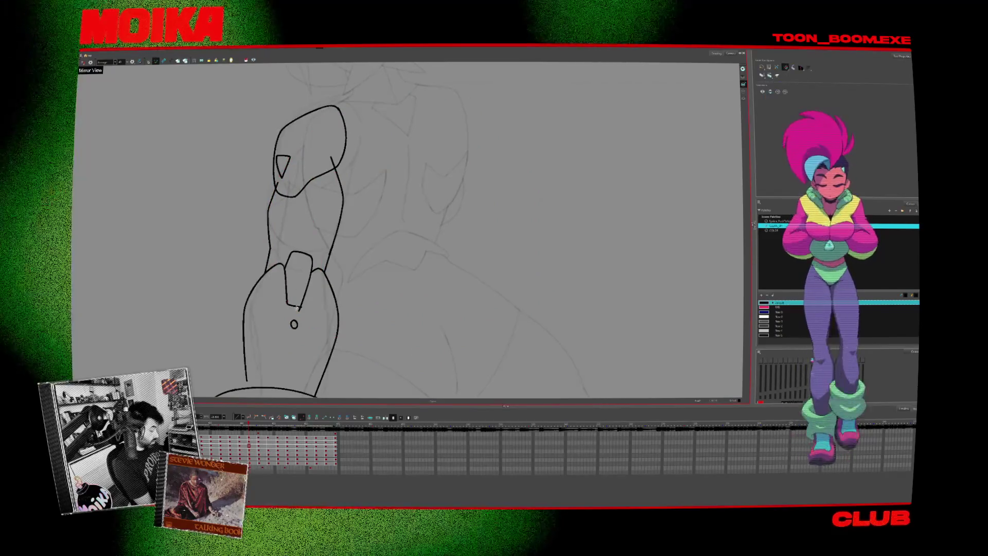
key("comma")
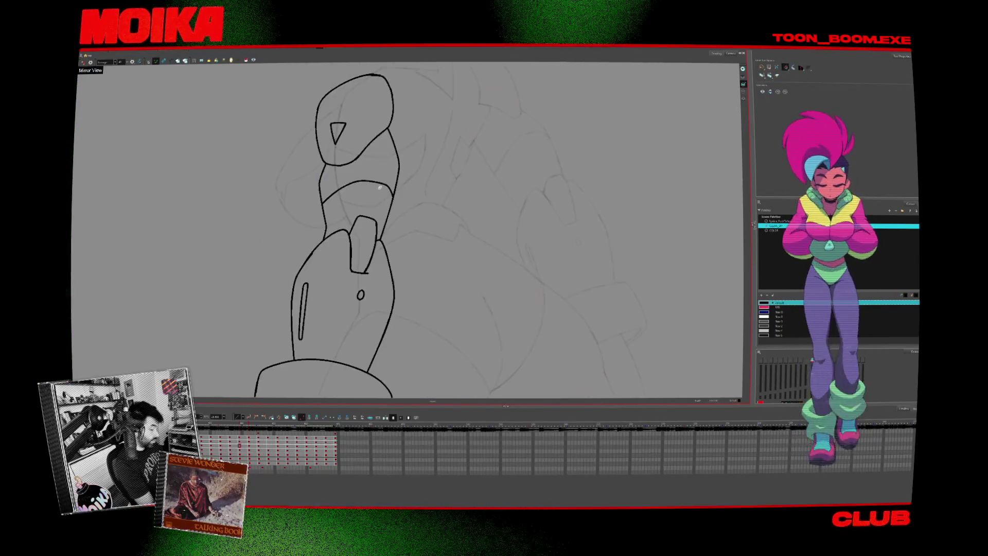
key("comma")
key("alt+b")
key("comma")
key("period")
key("period")
key("period")
key("period")
key("comma")
key("comma")
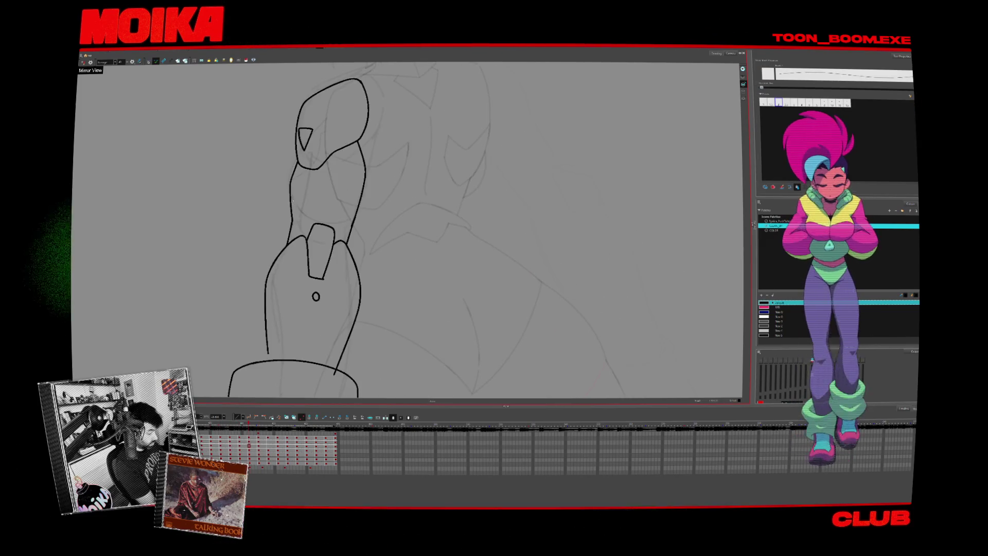
Draw a seam line across the arm's upper segment and check it against neighbouring frames.
left_click_drag(290, 211, 327, 191)
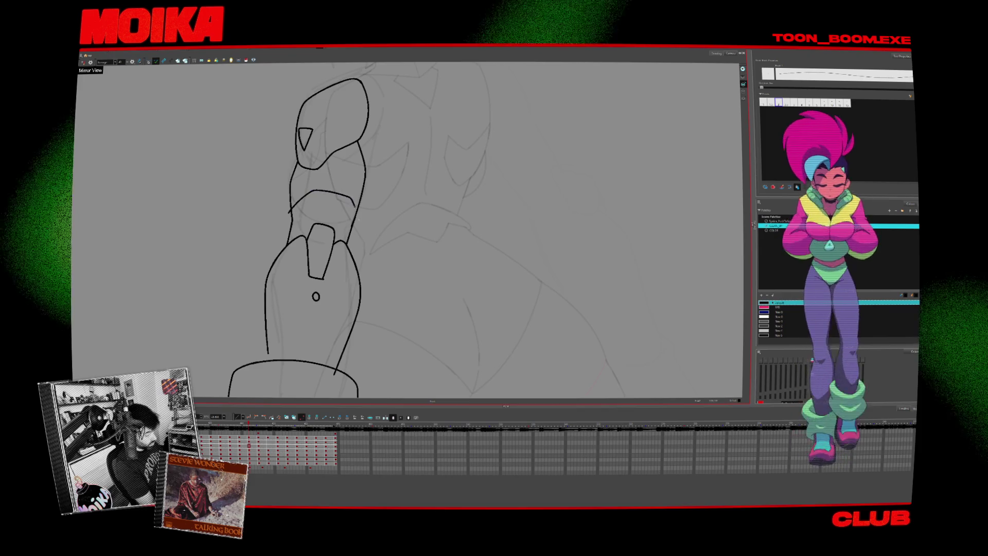
key("period")
key("period")
key("comma")
key("comma")
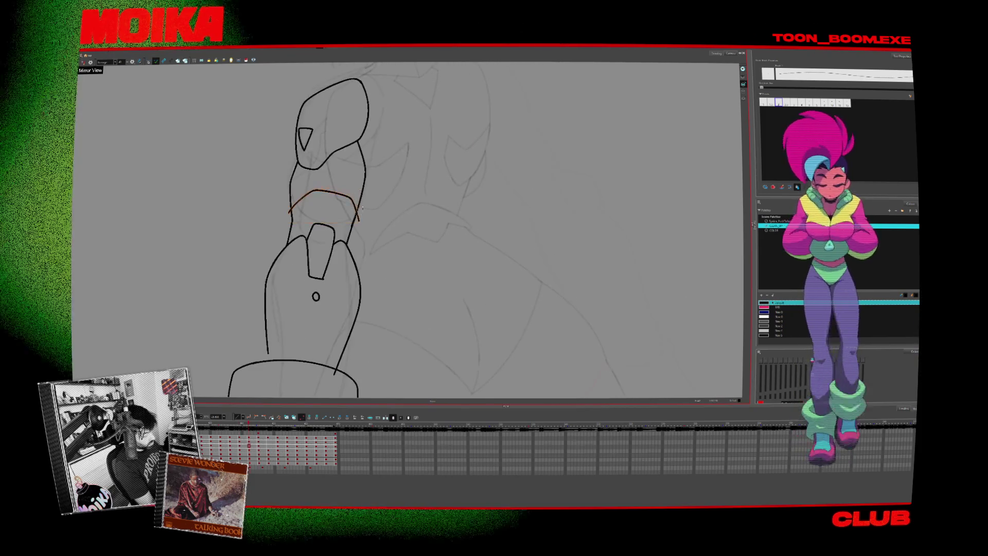
key("period")
key("comma")
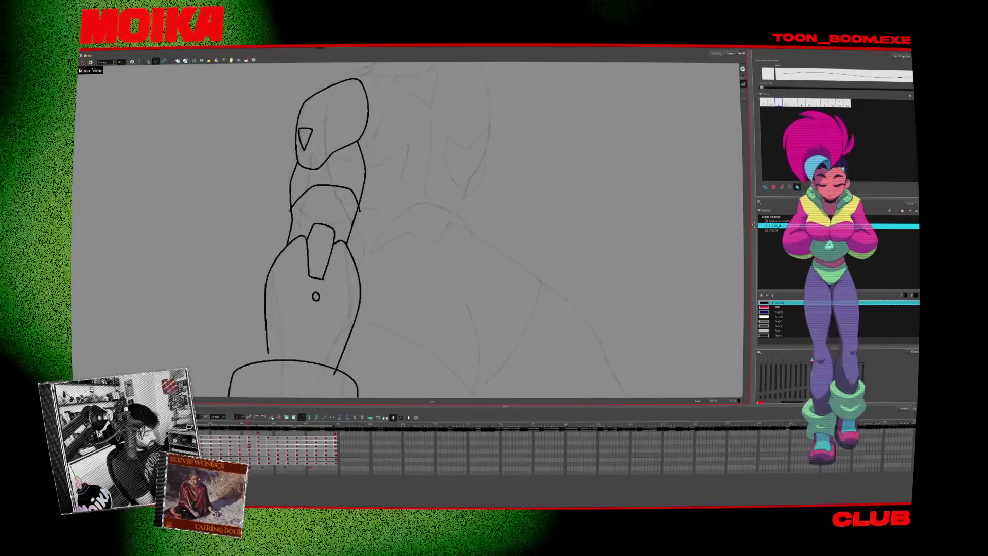
Step ahead to the two-arm frame and back to compare the arm drawing.
key("alt+s")
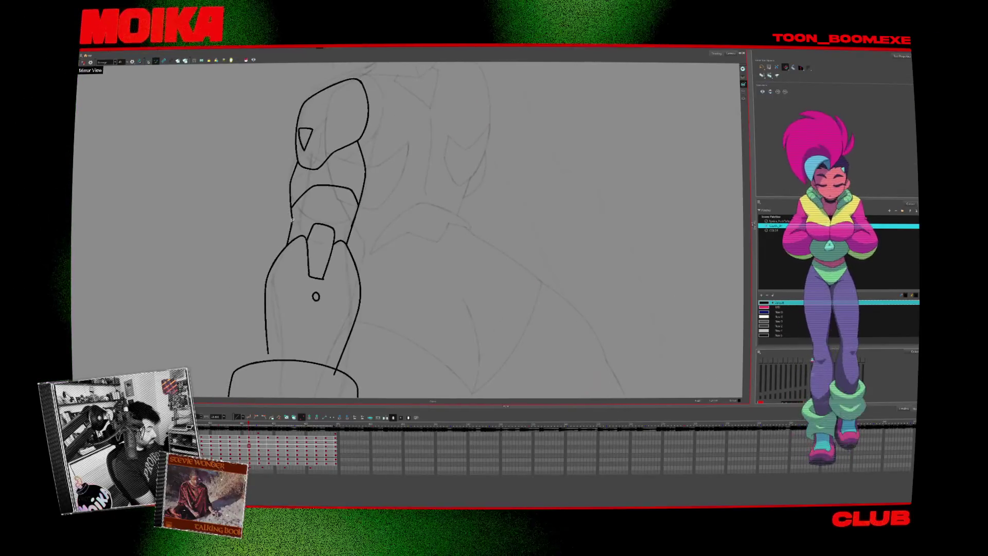
key("alt+b")
key("period")
key("comma")
key("comma")
key("period")
key("period")
key("comma")
key("alt+slash")
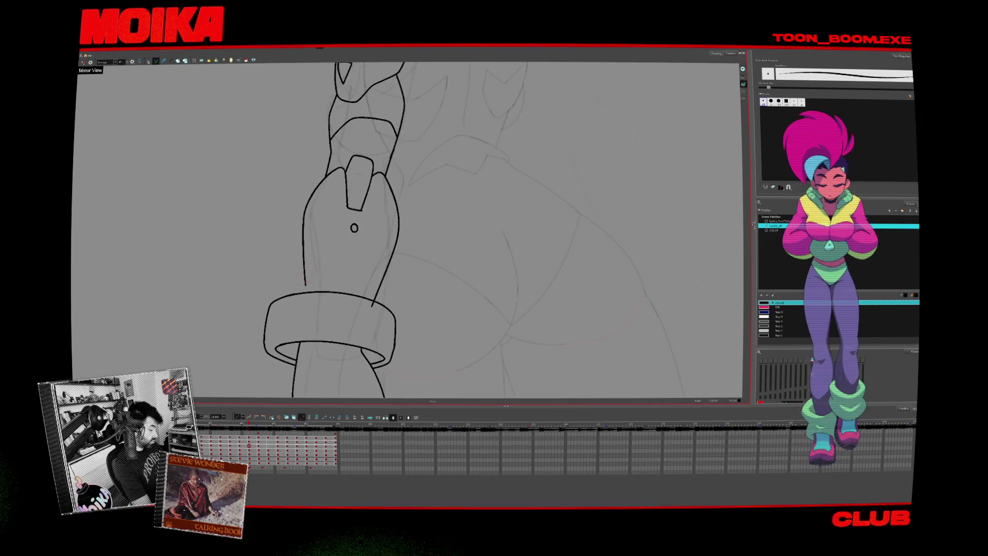
Delete the stray lower hand outline and bring the fist below the bracelet into view.
key("ctrl+z")
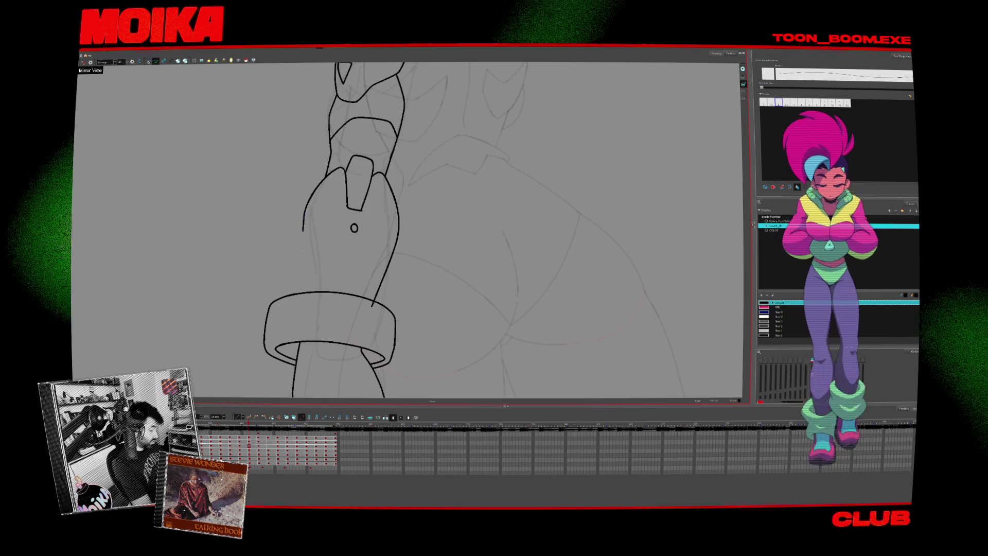
left_click_drag(417, 318, 417, 233)
scroll(417, 233, "down", 3)
key("period")
key("period")
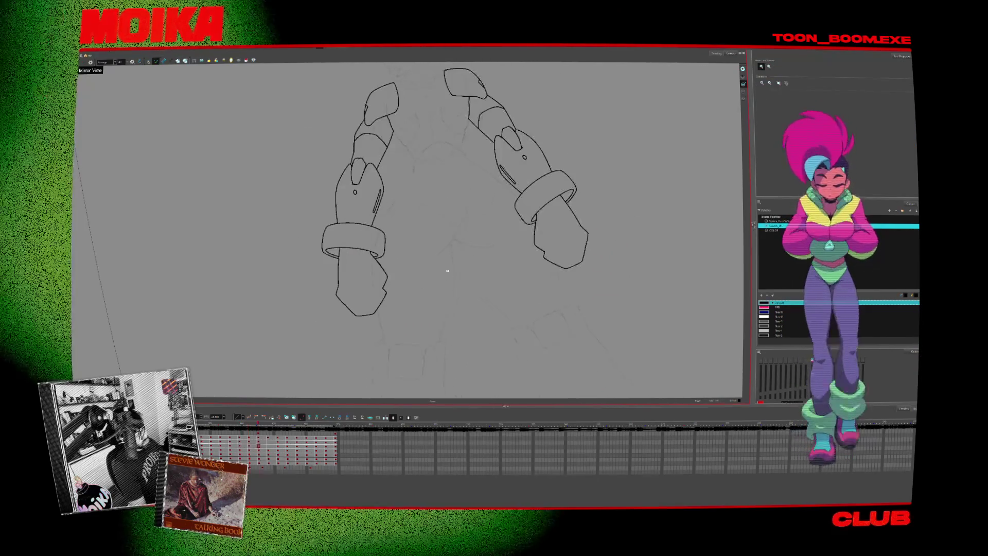
key("comma")
key("comma")
scroll(404, 187, "up", 3)
key("period")
key("comma")
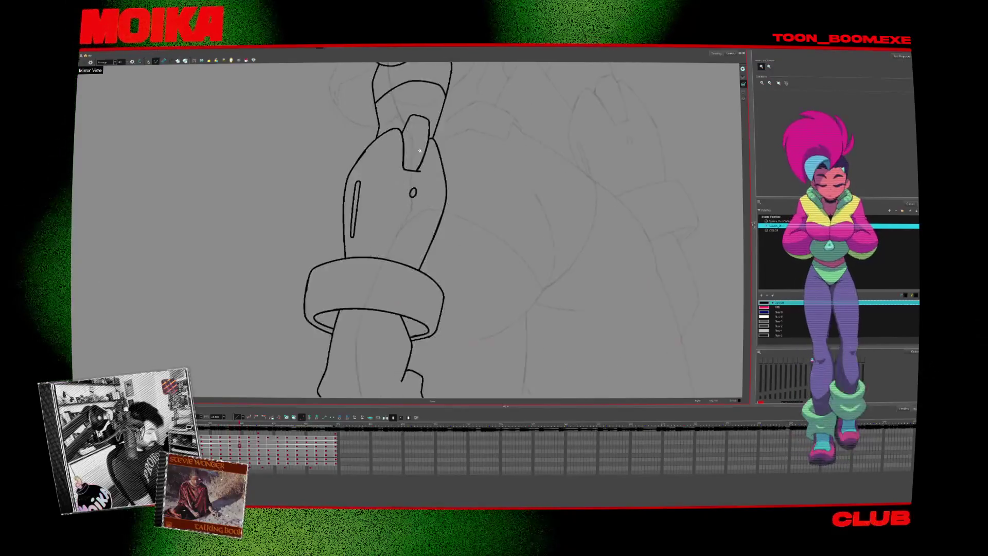
key("period")
key("comma")
key("alt+b")
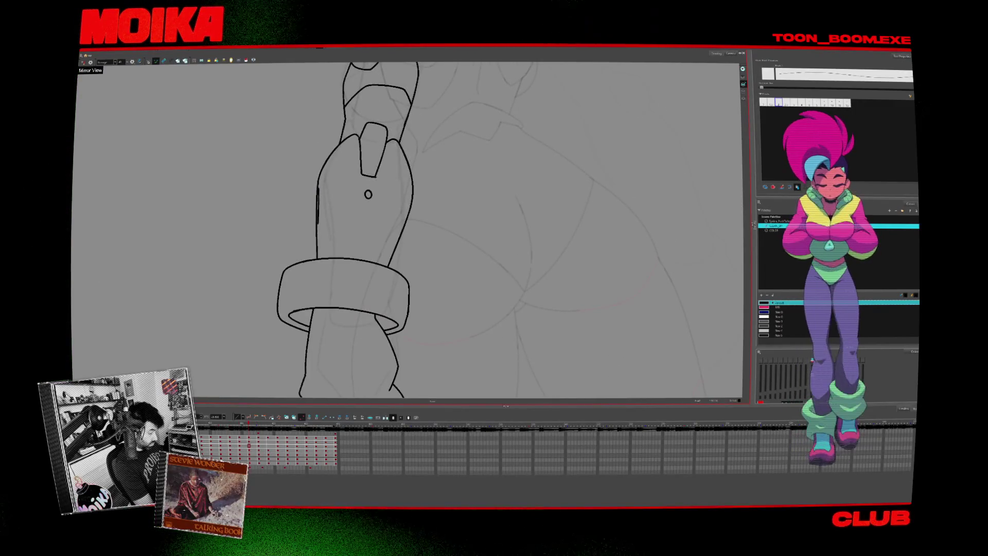
scroll(435, 216, "down", 5)
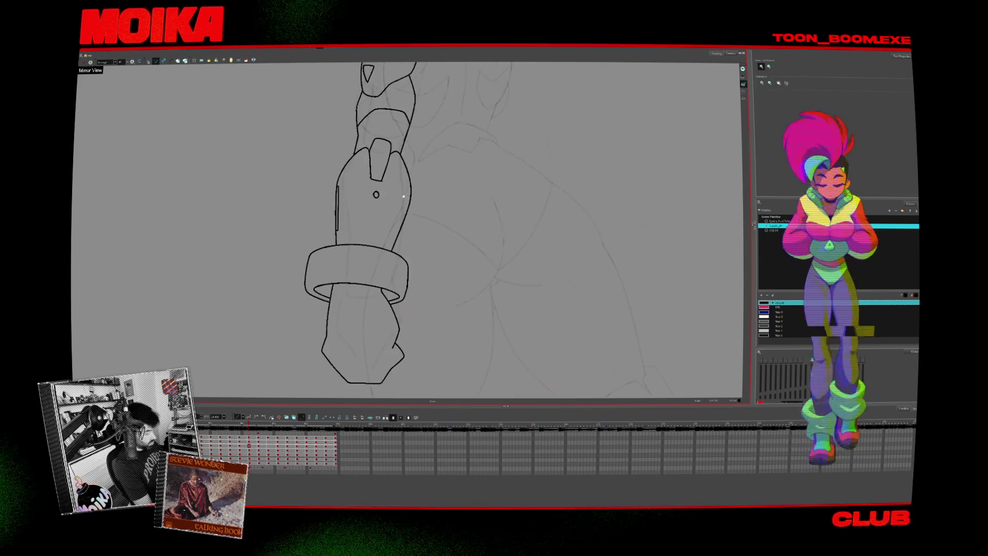
key("period")
key("comma")
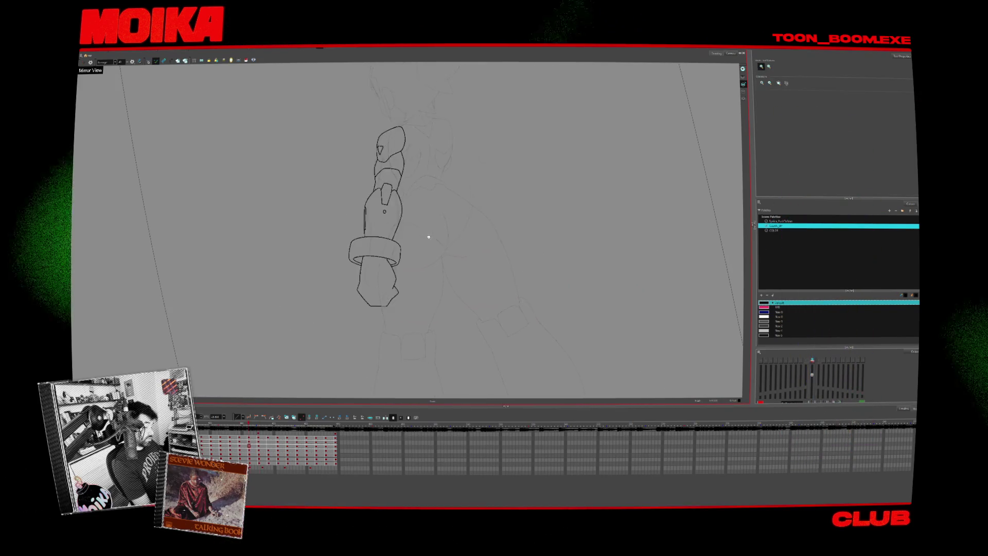
key("comma")
key("period")
key("period")
key("period")
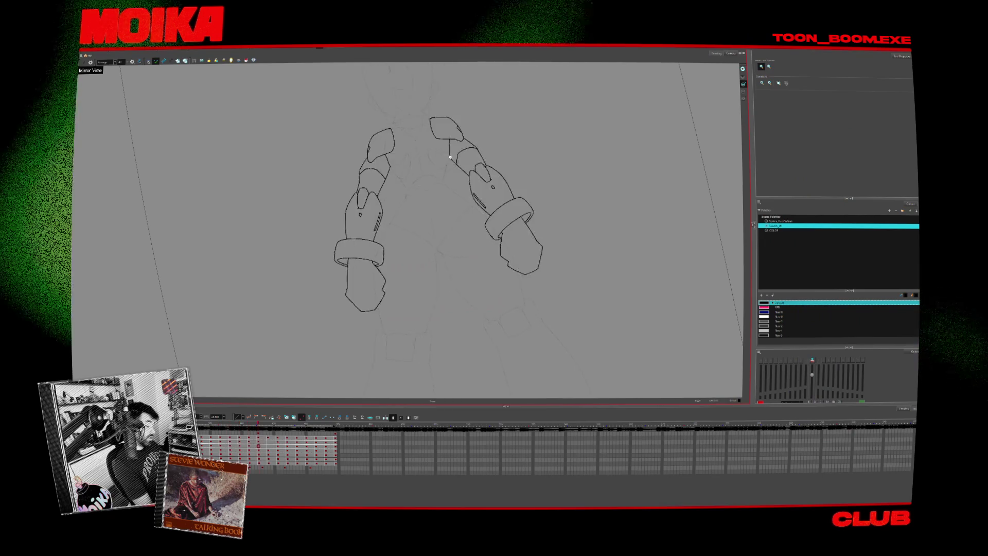
key("period")
key("period")
key("period")
key("period")
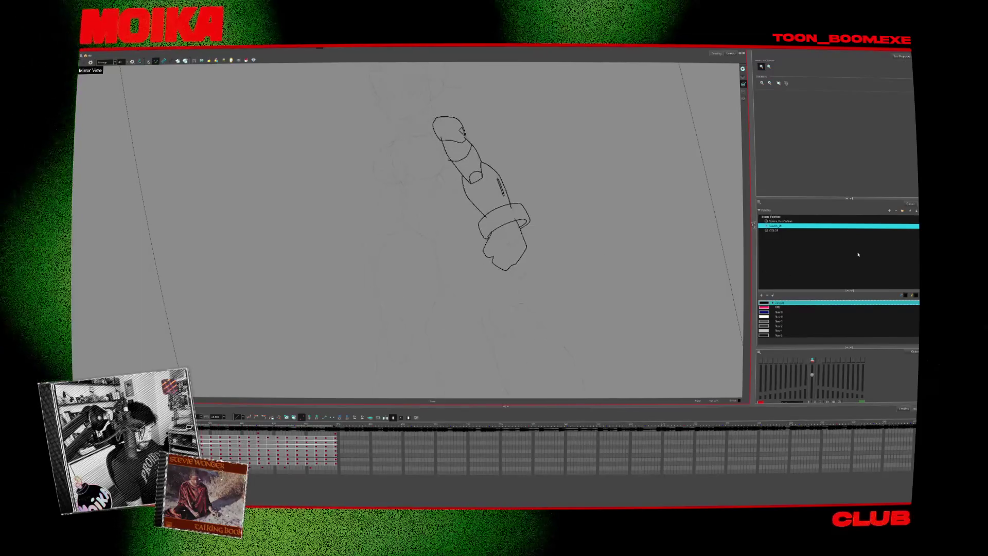
left_click_drag(608, 259, 518, 197)
scroll(518, 198, "up", 2)
scroll(488, 271, "up", 2)
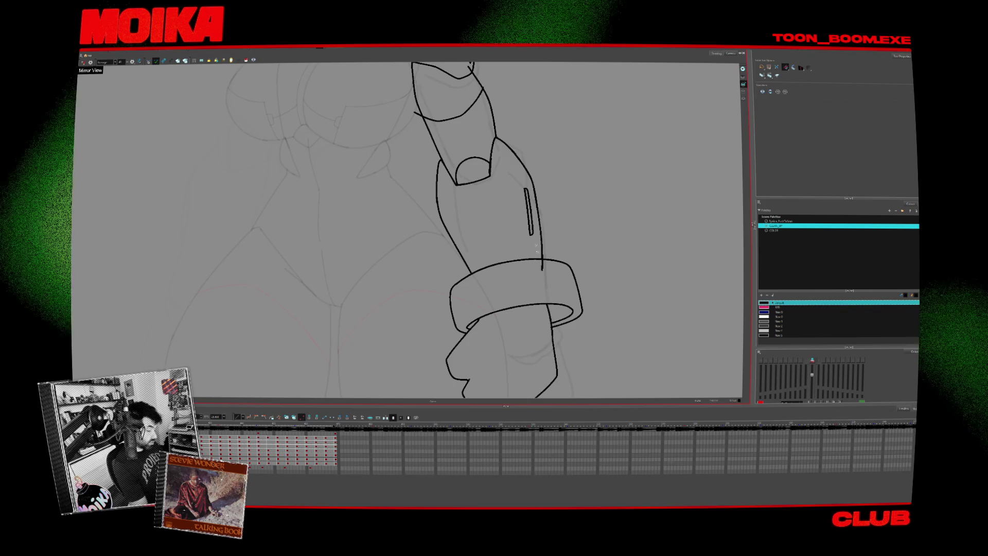
scroll(536, 246, "up", 2)
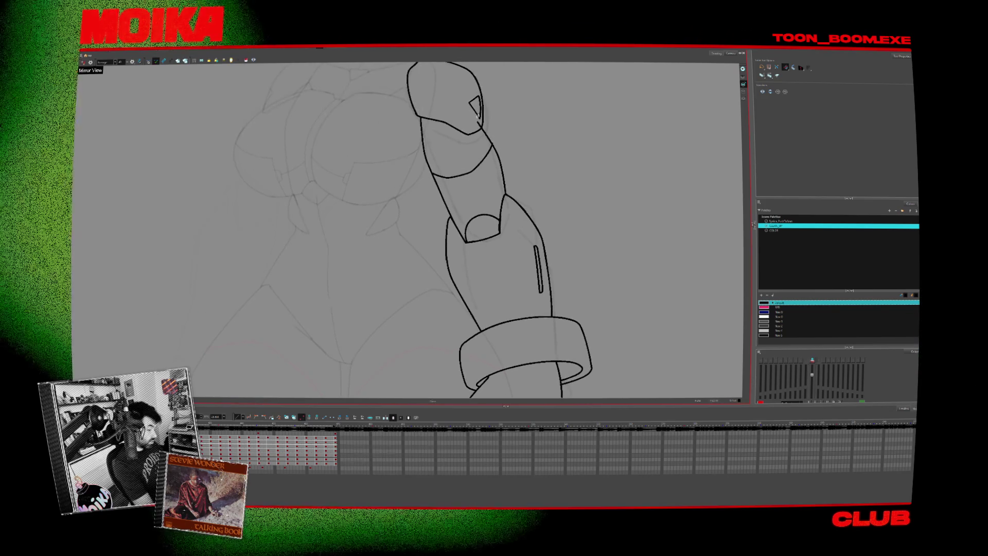
scroll(512, 148, "down", 2)
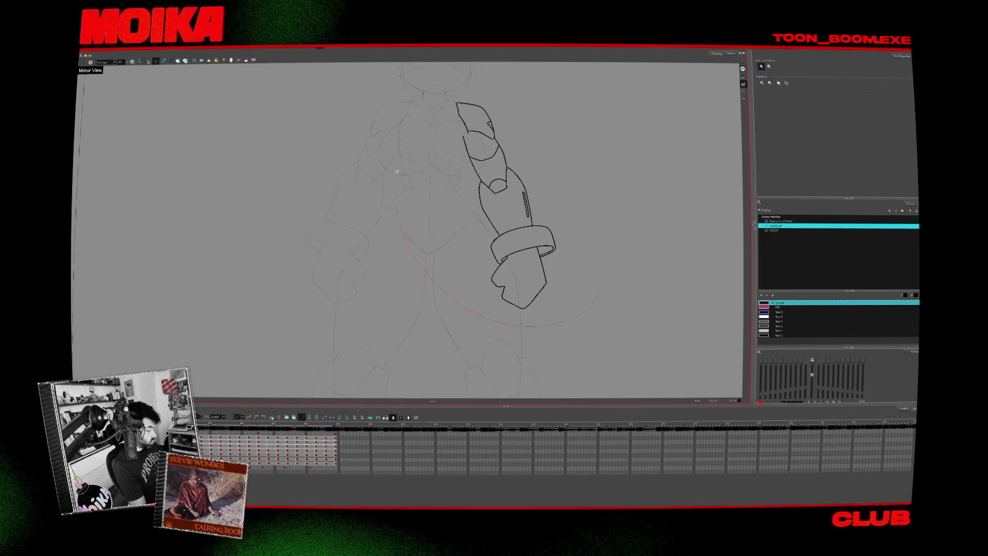
scroll(556, 229, "up", 2)
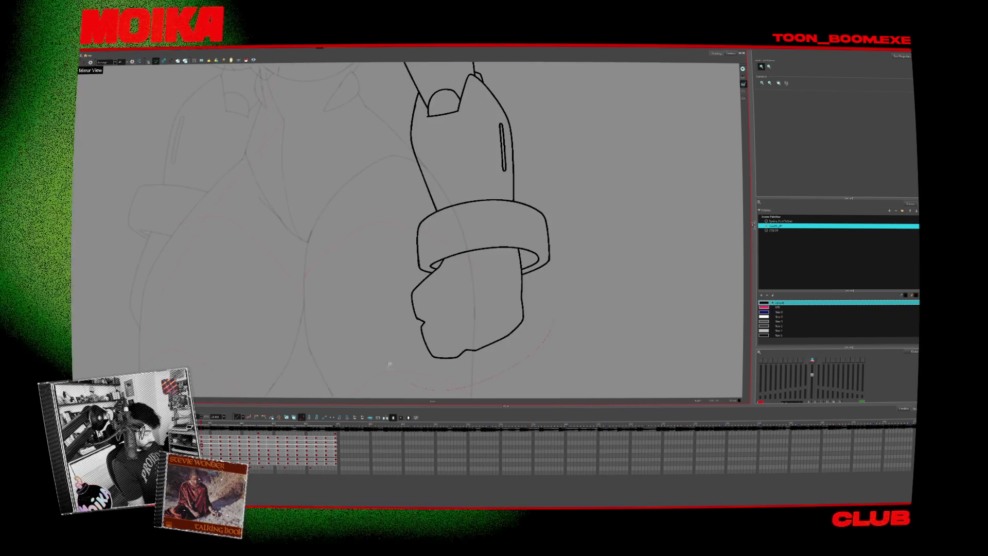
Select the ring and fist strokes, nudge them up a few pixels, and deselect.
key("ctrl+a")
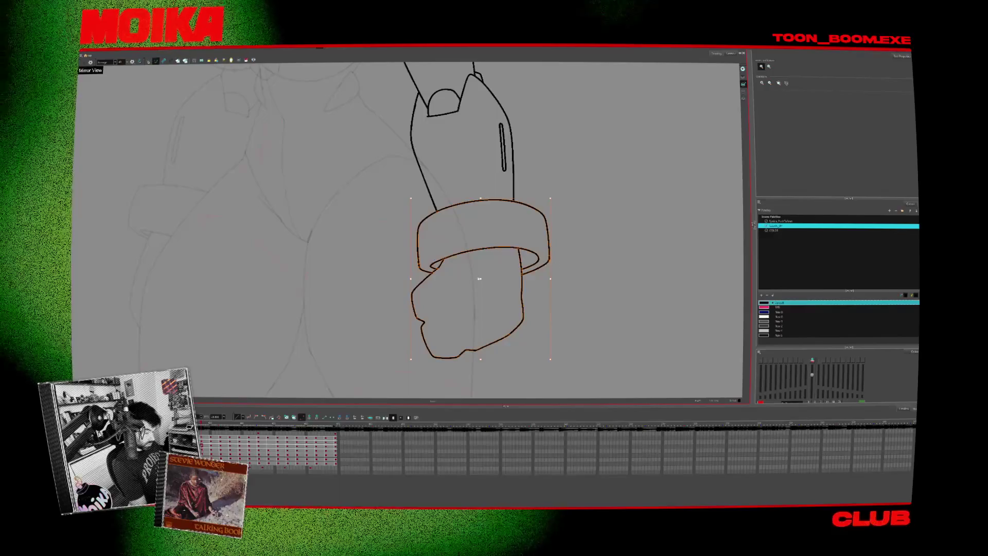
left_click_drag(491, 310, 490, 307)
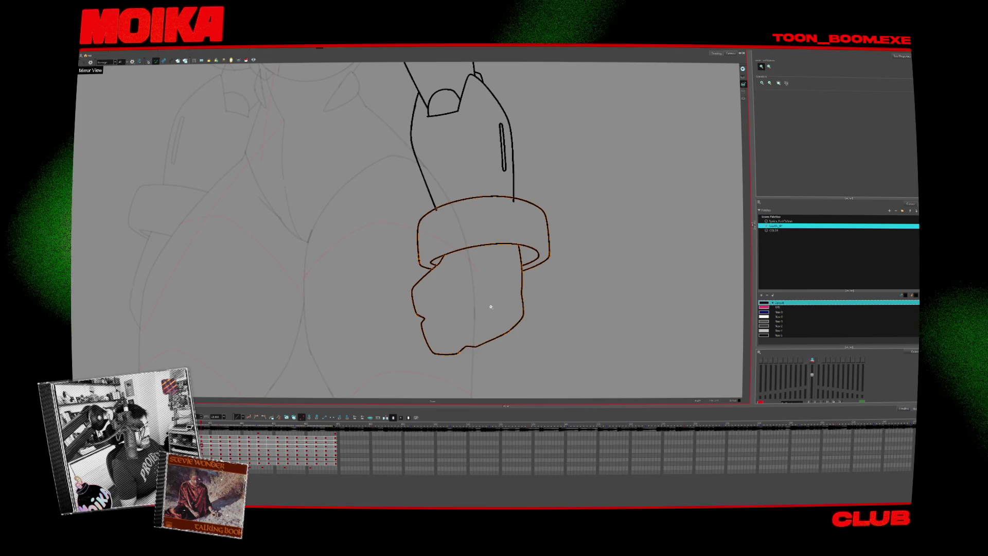
key("alt+b")
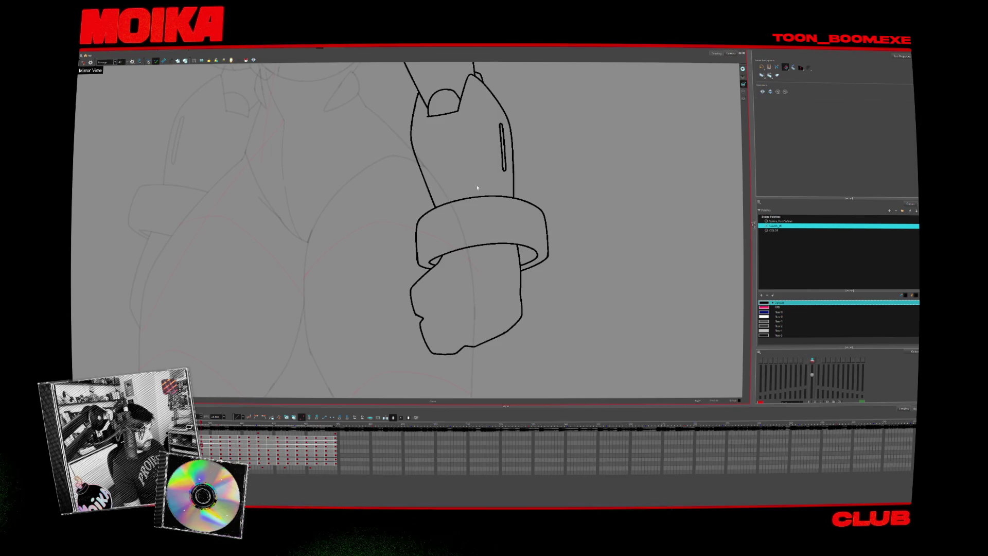
Erase the upper-right part of the ring outline and check the tilted arm in mirrored view.
left_click_drag(515, 197, 537, 213)
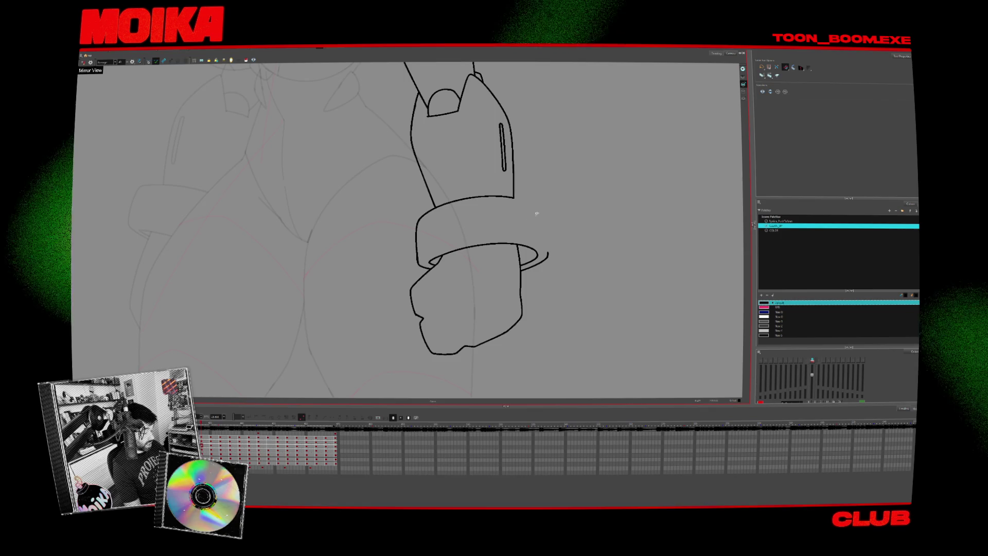
scroll(368, 190, "down", 5)
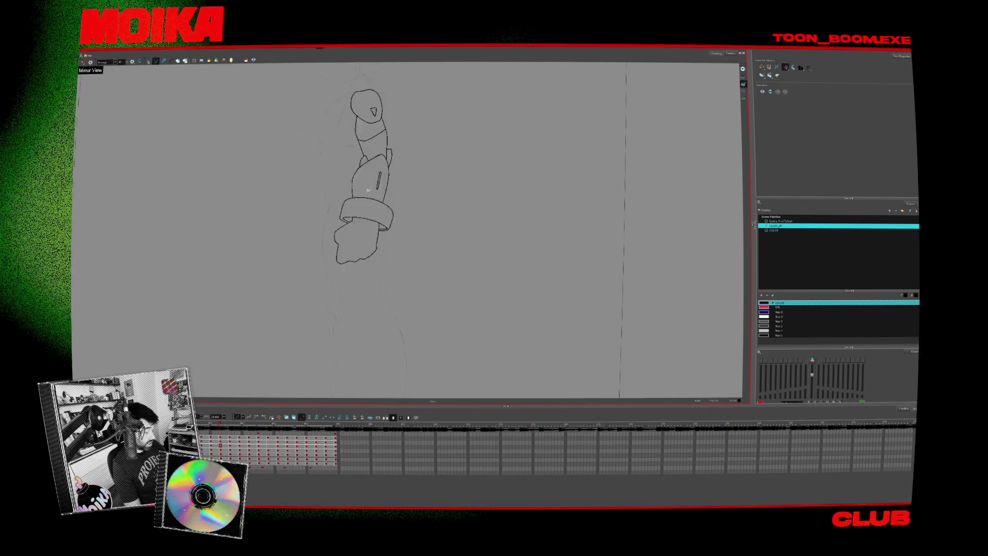
left_click_drag(368, 190, 476, 206)
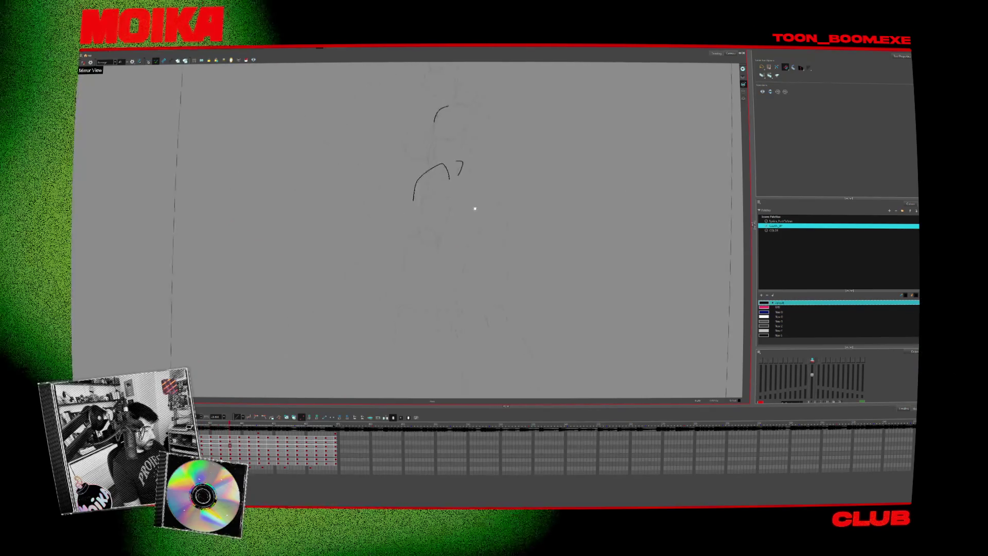
key("m")
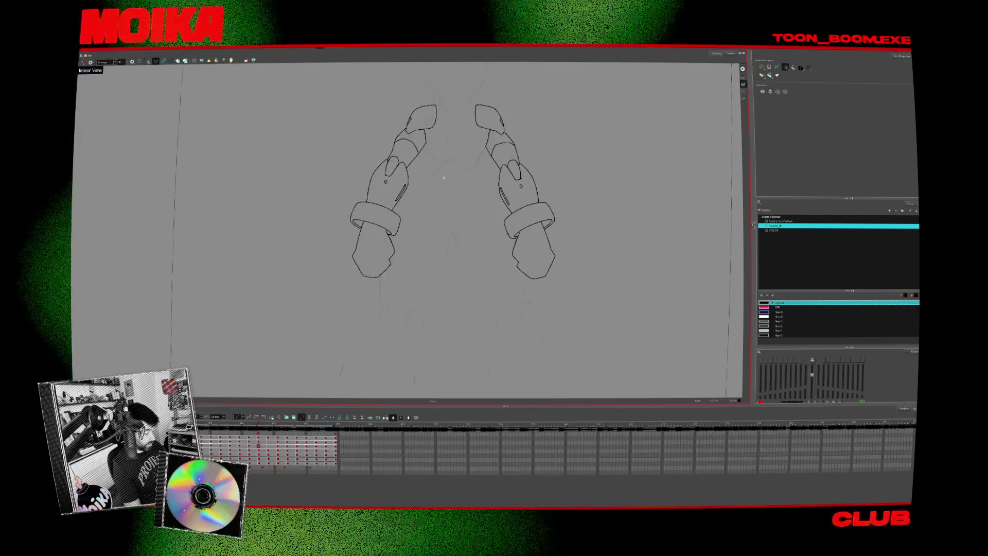
key("comma")
key("comma")
key("comma")
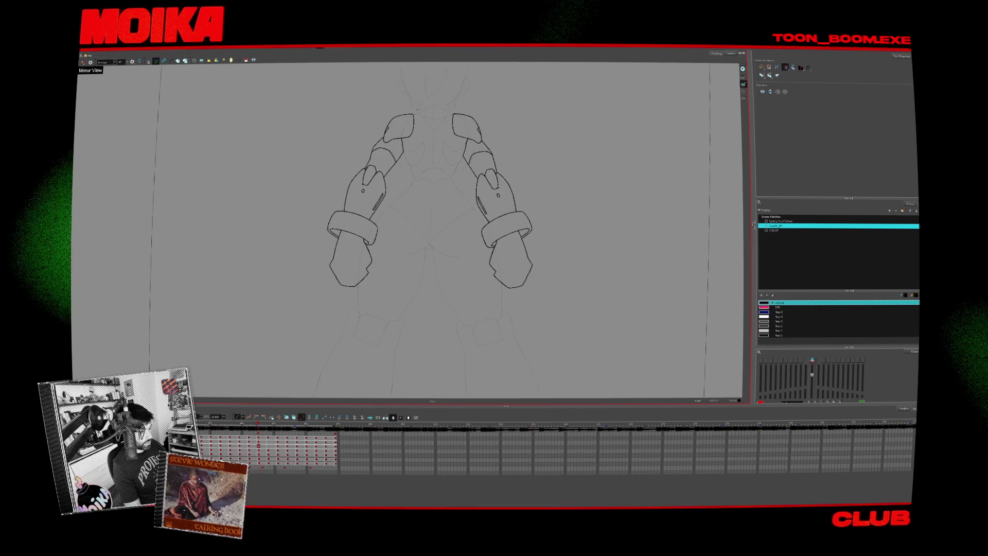
Hide and show the mirrored right arm to compare, then reveal the finished body around the arms.
key("alt+b")
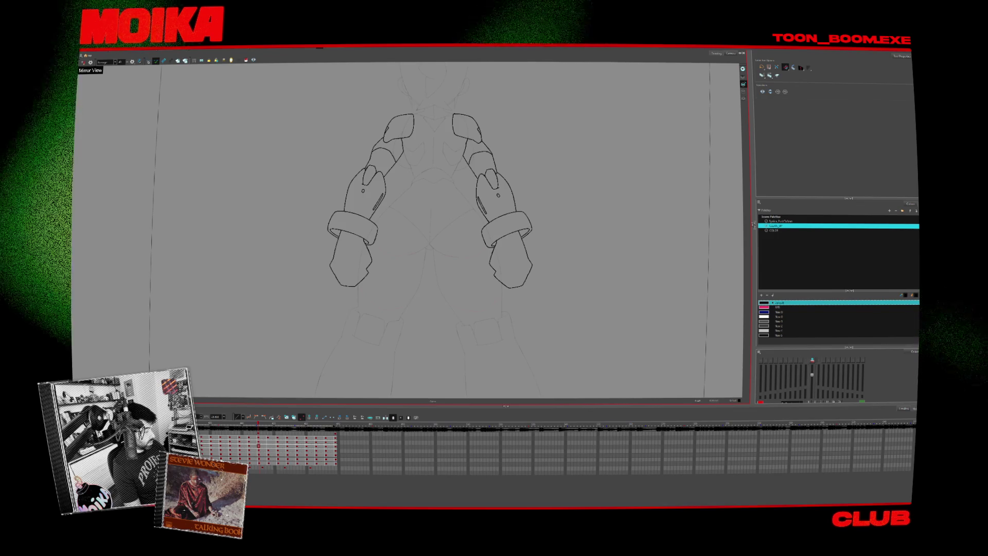
left_click(88, 66)
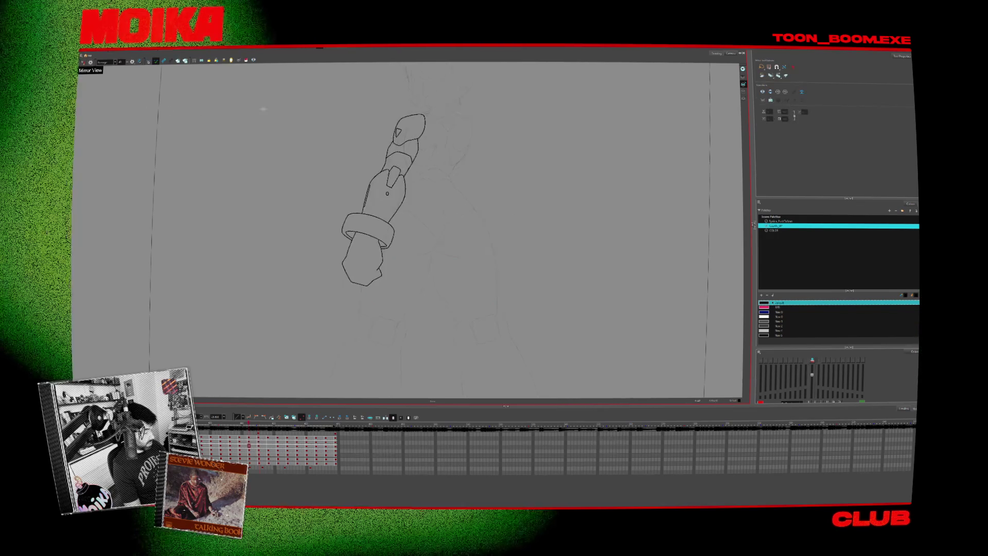
left_click(88, 65)
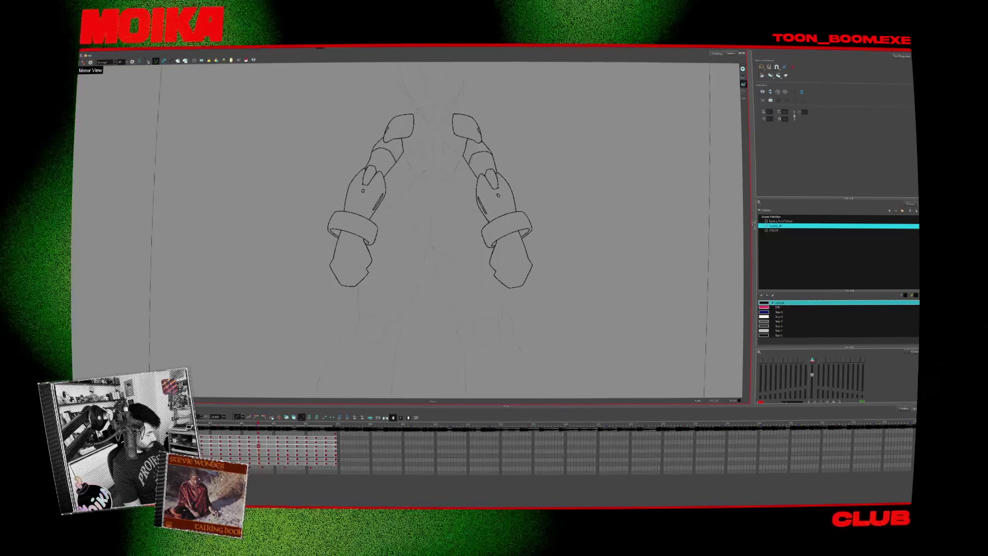
key("shift+l")
Step ahead two drawings and bring up the palette lists, node network and coloured character art.
key("period")
key("period")
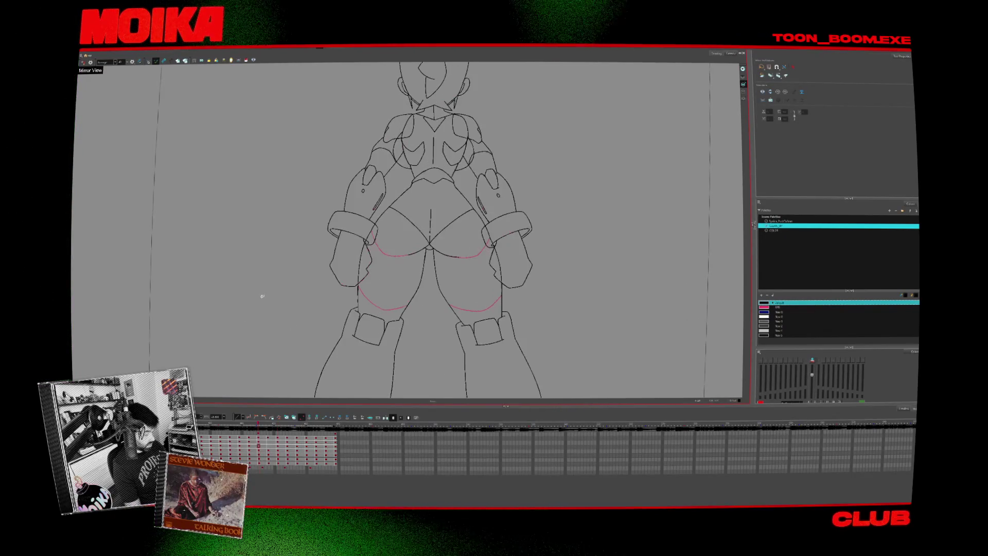
key("period")
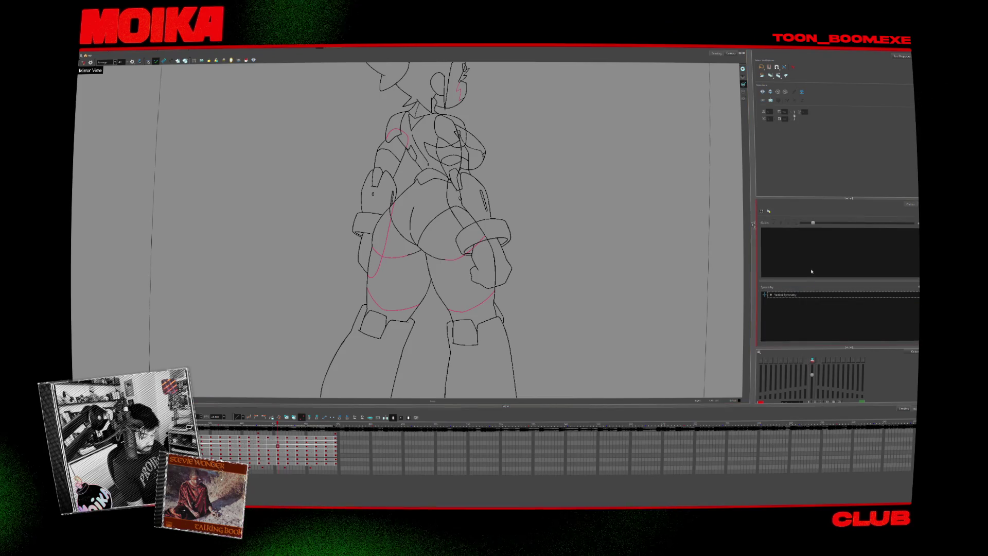
left_click(907, 202)
left_click(752, 225)
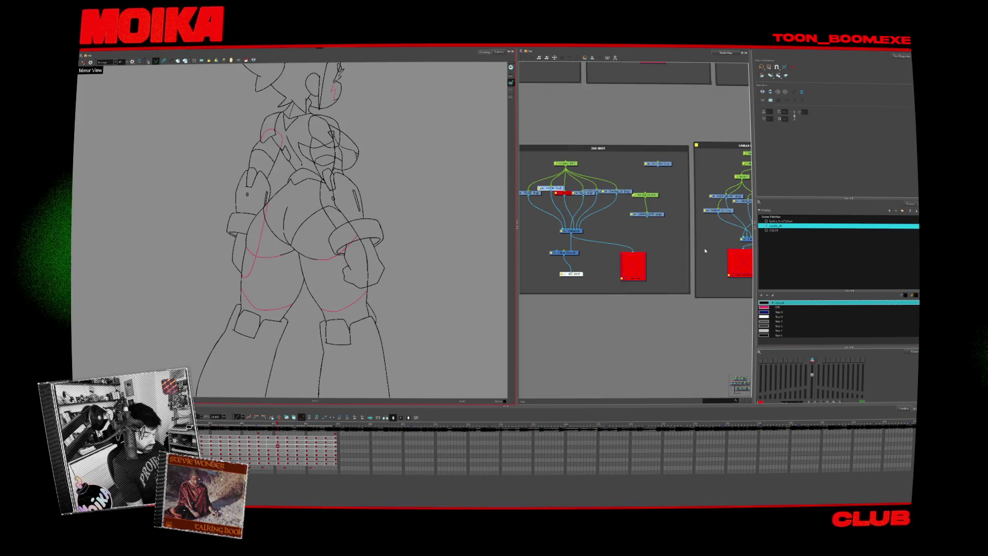
left_click_drag(565, 252, 534, 260)
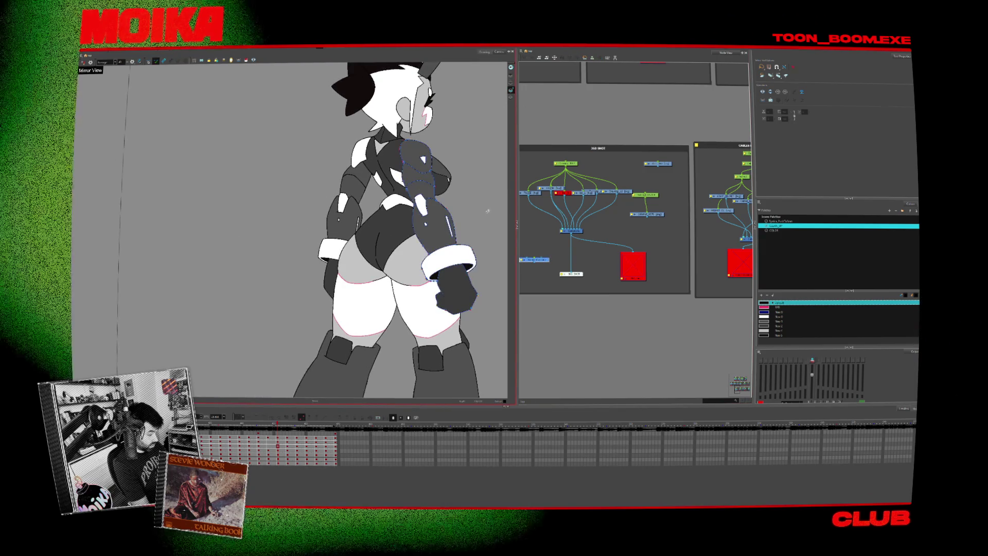
Inspect the right arm and boot strokes, temporarily removing and restoring the character drawing.
left_click(430, 206)
key("Delete")
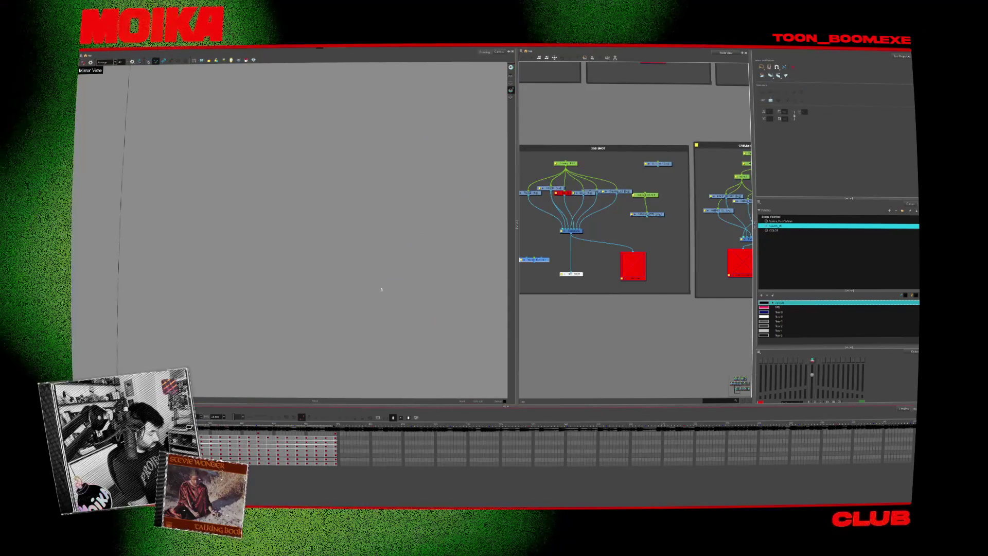
key("ctrl+z")
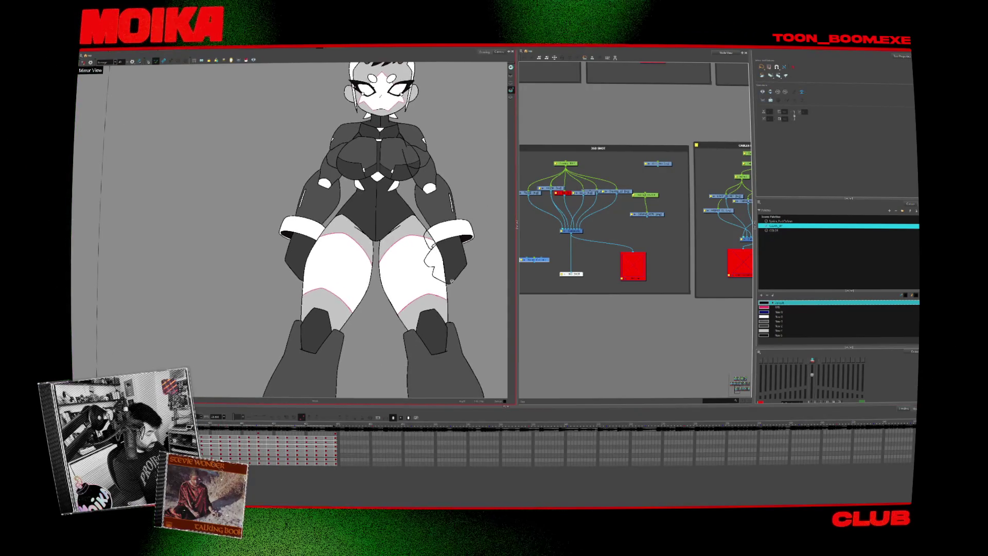
left_click(451, 321)
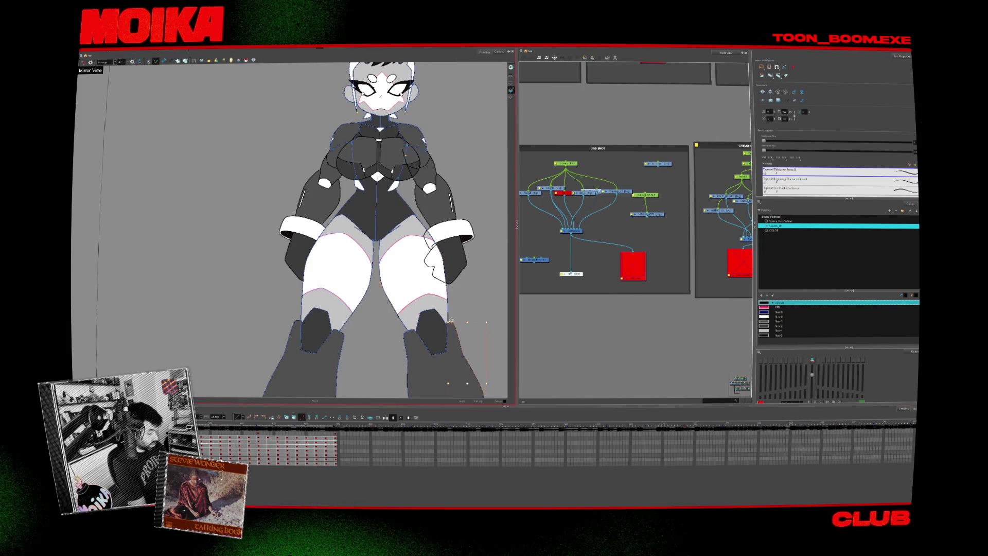
key("Escape")
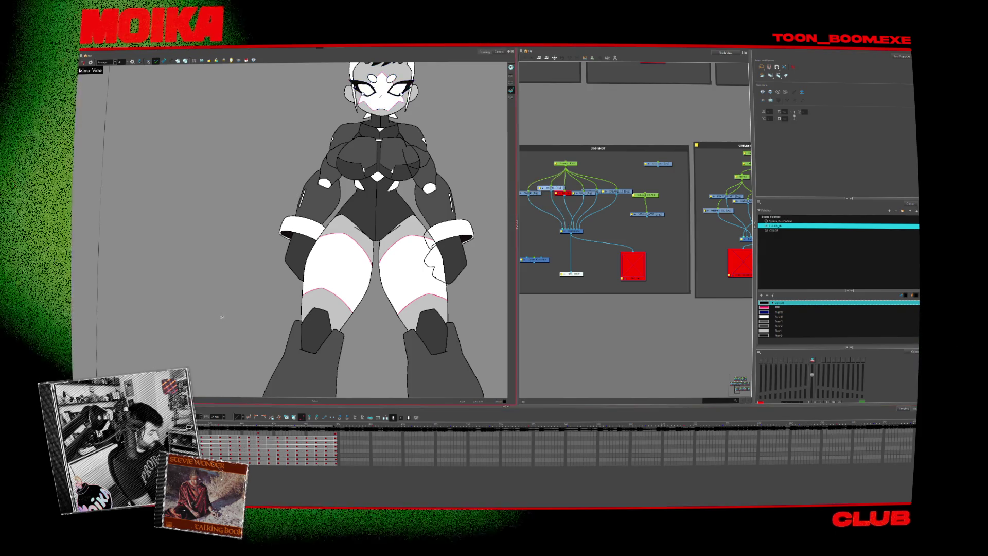
left_click(437, 206)
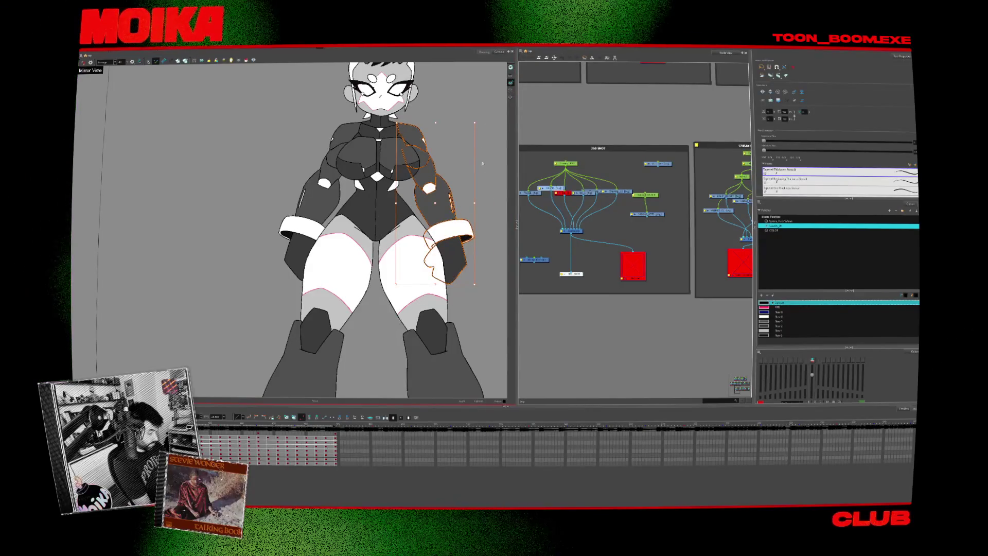
key("period")
key("period")
left_click(467, 291)
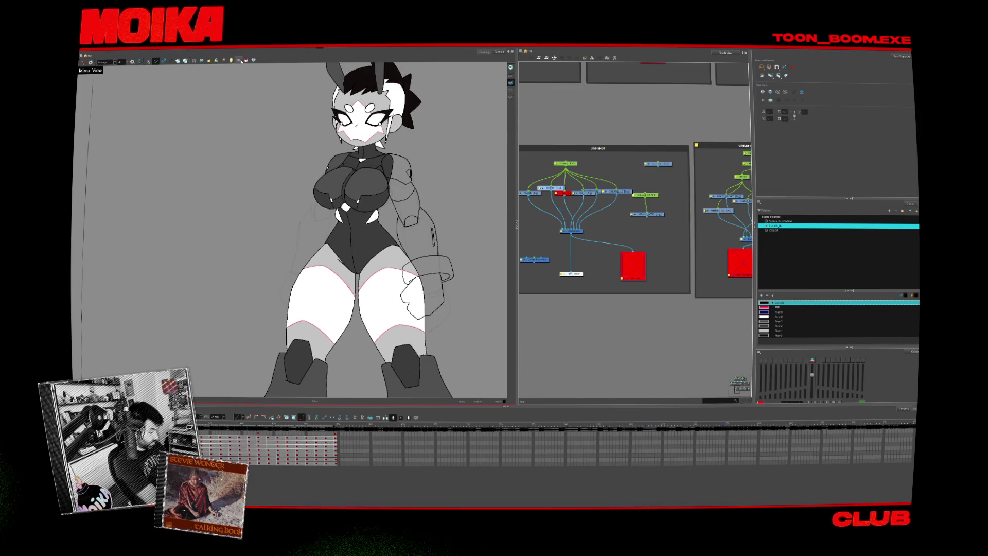
Advance from the arms-down drawing through the turnaround to the rear three-quarter pose.
key("period")
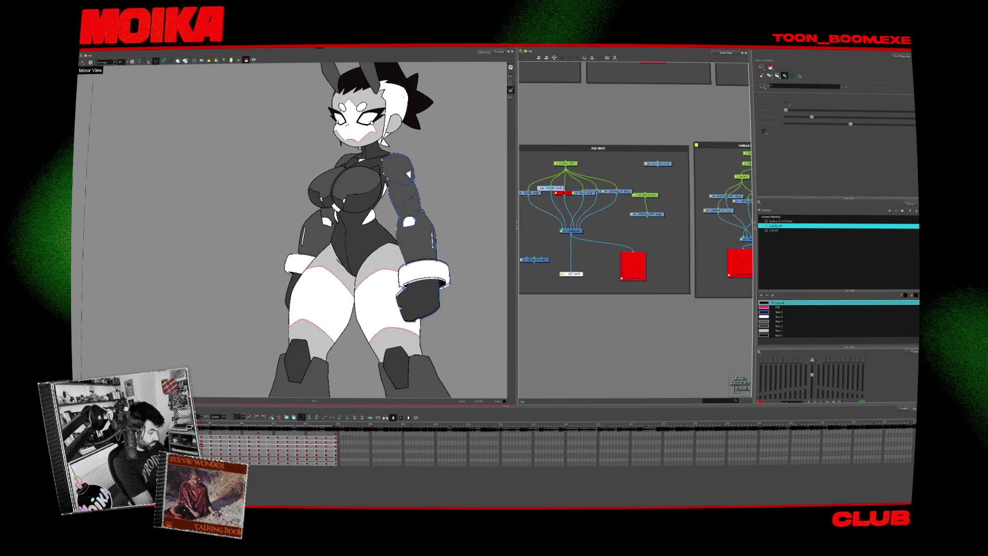
key("period")
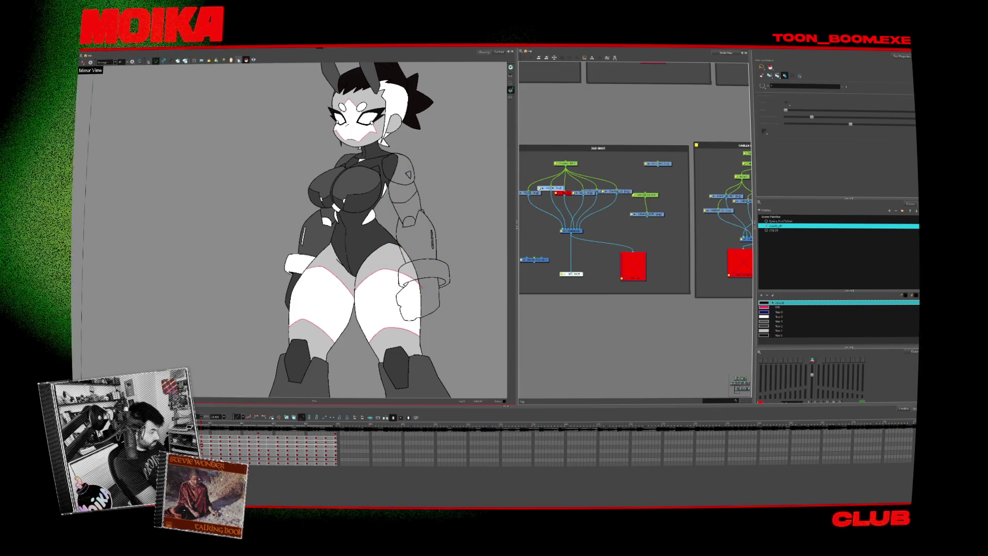
key("period")
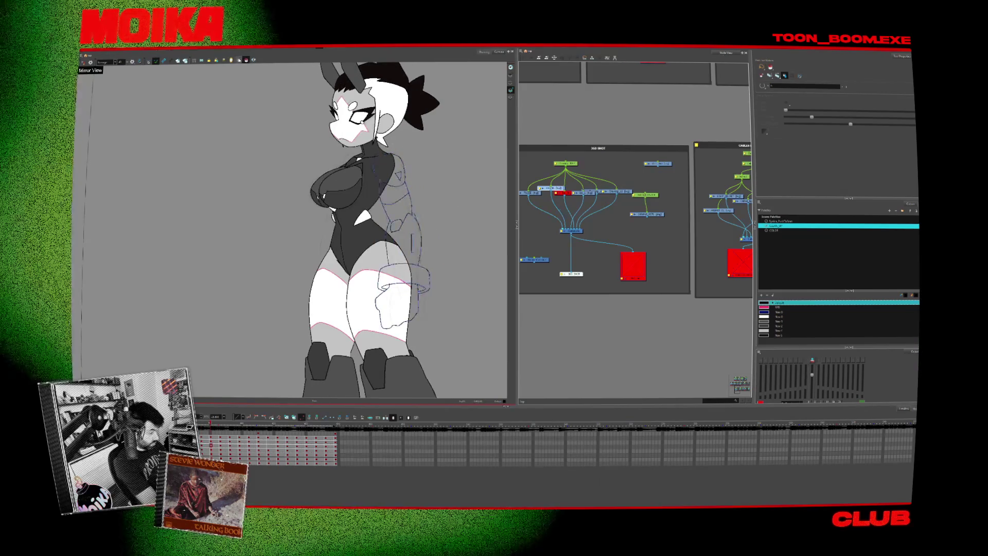
key("period")
key("period")
key("period")
key("period")
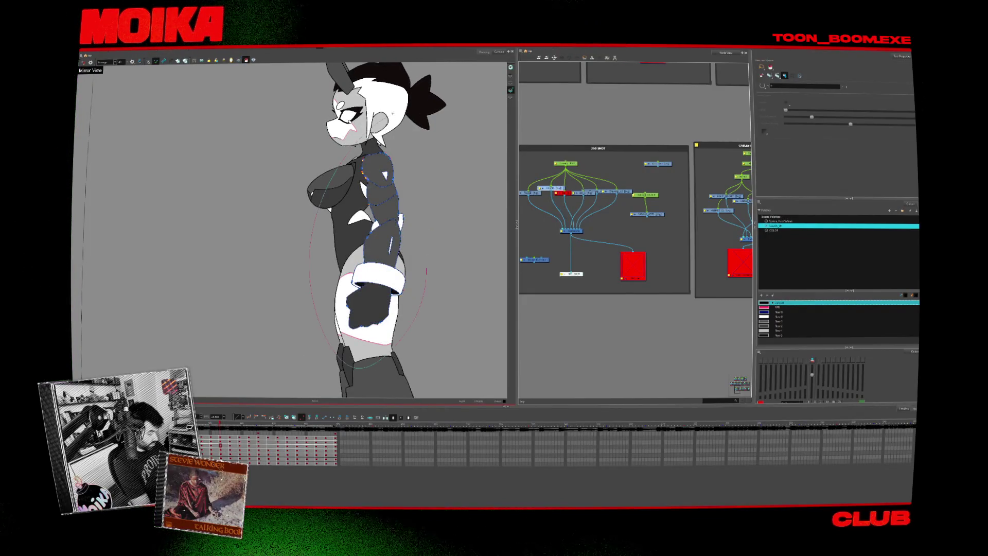
key("period")
key("period")
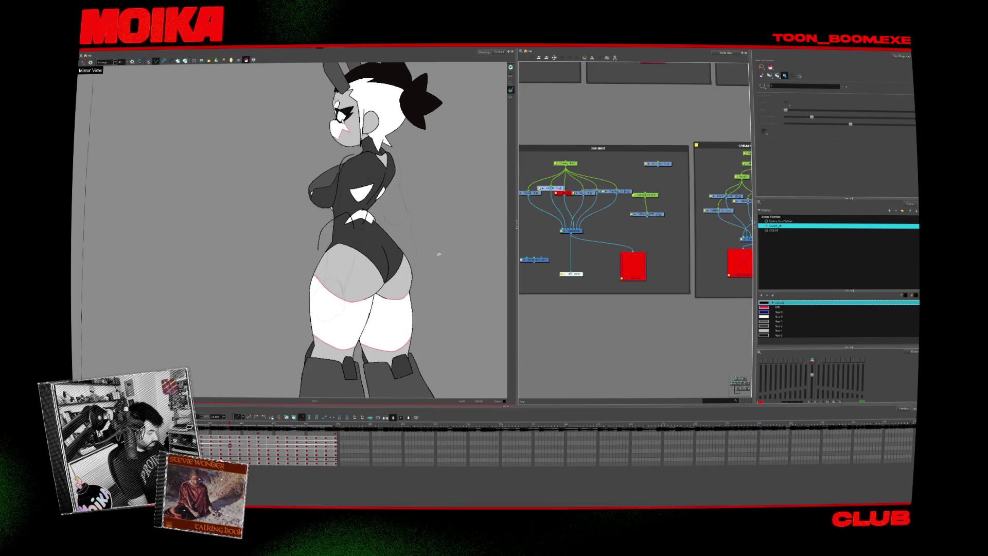
key("period")
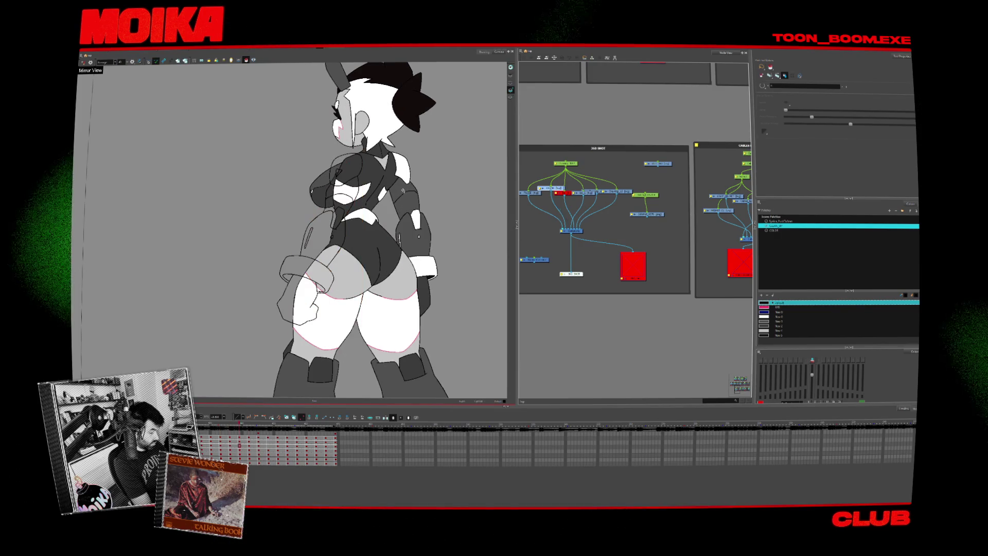
key("period")
key("period")
key("period")
key("period")
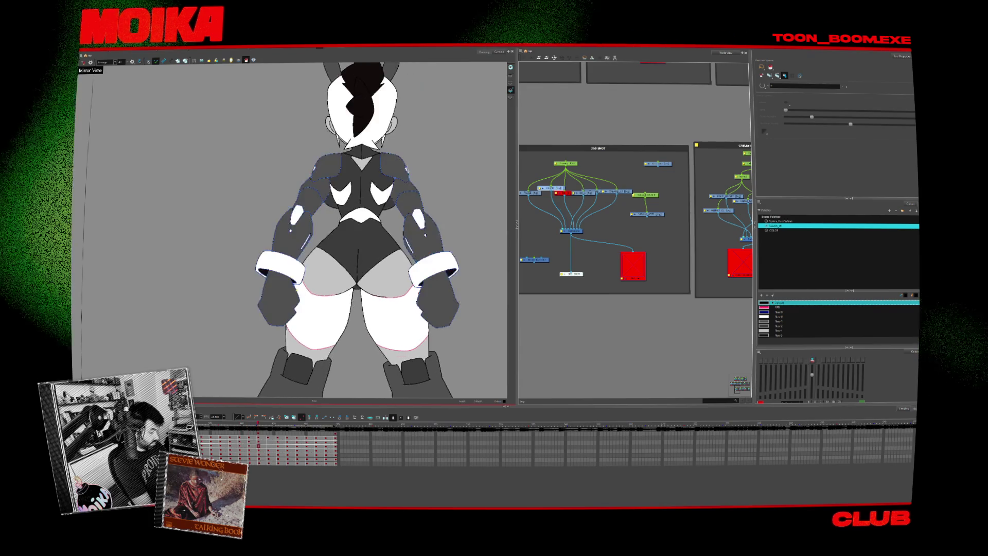
Step back and forth around the rear three-quarter frame, then back to the front-view drawing.
key("comma")
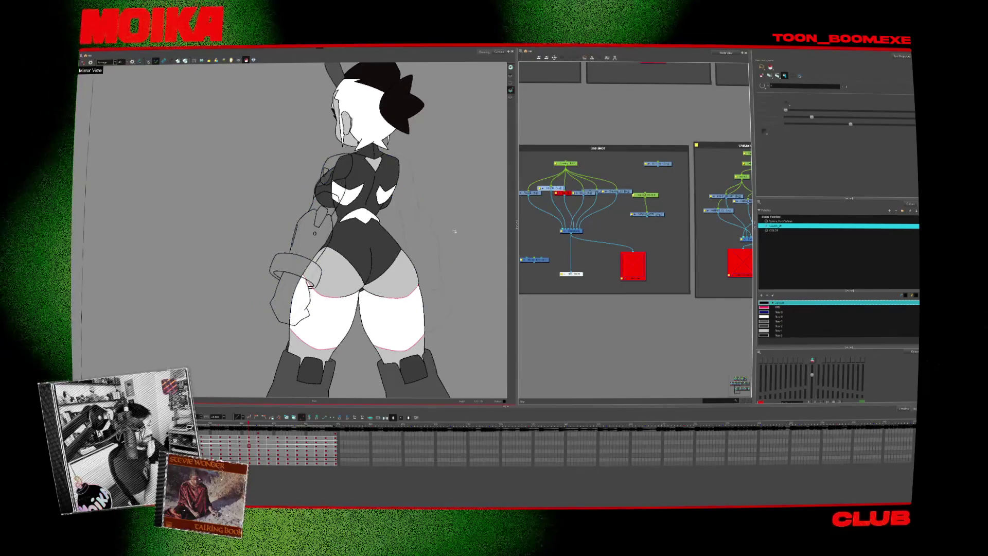
key("period")
key("comma")
left_click(245, 60)
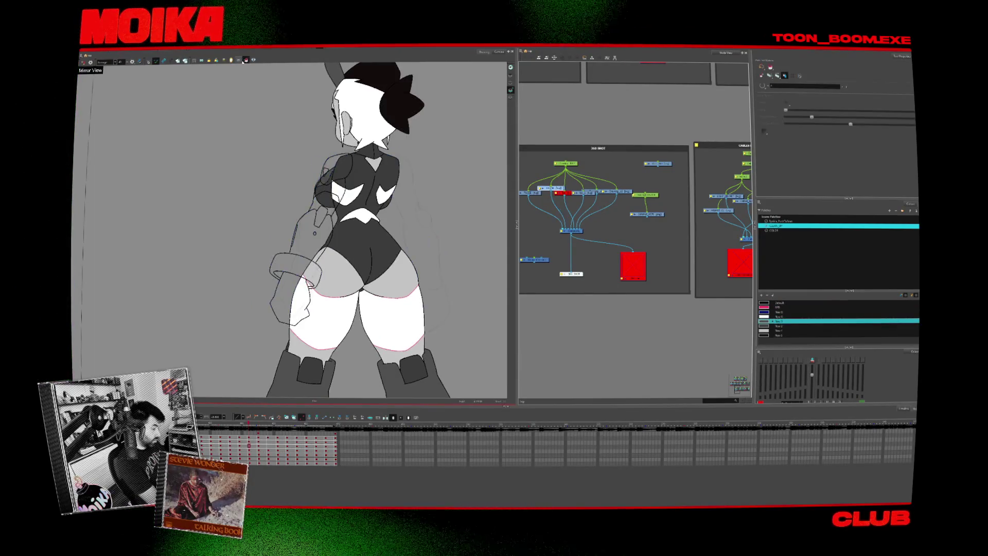
key("comma")
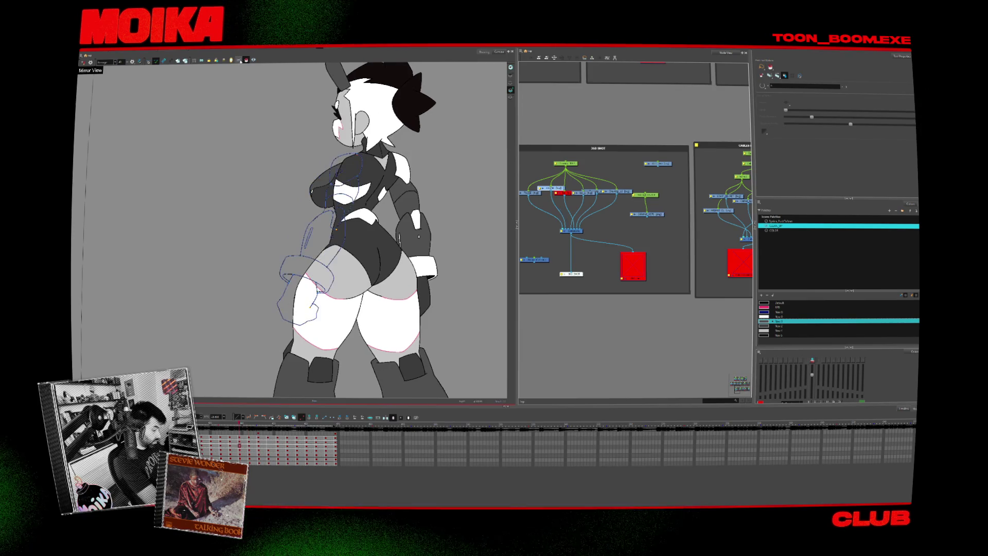
key("comma")
key("comma")
key("comma")
key("comma")
key("period")
key("comma")
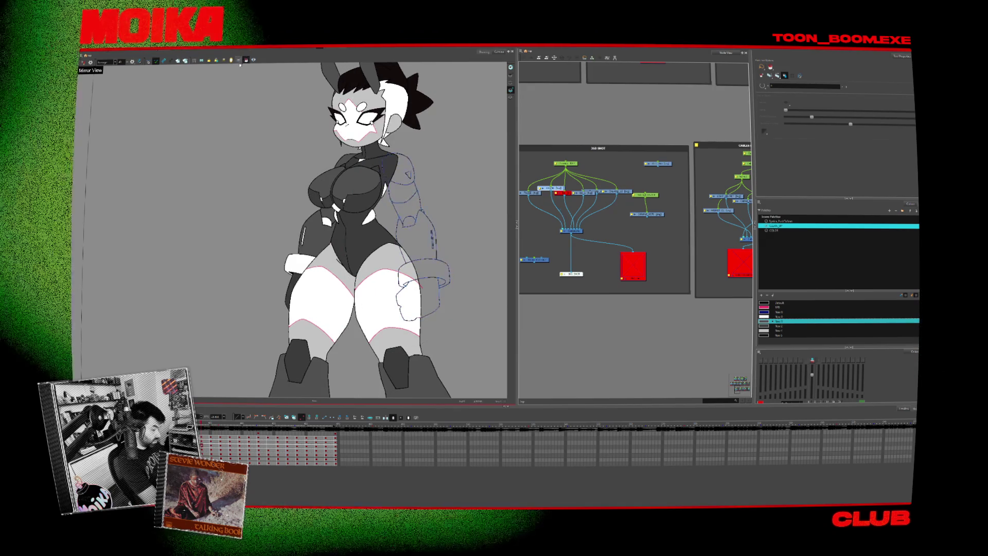
key("comma")
key("comma")
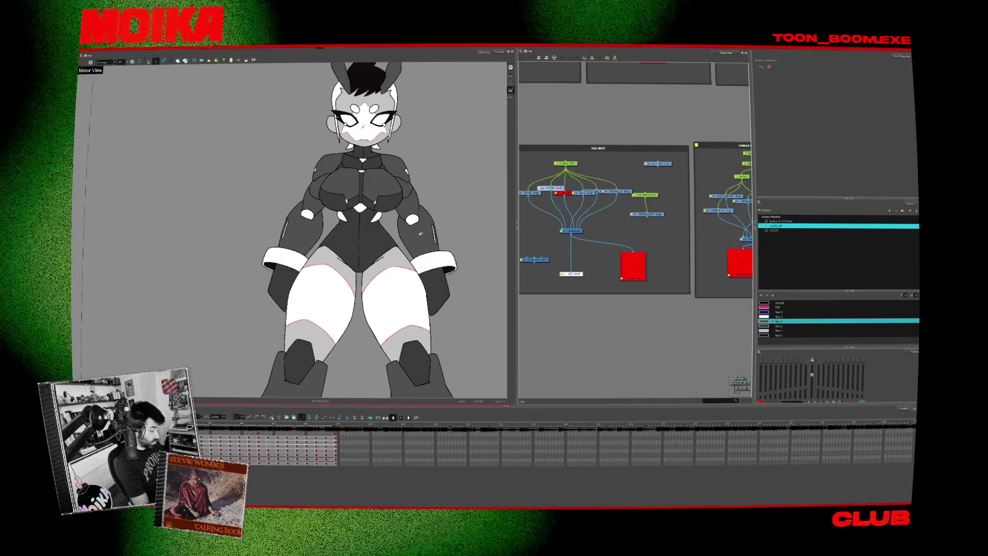
Step through the three-quarter, side and back poses, trying a white fill on the arm then undoing it.
key("period")
key("period")
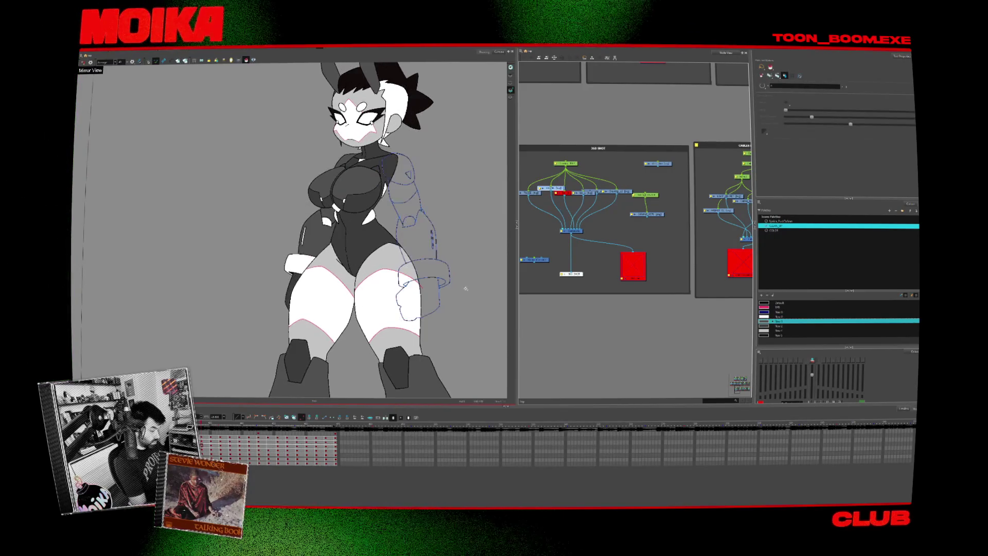
key("period")
key("period")
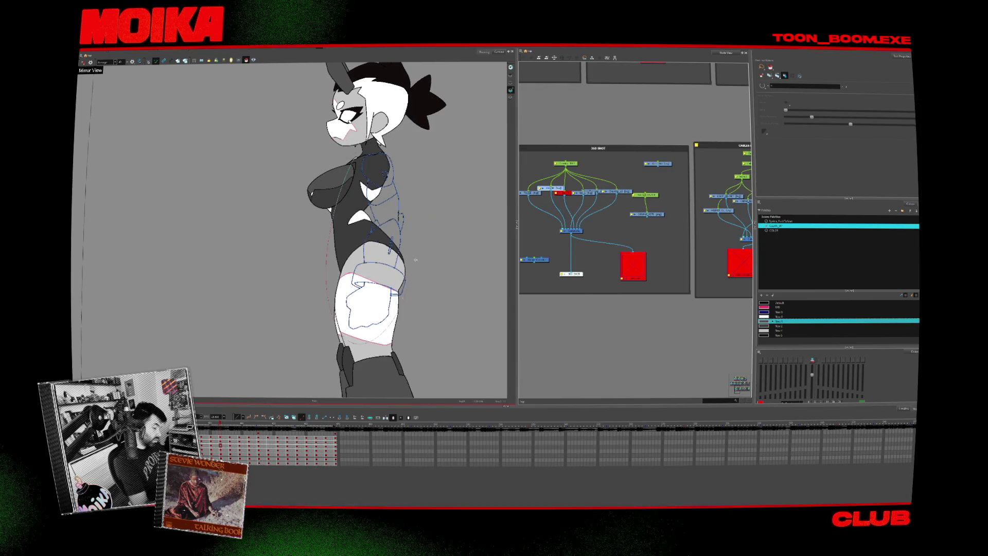
key("period")
key("period")
key("period")
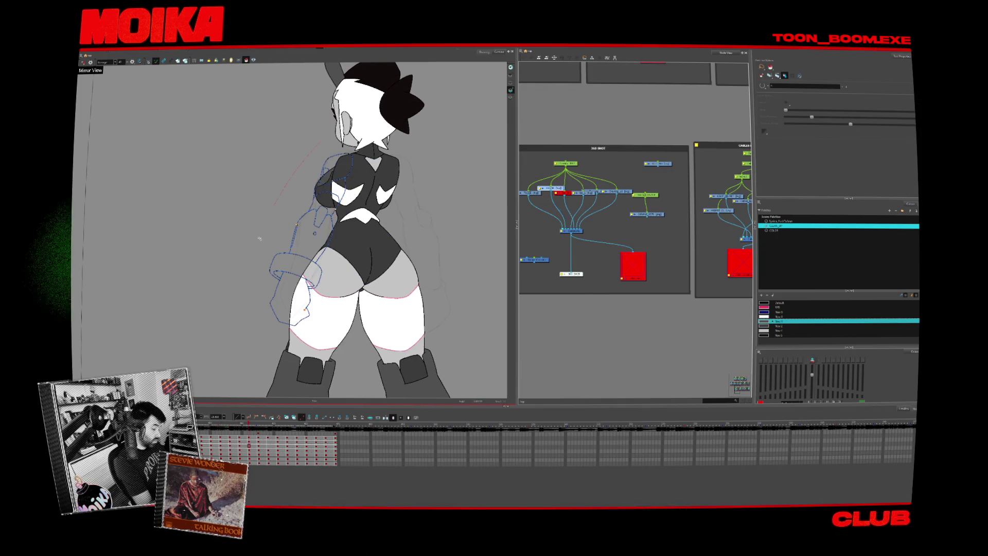
key("period")
key("comma")
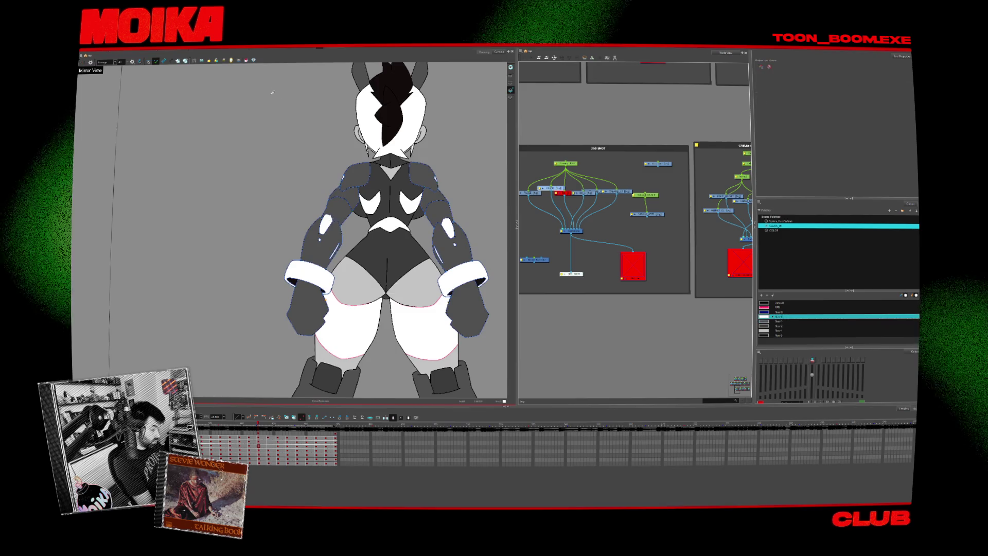
key("comma")
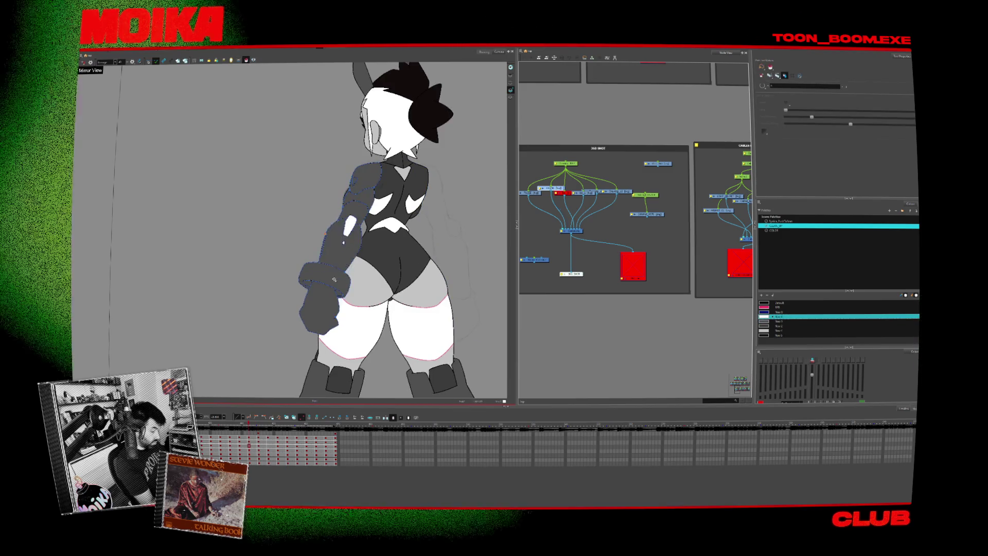
left_click(355, 180)
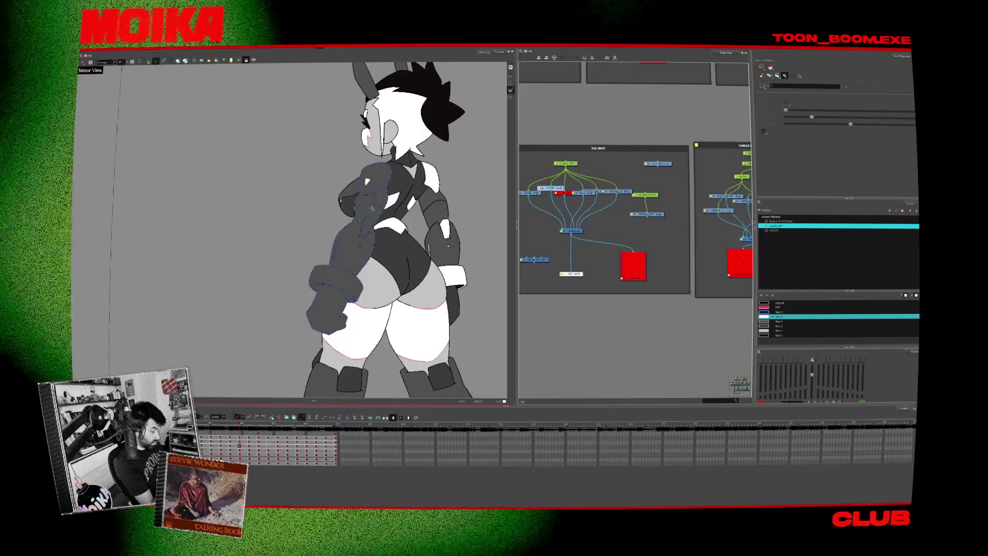
key("ctrl+z")
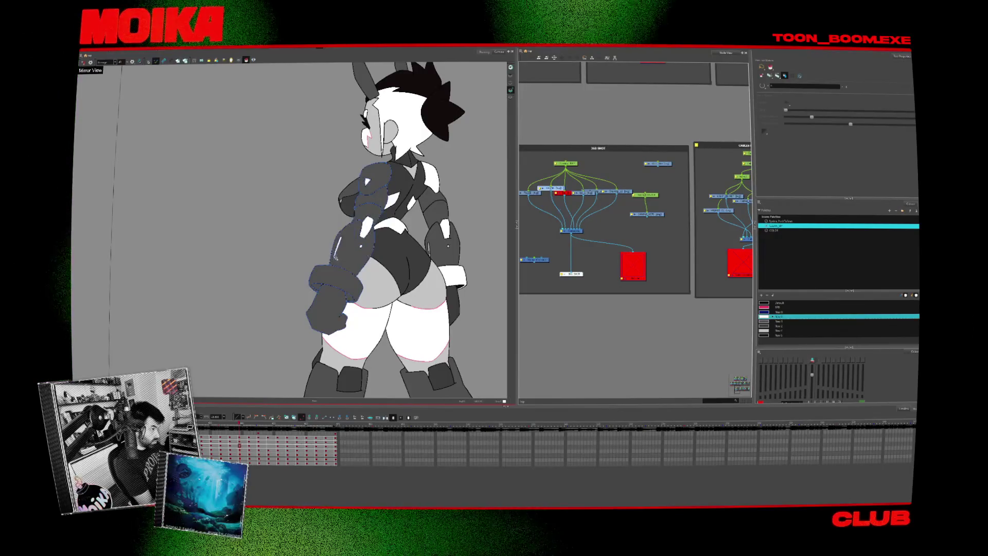
Advance through the side profile to the front view and start looped playback.
key("period")
key("period")
key("period")
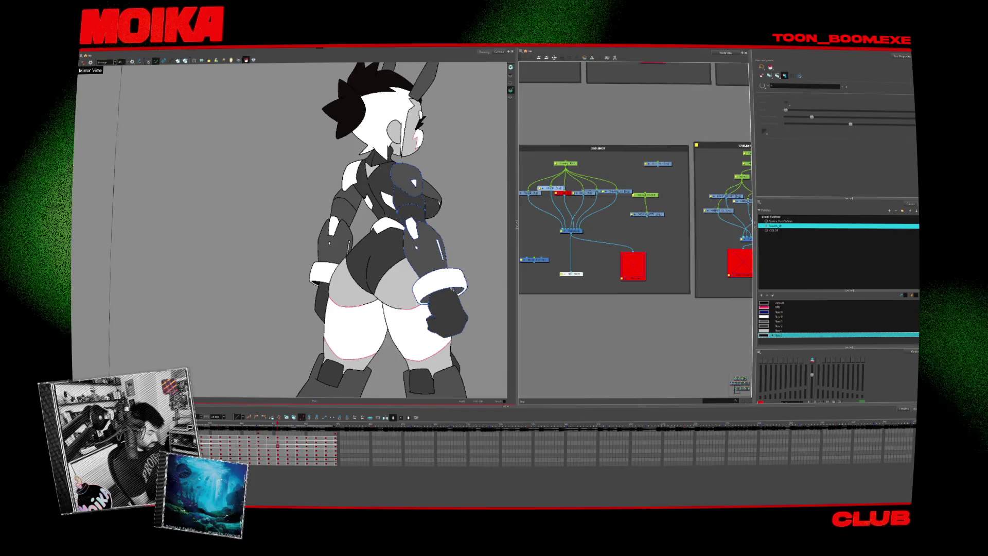
key("period")
key("period")
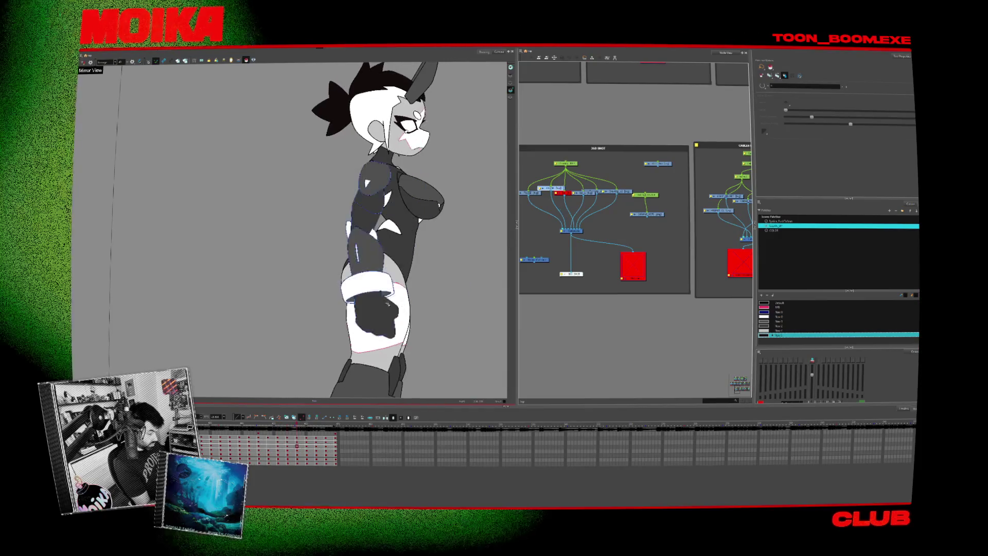
key("period")
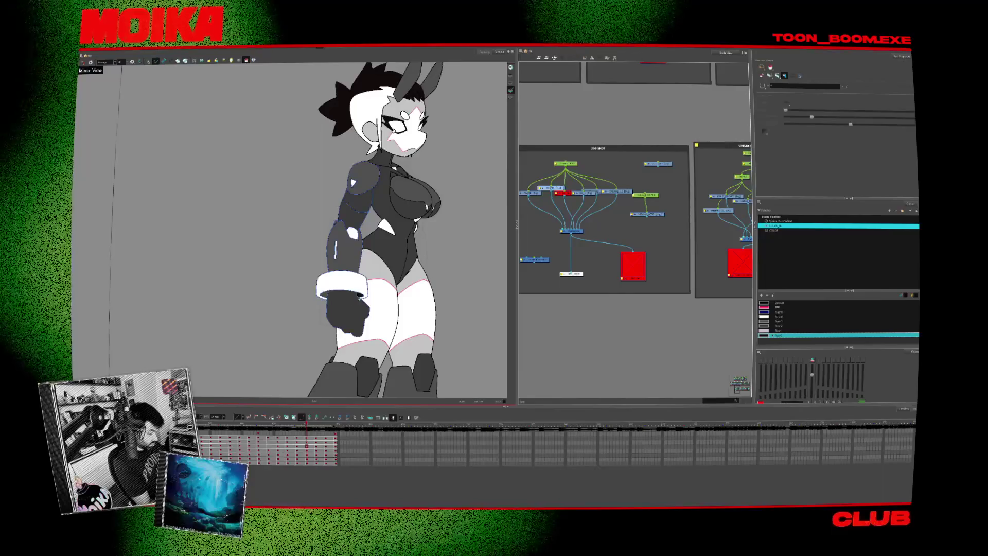
key("period")
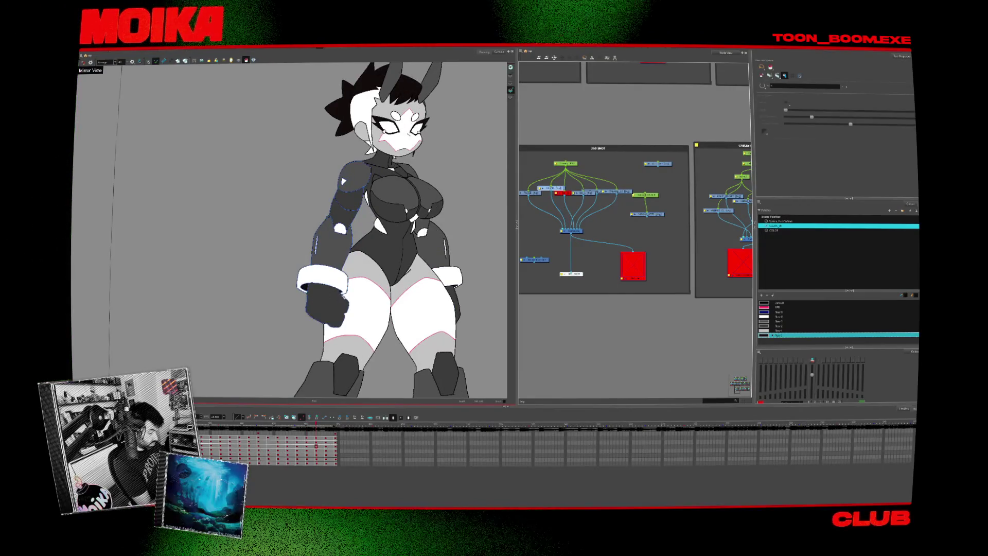
key("period")
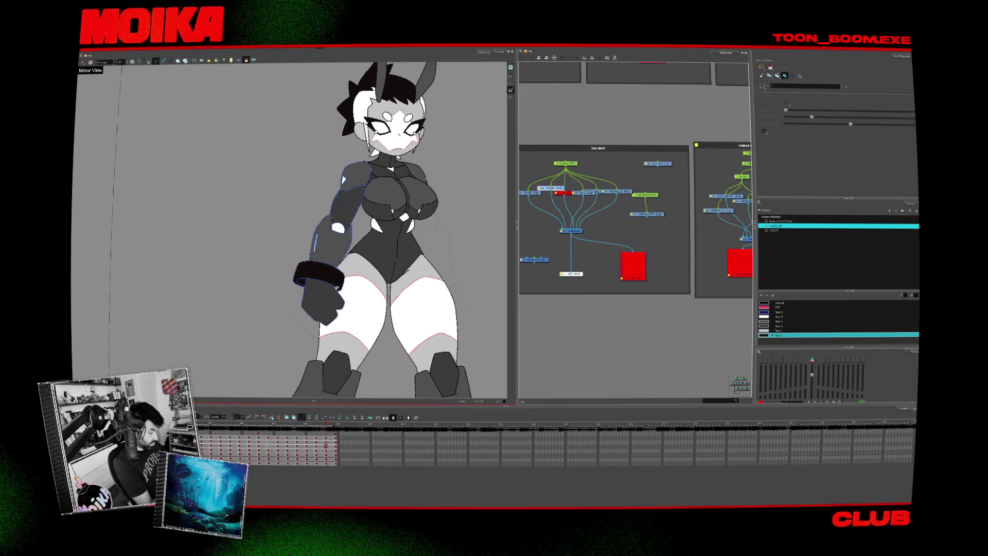
key("period")
key("Return")
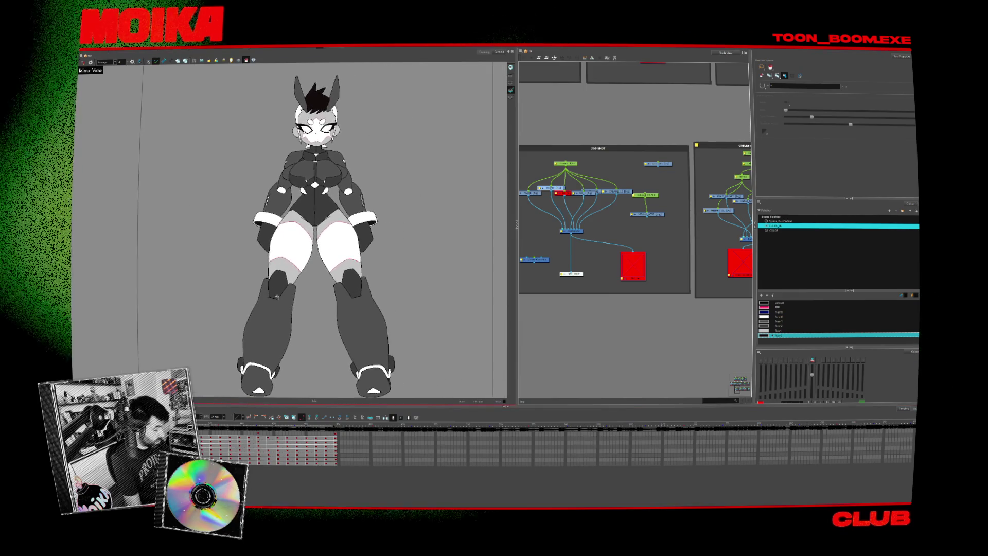
Zoom the timeline out while the turnaround loops through its front, back and side poses.
scroll(232, 436, "down", 5)
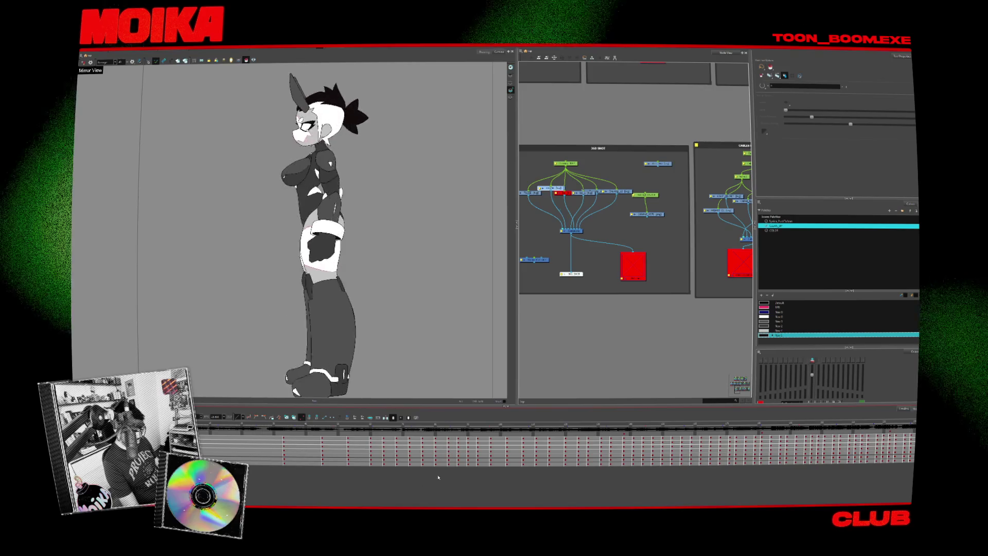
Stop playback and move to the full front-view drawing frame on the timeline.
key("space")
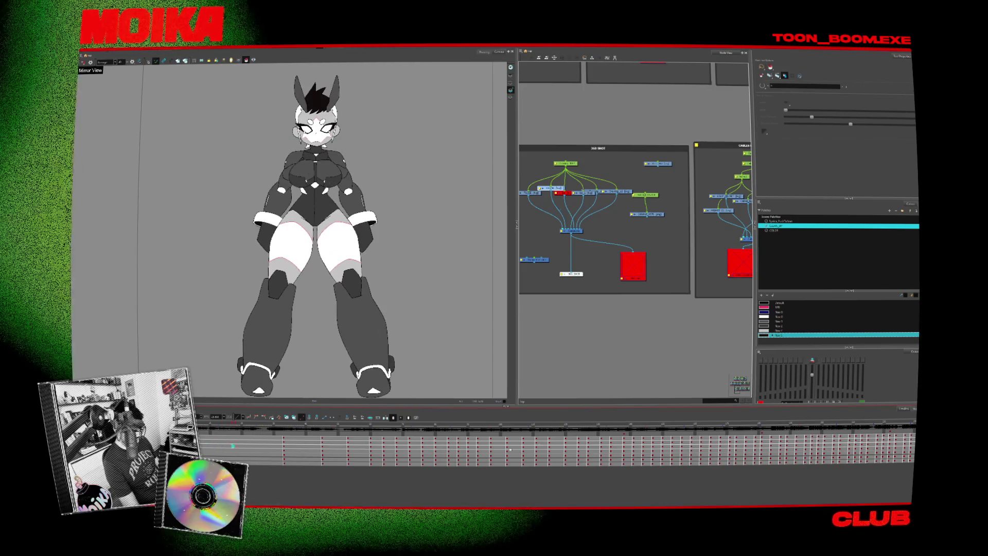
left_click(565, 440)
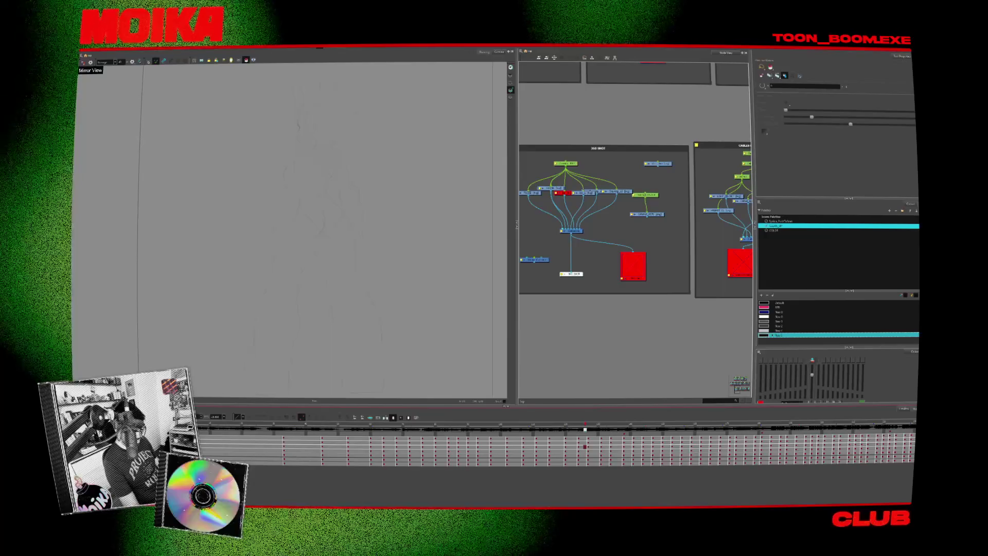
scroll(556, 443, "right", 5)
left_click(308, 427)
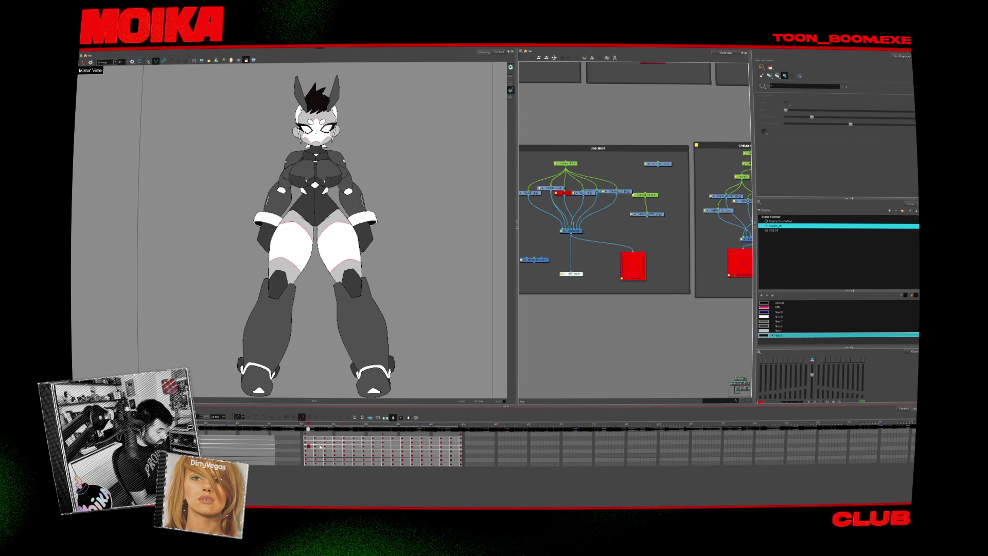
Scrub to the rear three-quarter view, zoom into the torso, and rough strokes with the CLEAN_UP palette.
left_click_drag(320, 447, 353, 445)
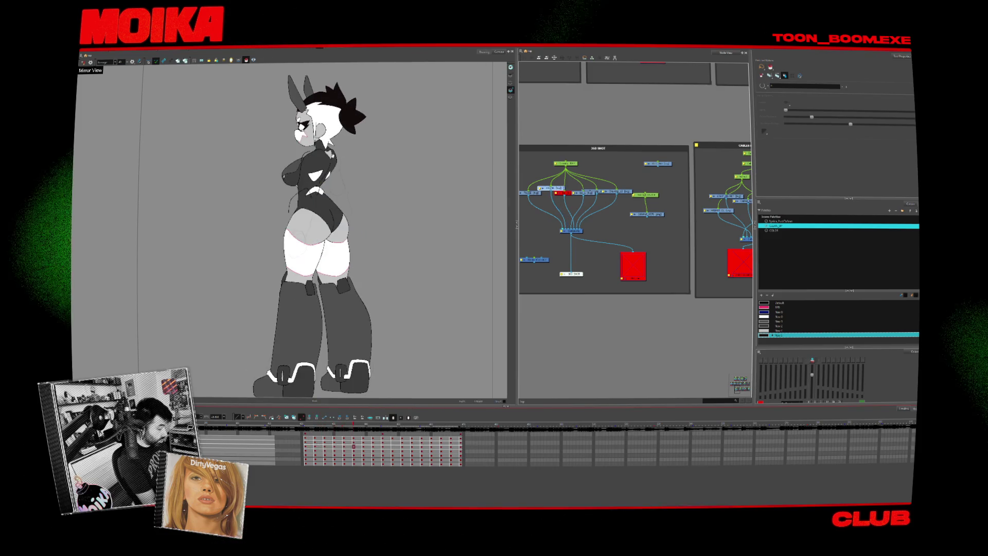
left_click_drag(252, 153, 366, 82)
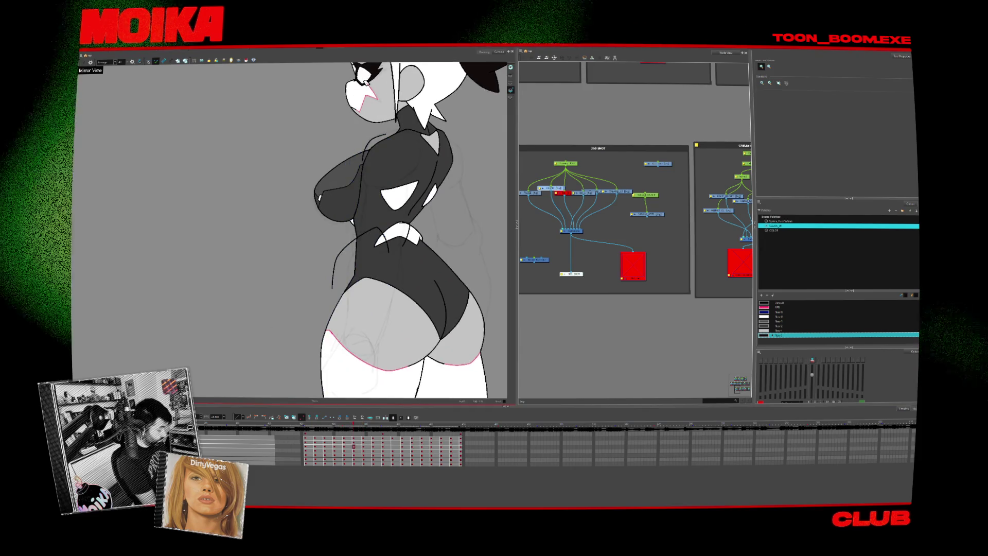
left_click_drag(319, 324, 389, 278)
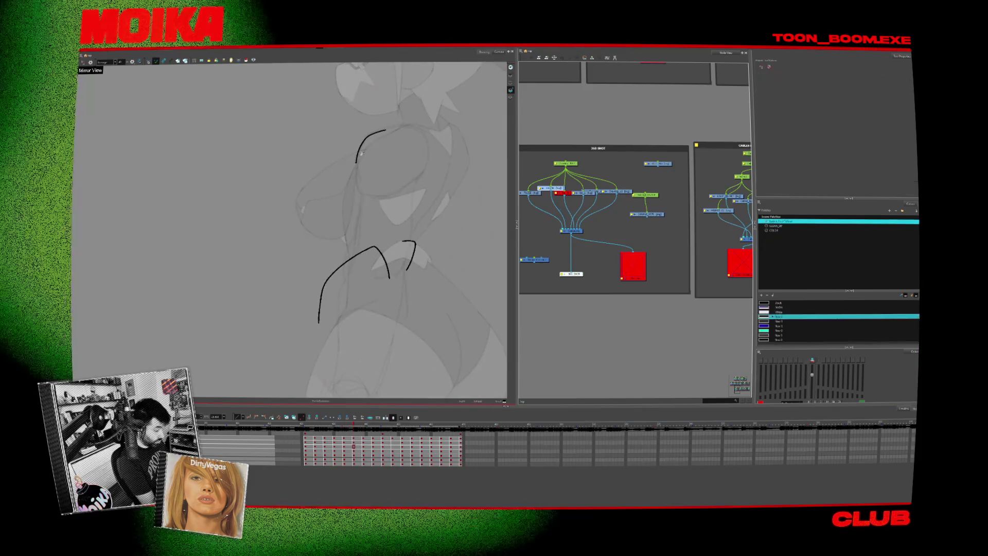
left_click(776, 225)
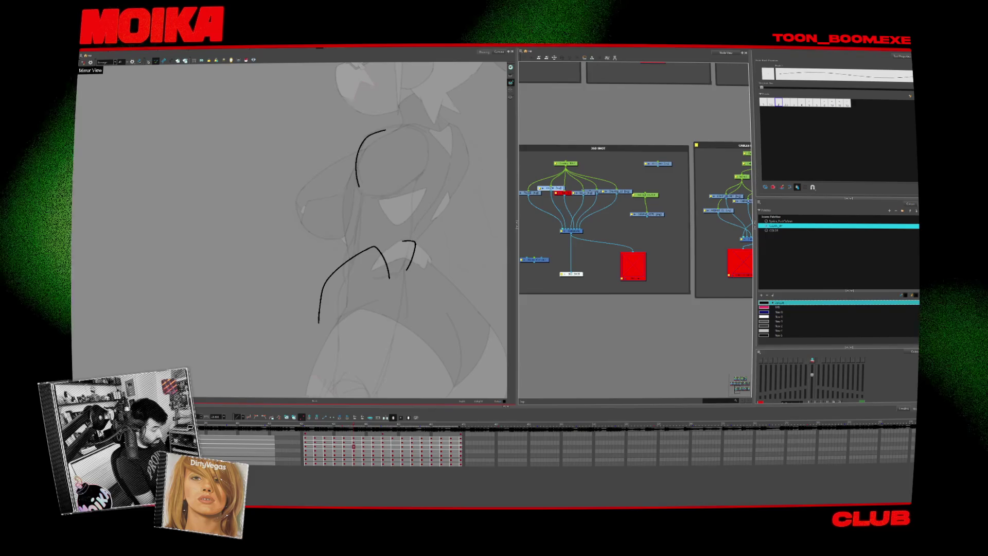
Extend the upper-left stroke, narrow the shoulder loop, and check it in mirror view.
left_click_drag(358, 186, 394, 194)
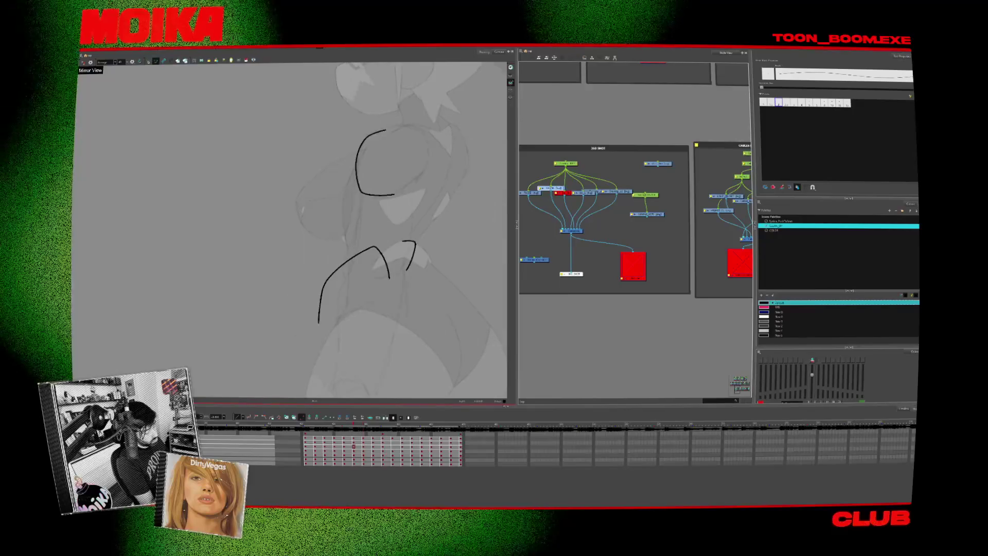
left_click(406, 185)
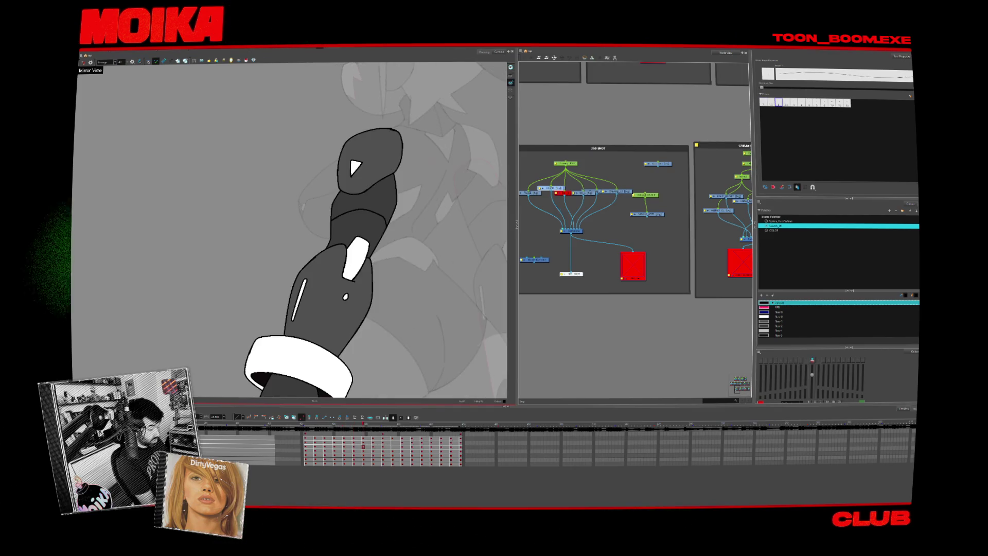
left_click_drag(430, 145, 427, 143)
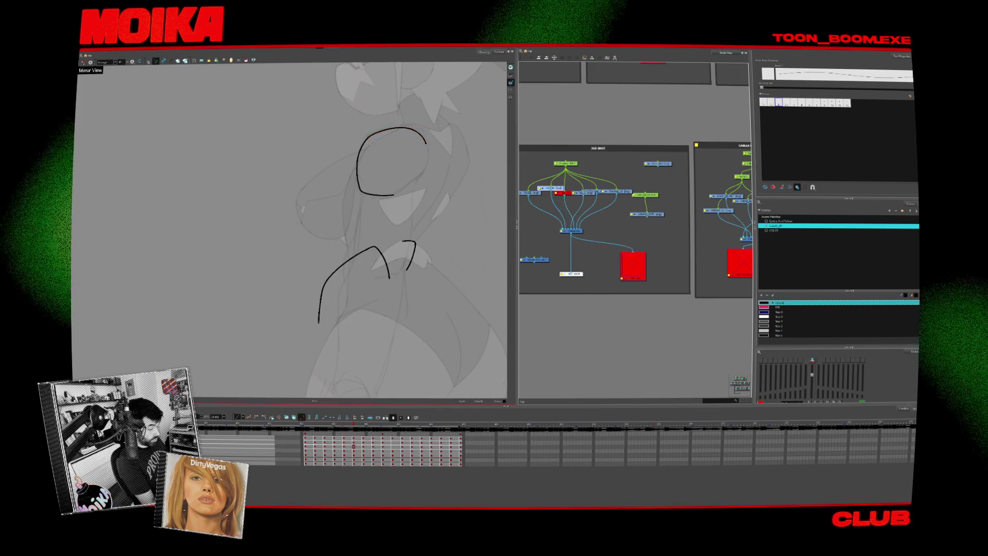
left_click(83, 62)
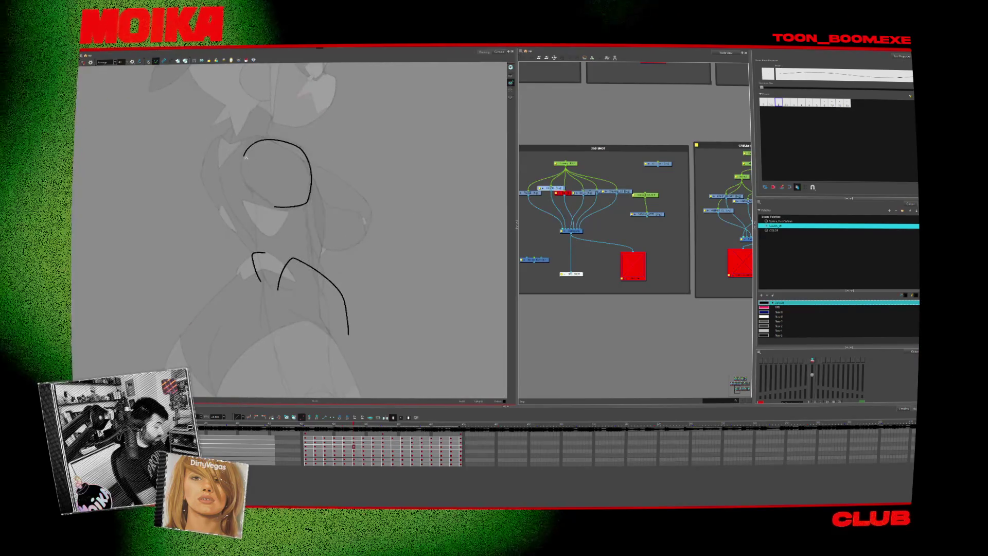
left_click(82, 62)
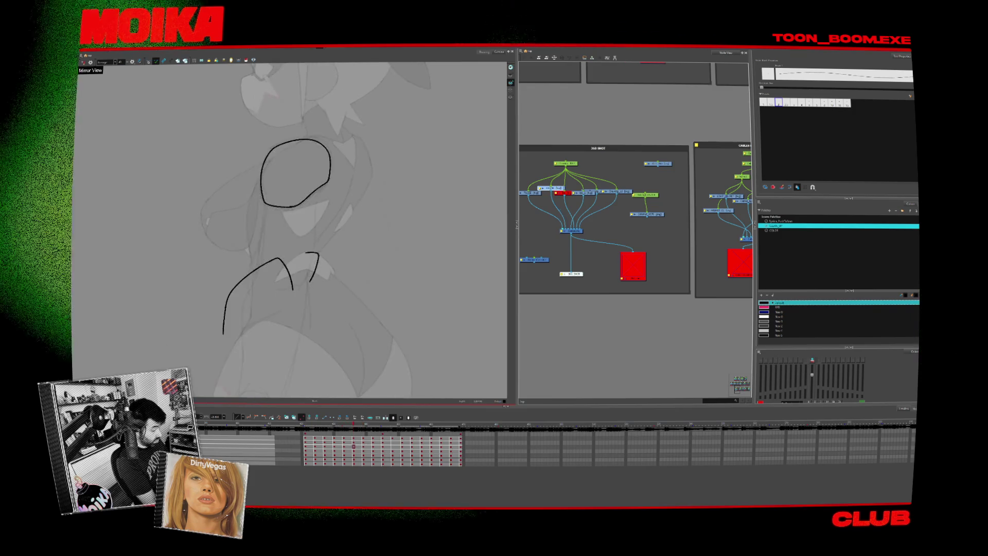
key("alt+b")
key("alt+x")
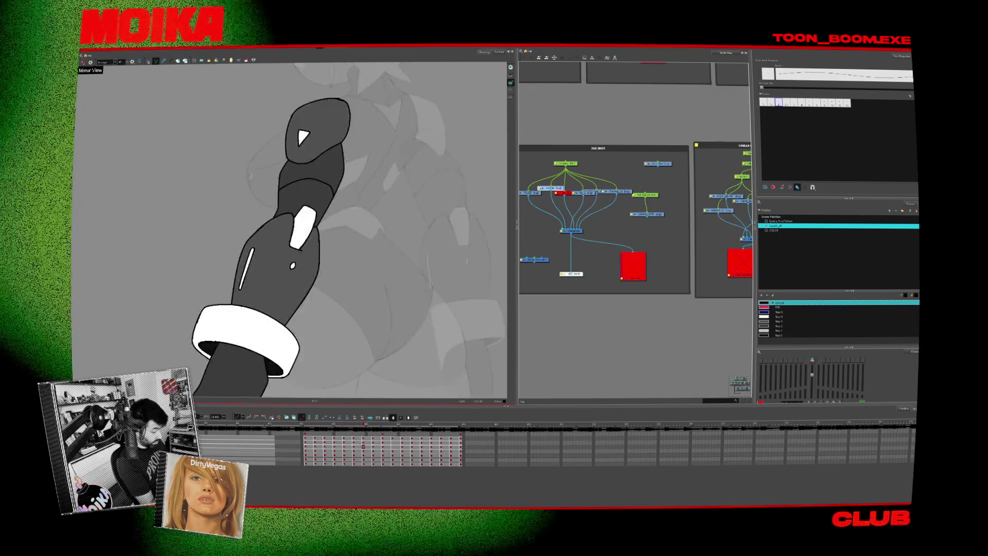
Return to the sketch frame, remove the short diagonal stroke, and check it in mirror view.
key("comma")
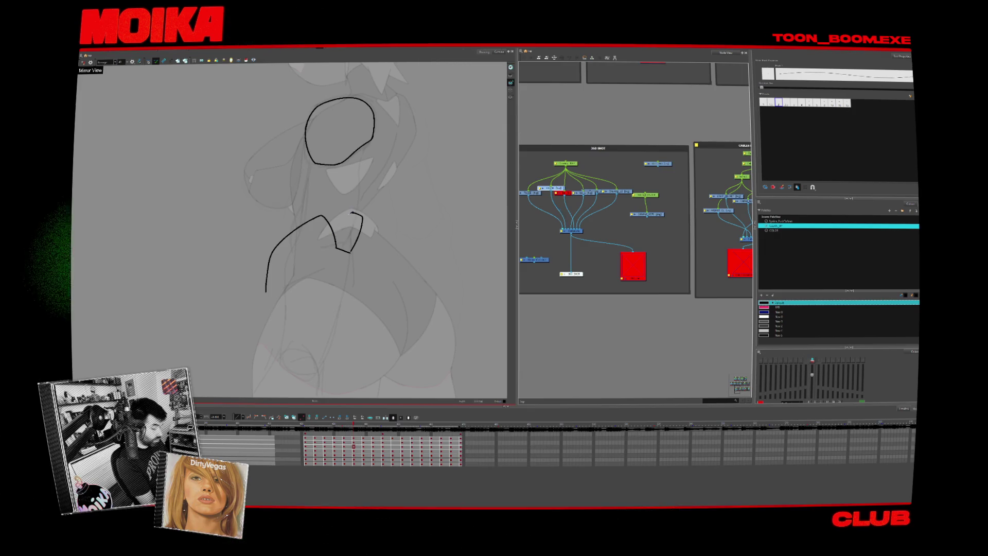
key("ctrl+z")
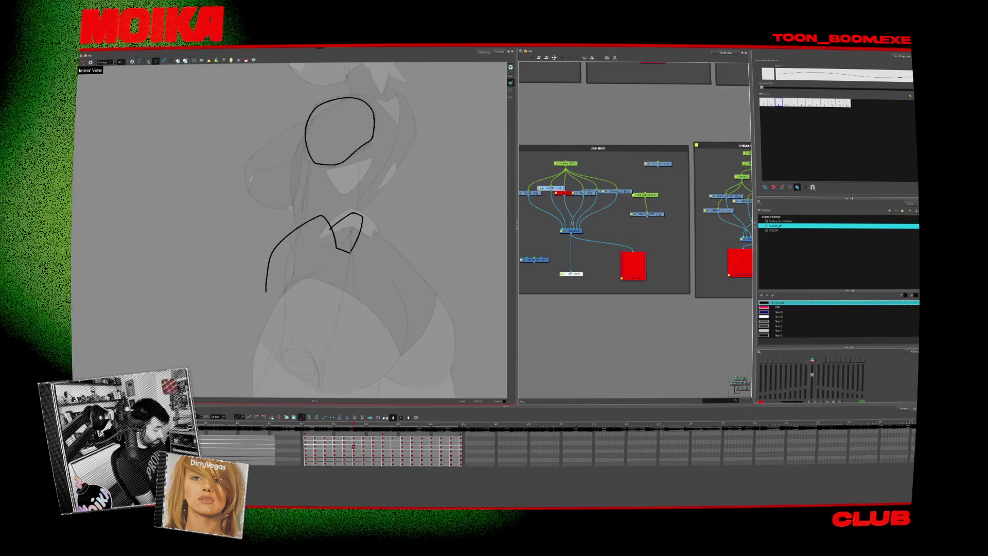
left_click(84, 62)
left_click(84, 63)
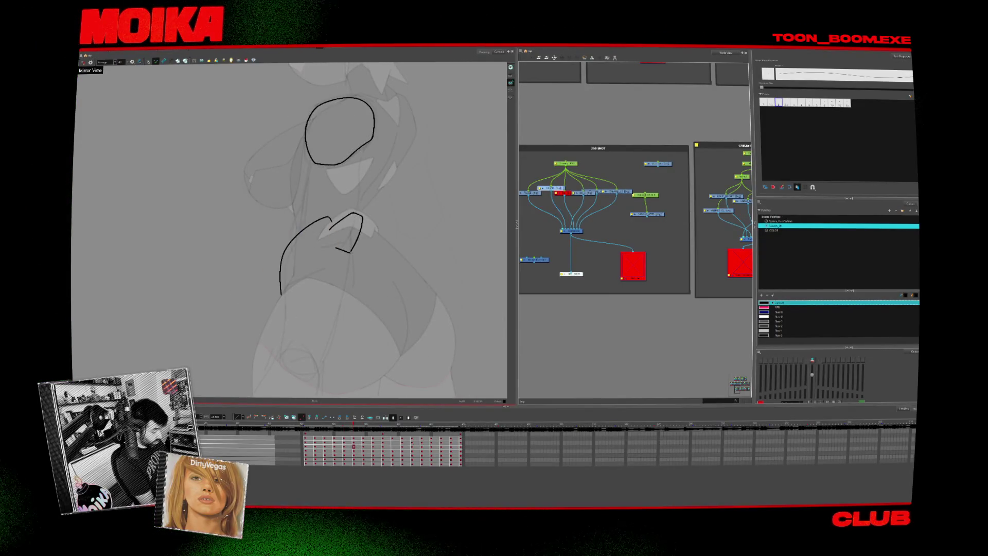
Draw the elbow line down from the arc, then pan right and start a face doodle with an arch.
left_click_drag(330, 218, 336, 267)
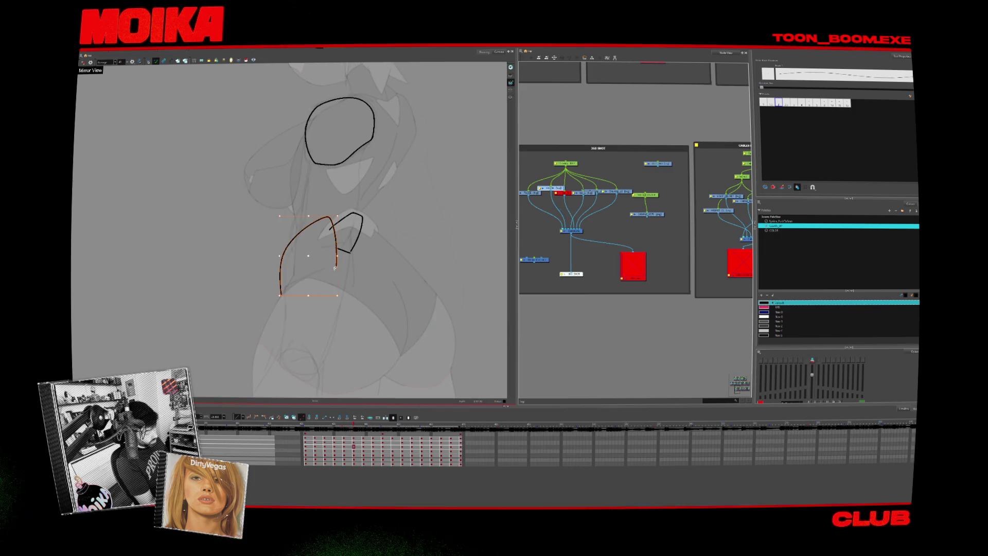
left_click(364, 252)
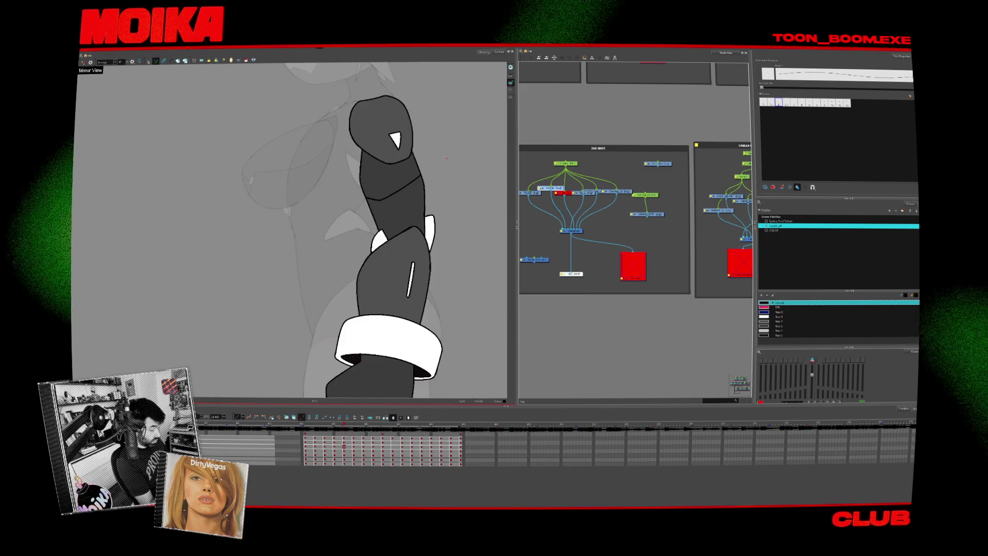
key("Escape")
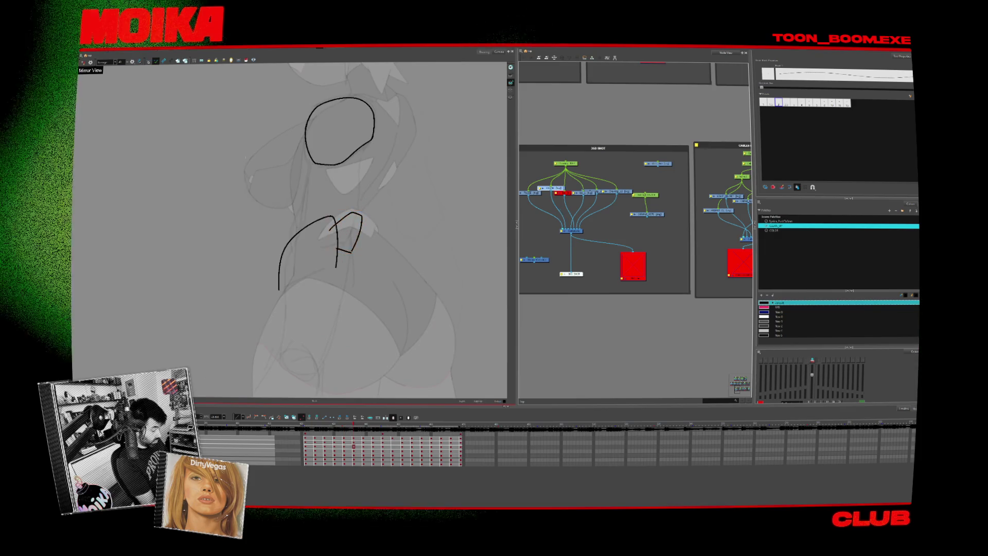
left_click_drag(489, 240, 353, 260)
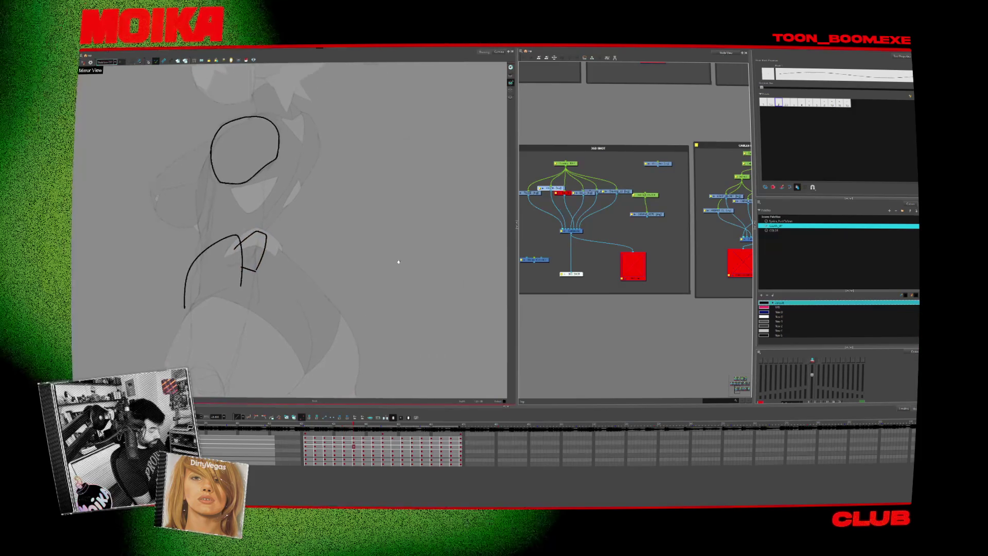
left_click_drag(378, 220, 405, 220)
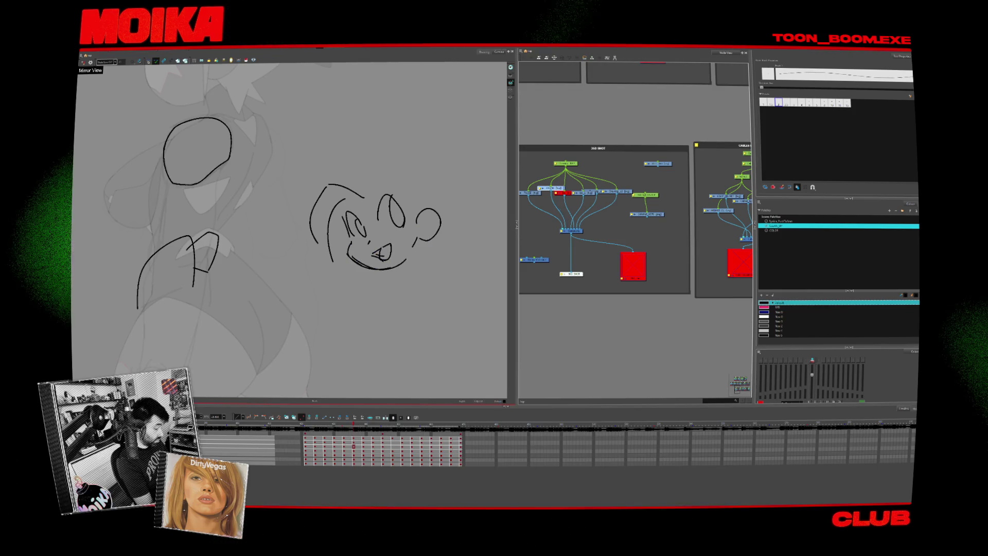
Sketch hair strands, side curves, a cheek curl and a jaw on the face doodle, then lasso-delete them.
left_click_drag(322, 188, 306, 242)
mouse_move(350, 113)
left_mouse_down()
mouse_move(383, 116)
mouse_move(469, 221)
left_mouse_up()
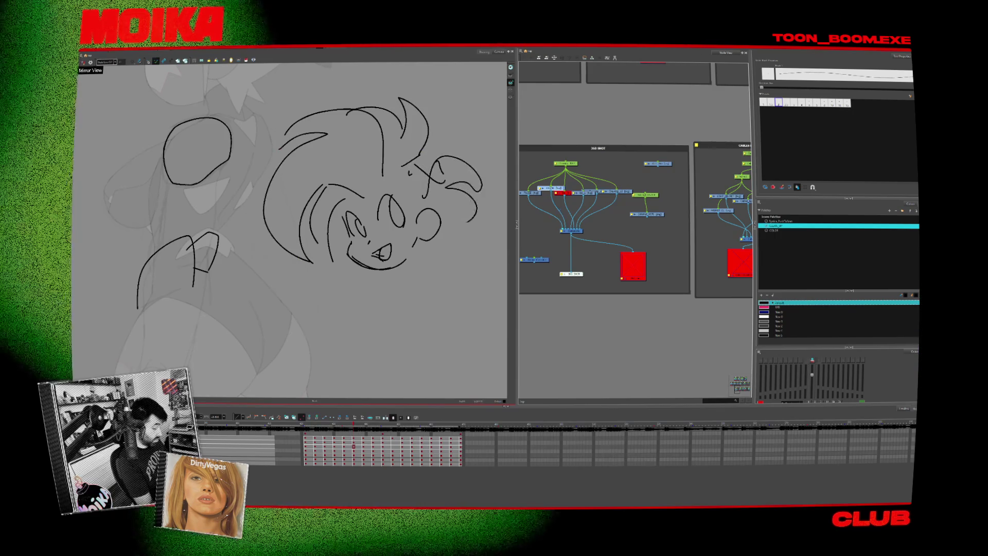
left_click_drag(406, 242, 438, 234)
mouse_move(358, 273)
left_mouse_down()
mouse_move(414, 268)
mouse_move(388, 299)
left_mouse_up()
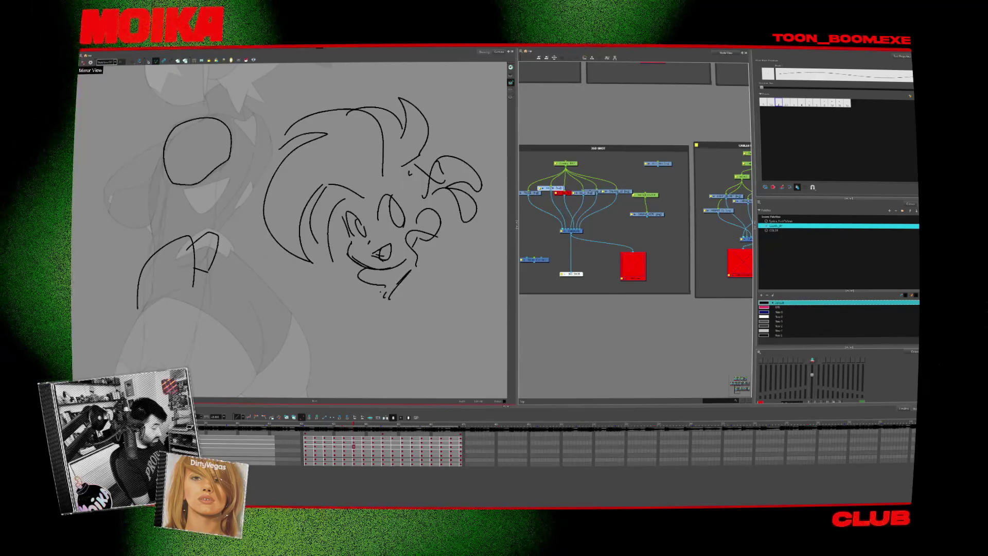
left_click_drag(377, 366, 288, 103)
key("Delete")
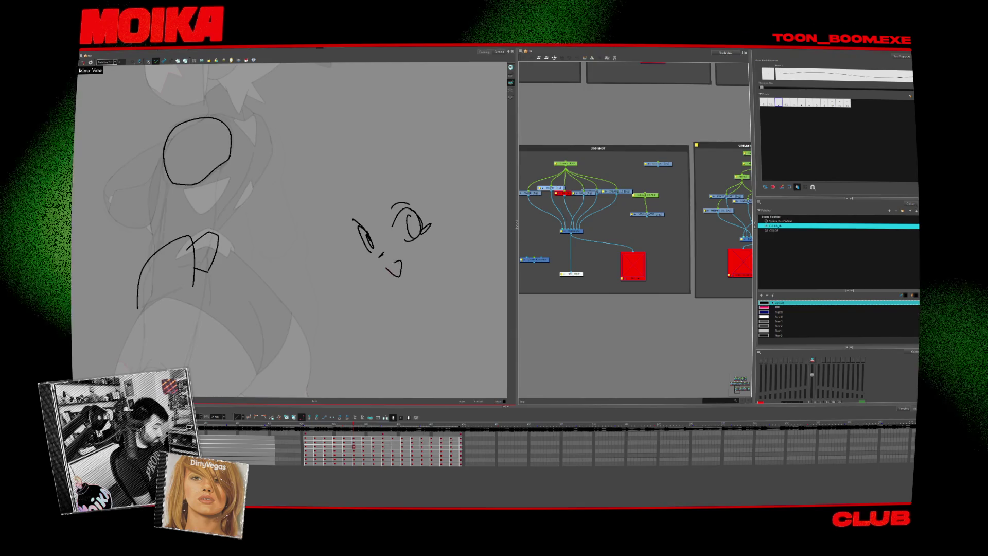
Redraw the face with a jaw curve, mouth dot, right cheek, triangular ear and small mark.
left_click_drag(358, 247, 411, 278)
left_click(412, 278)
left_click_drag(436, 227, 435, 247)
left_click_drag(412, 196, 428, 209)
left_click(368, 207)
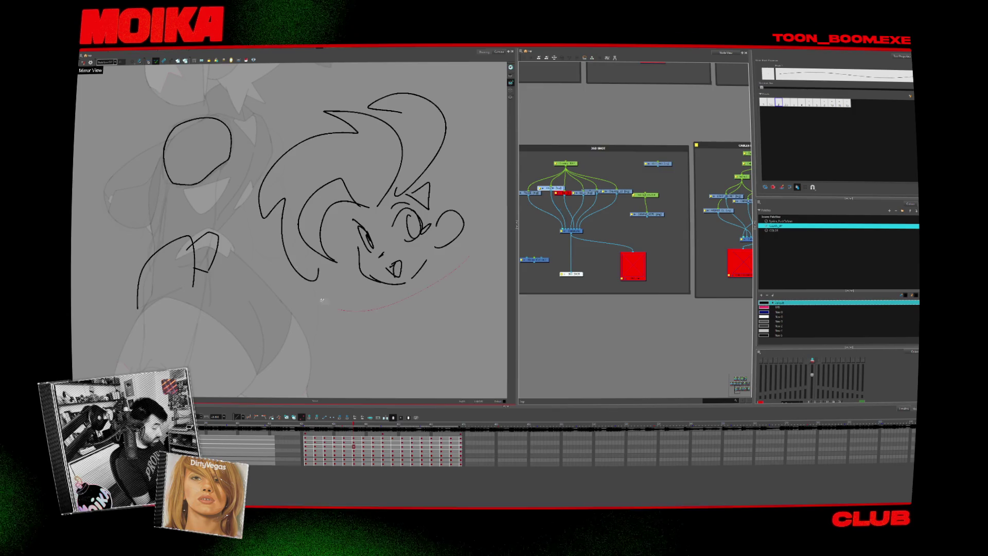
Recentre the arm sketch and flip between it and the finished gauntlet frame.
left_click_drag(280, 315, 434, 288)
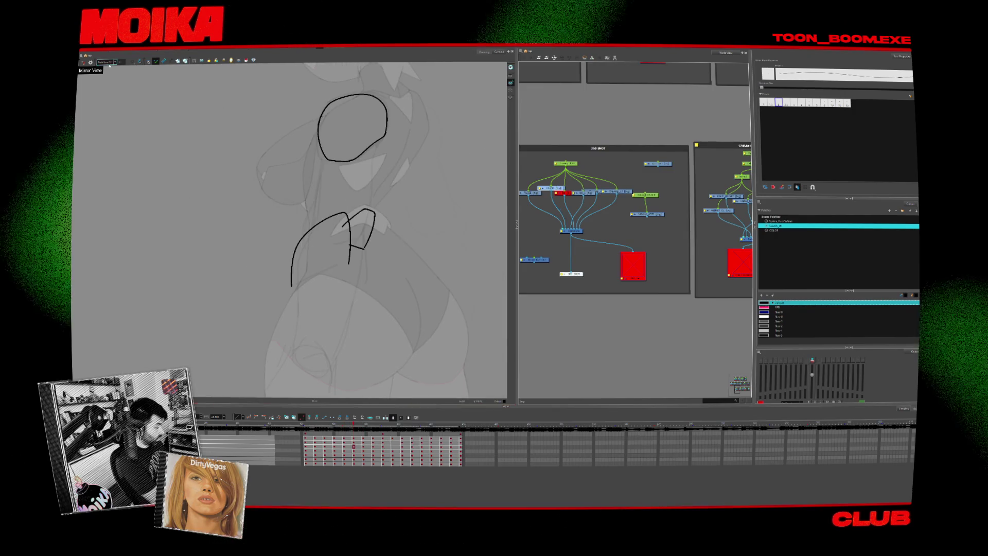
left_click_drag(216, 302, 257, 225)
key("period")
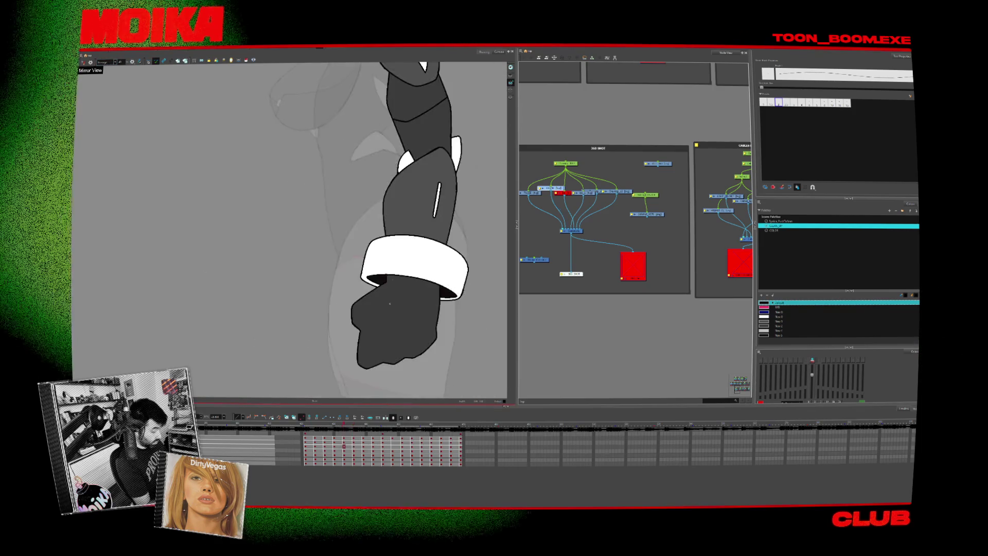
key("comma")
key("comma")
key("period")
key("period")
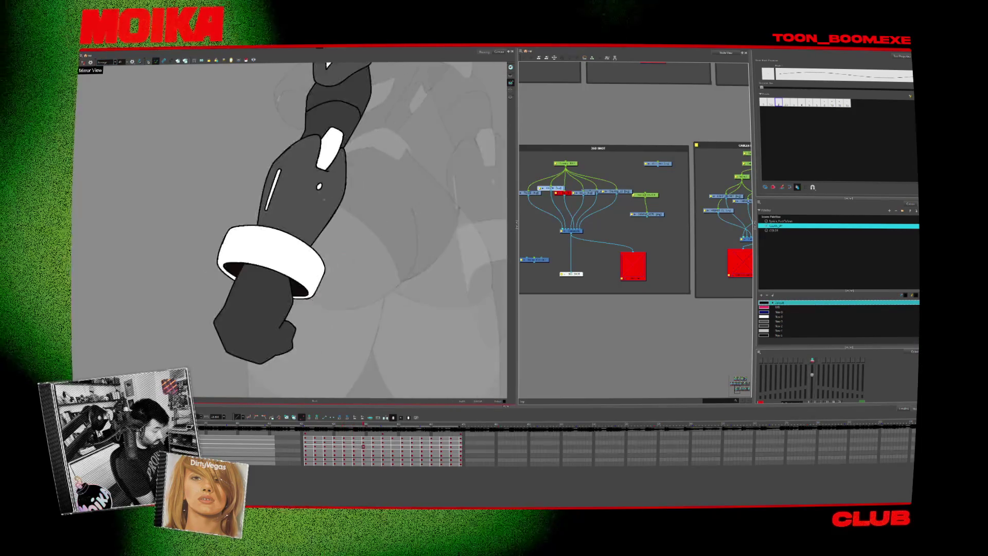
key("comma")
Erase the lower part of the left sketch stroke and undo the right-hand stroke, comparing neighbouring frames.
key("alt+e")
left_click_drag(305, 211, 308, 176)
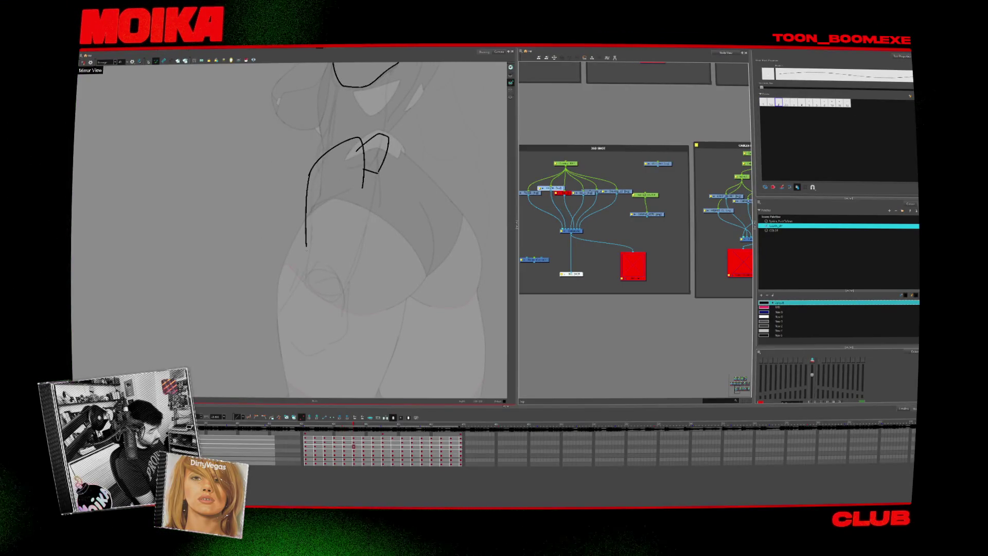
key("period")
key("comma")
key("comma")
key("period")
key("period")
key("comma")
key("comma")
key("period")
key("ctrl+z")
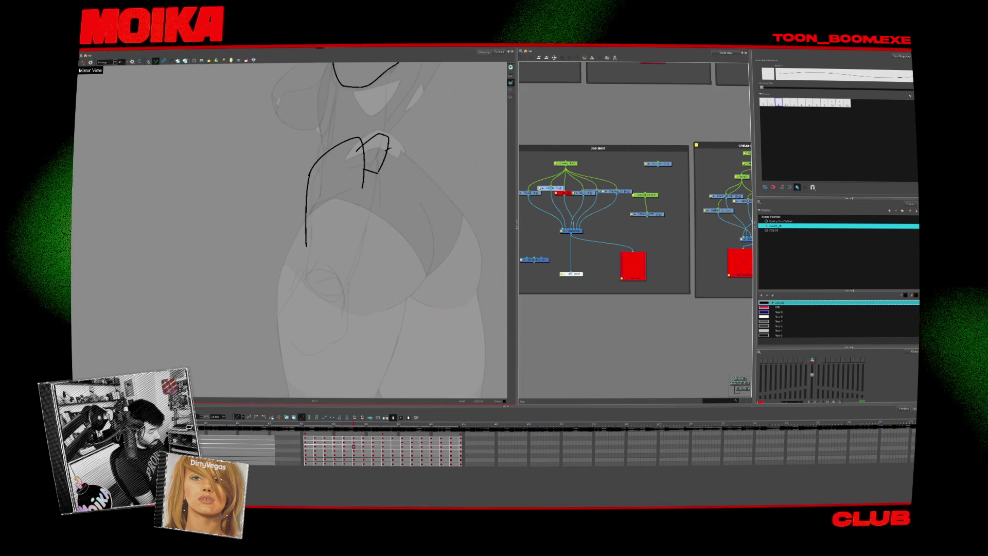
key("period")
key("comma")
Erase and redraw the upper right-hand forearm stroke, flipping frames to compare with the coloured arm.
key("comma")
key("period")
left_click_drag(389, 139, 386, 195)
left_click_drag(385, 147, 387, 194)
key("comma")
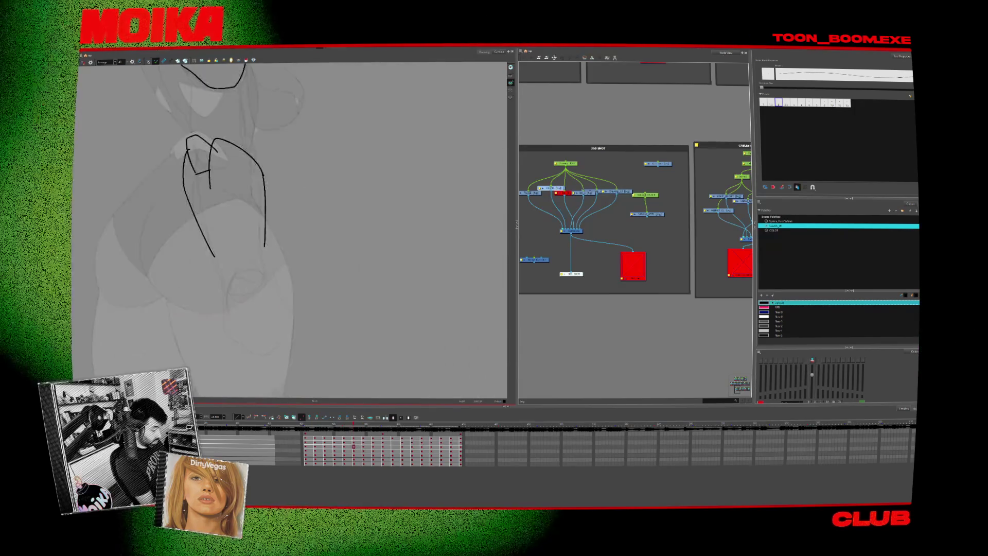
key("period")
key("period")
key("comma")
key("comma")
key("period")
key("period")
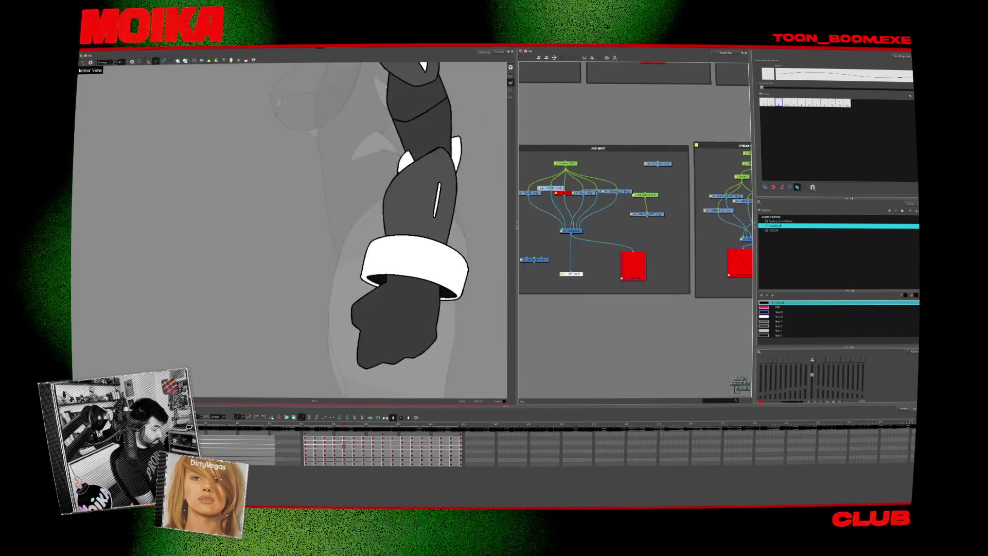
key("comma")
key("comma")
key("period")
key("comma")
key("comma")
key("comma")
key("comma")
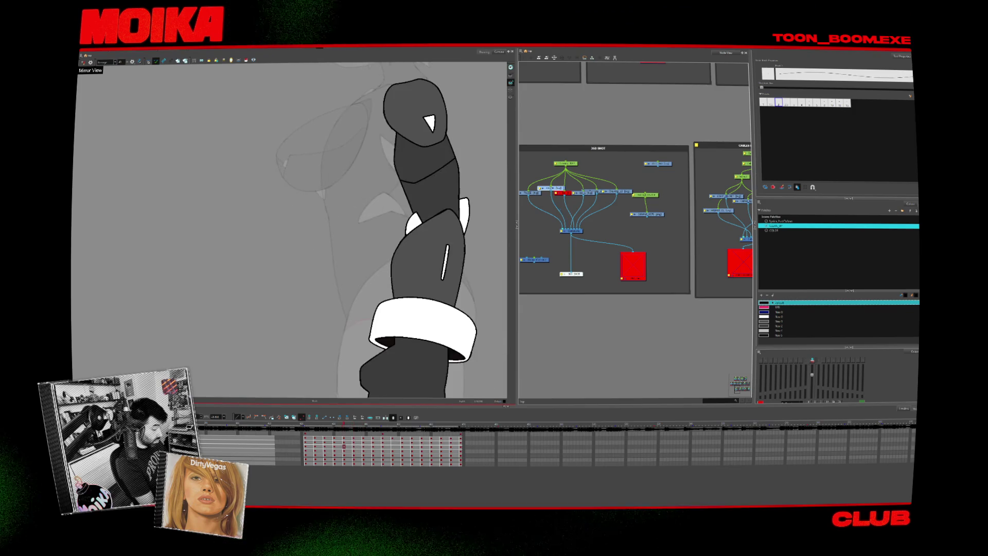
key("period")
key("comma")
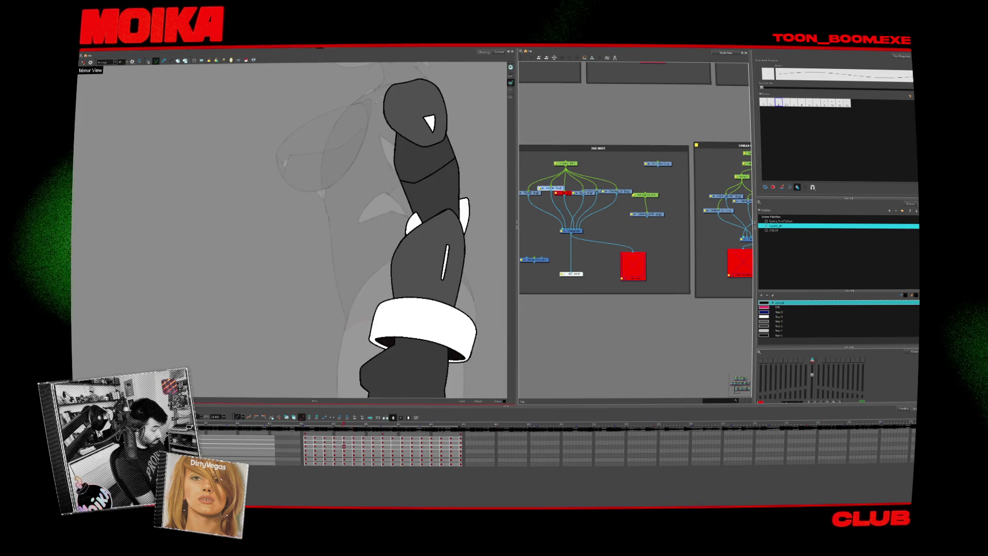
key("comma")
key("period")
key("period")
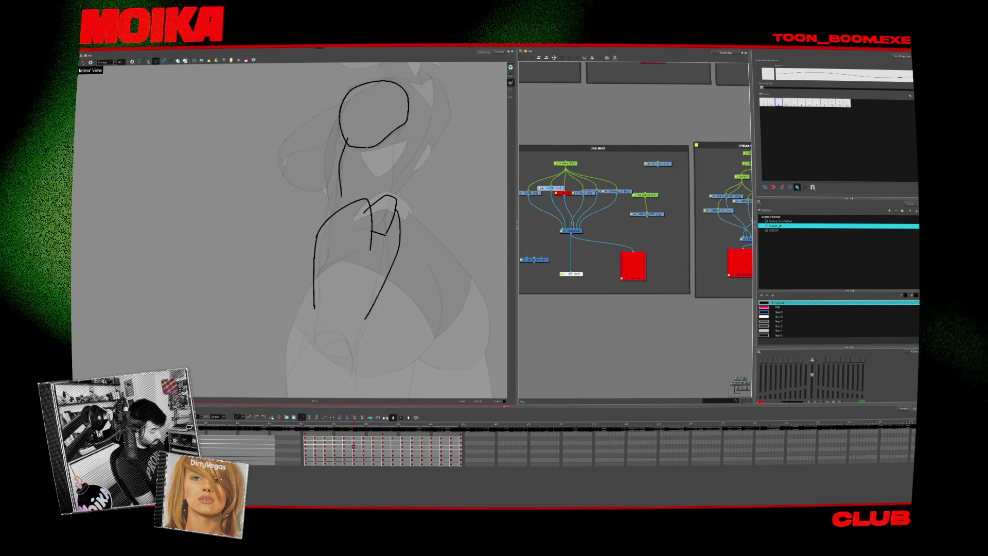
key("period")
key("comma")
key("period")
key("comma")
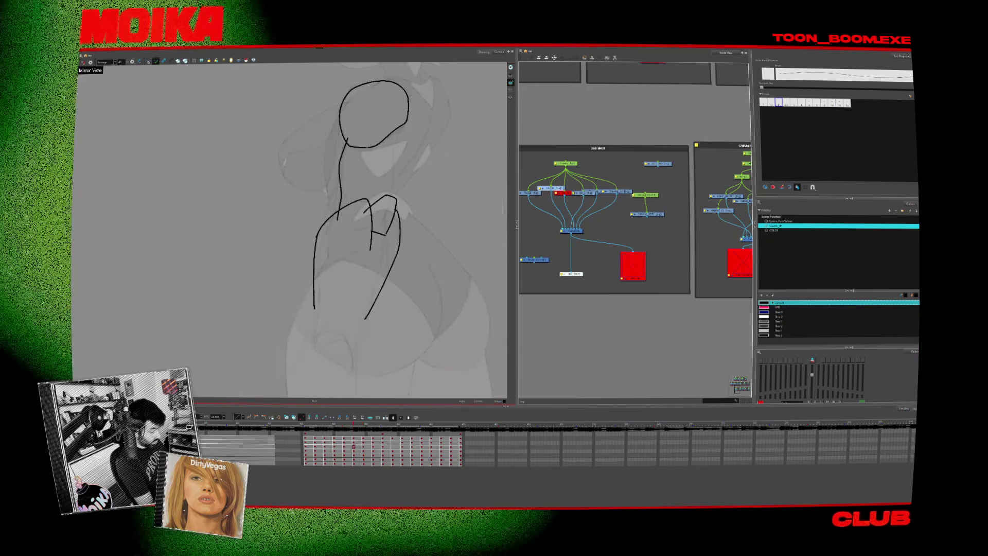
key("period")
key("comma")
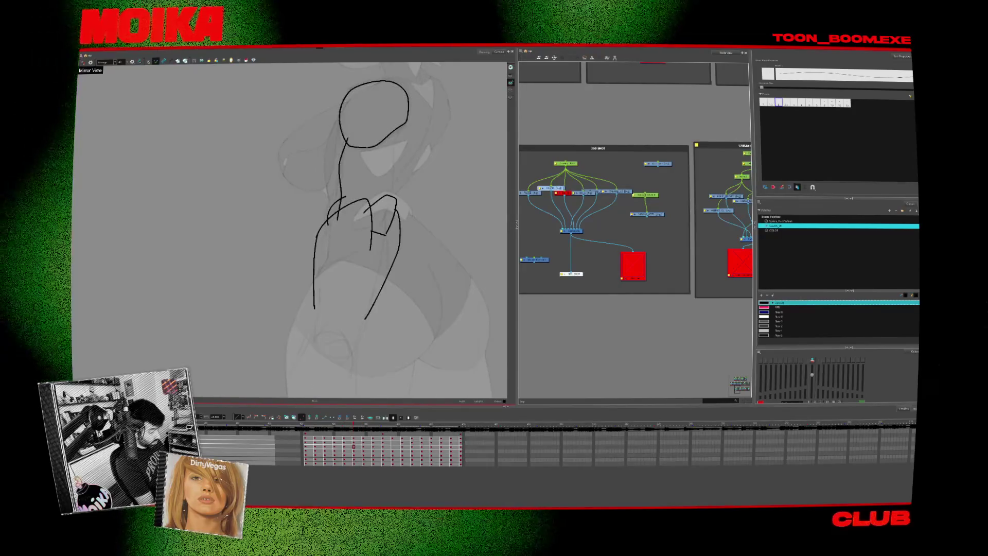
key("period")
key("comma")
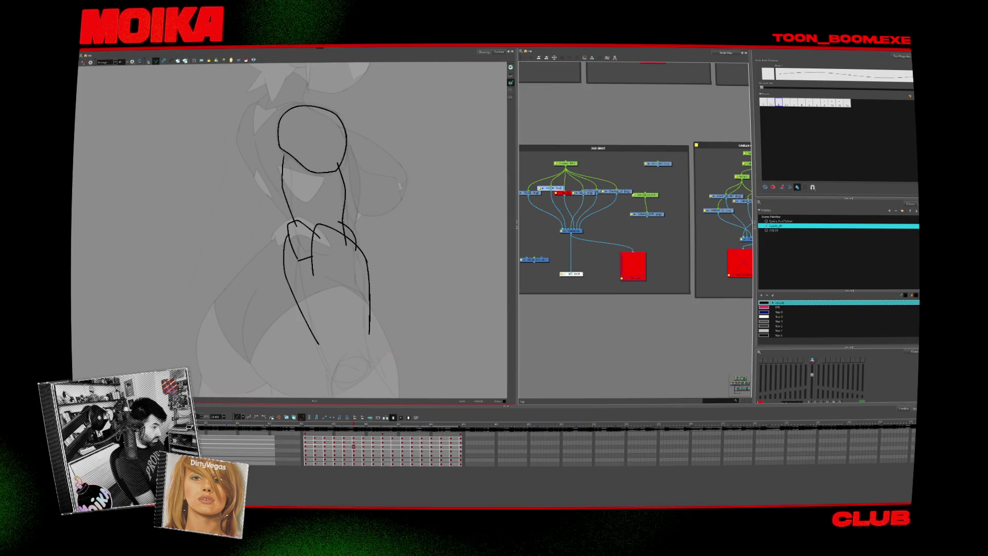
Check the sketch in mirrored view and redraw the small stroke as a rounded bracket.
left_click_drag(315, 199, 336, 203)
key("period")
key("comma")
key("period")
key("comma")
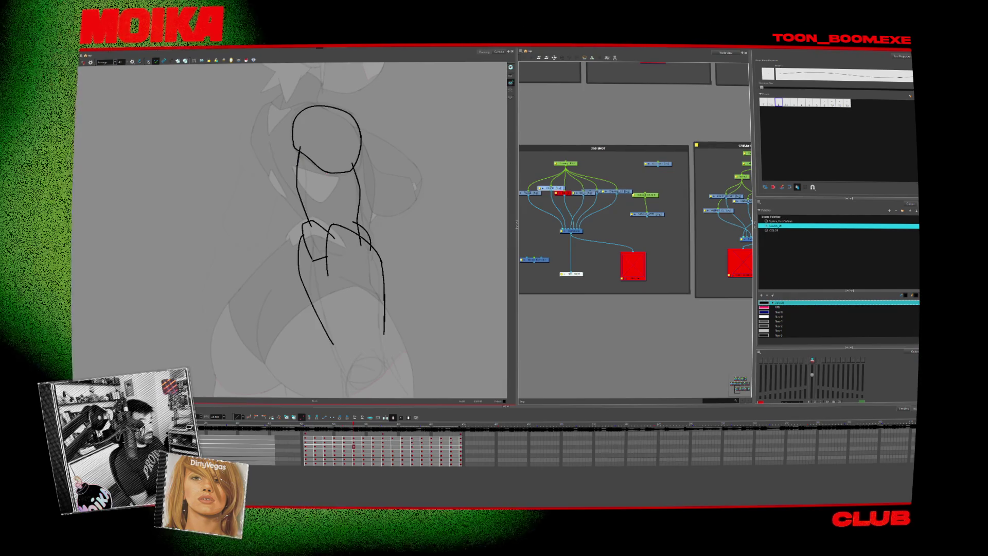
key("4")
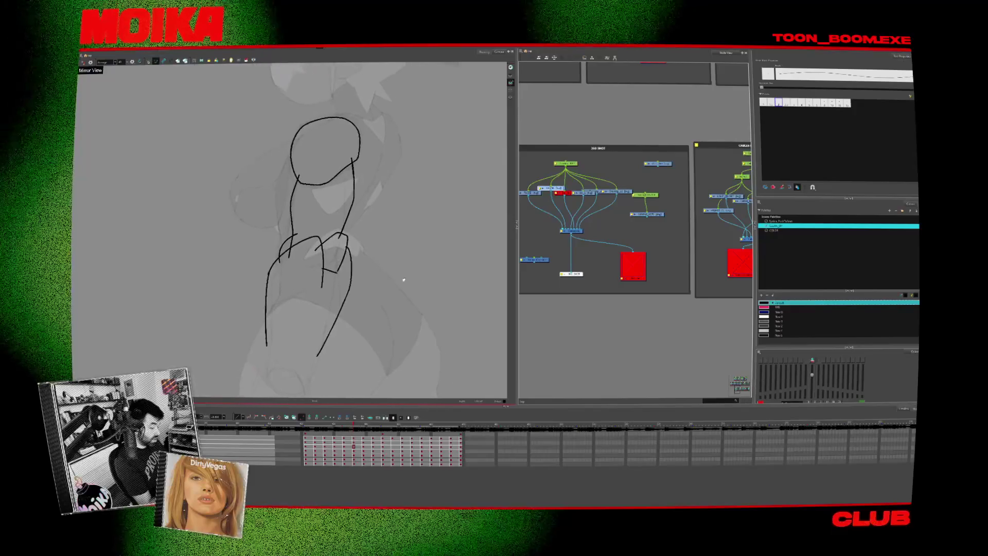
left_click_drag(404, 280, 438, 271)
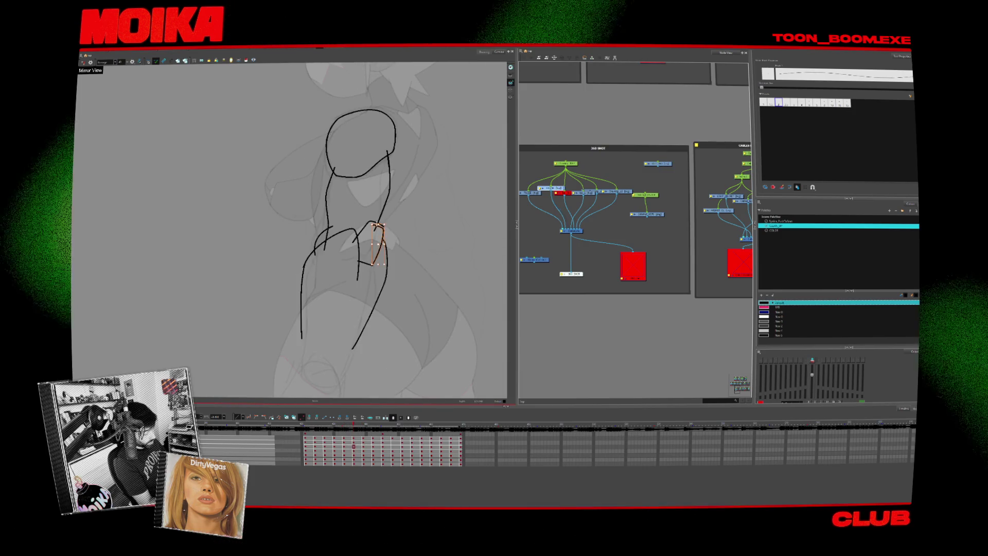
left_click_drag(366, 223, 372, 264)
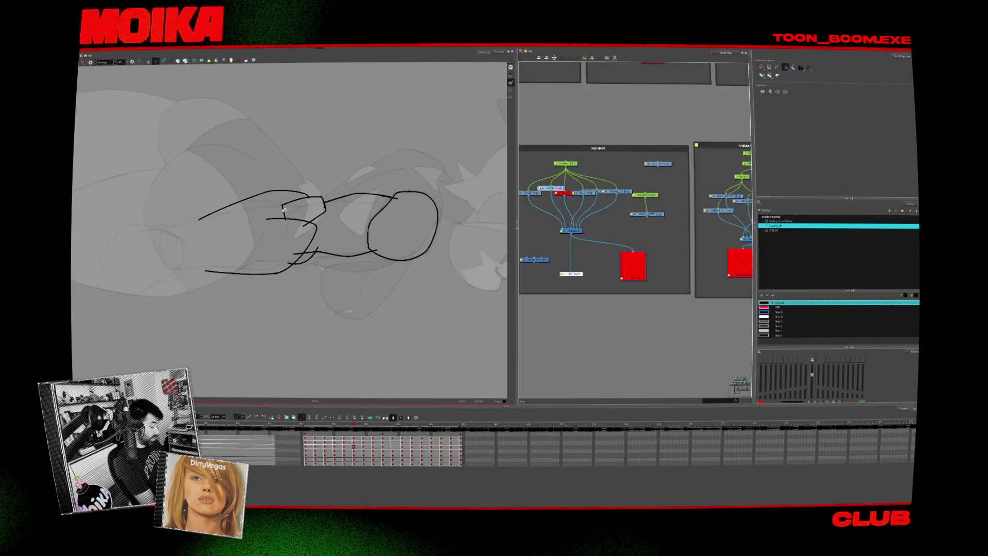
Redraw the small cuff stroke between the forearm strokes, then select the chest and wrist strokes.
key("alt+b")
key("alt+s")
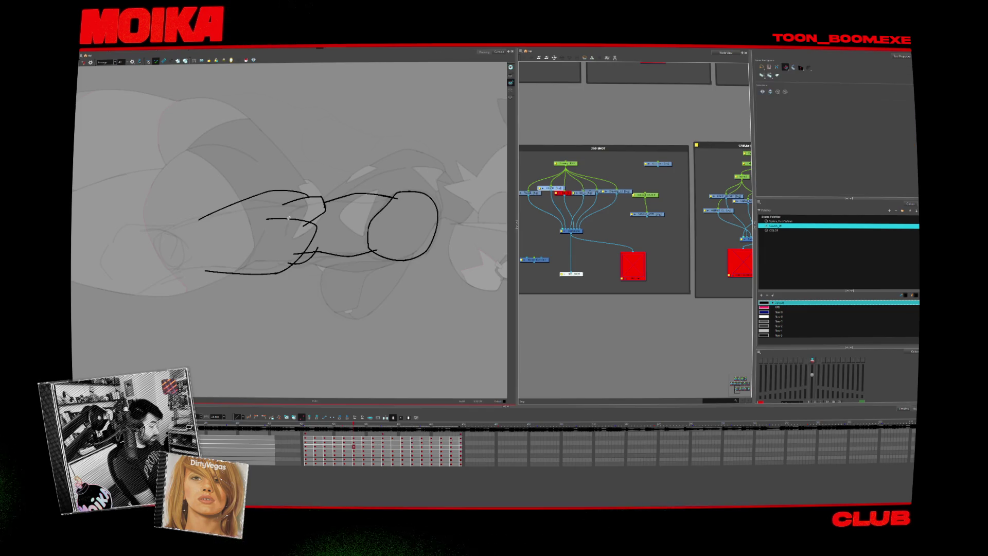
key("alt+b")
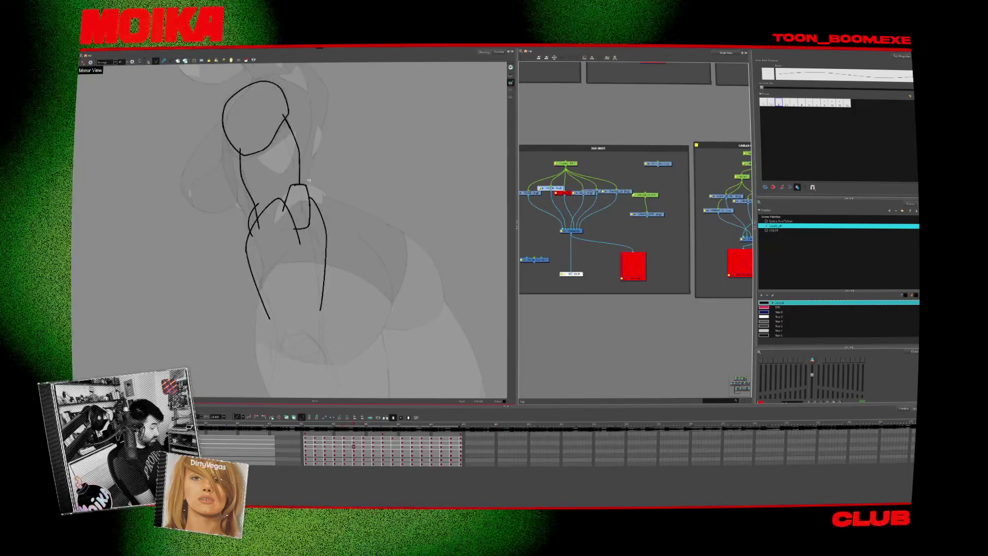
left_click(309, 206)
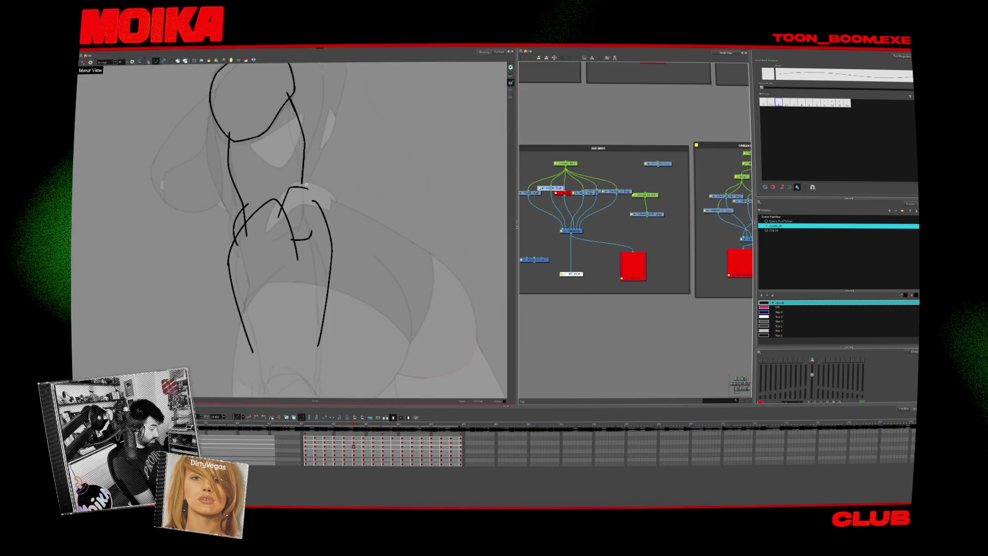
left_click(309, 183)
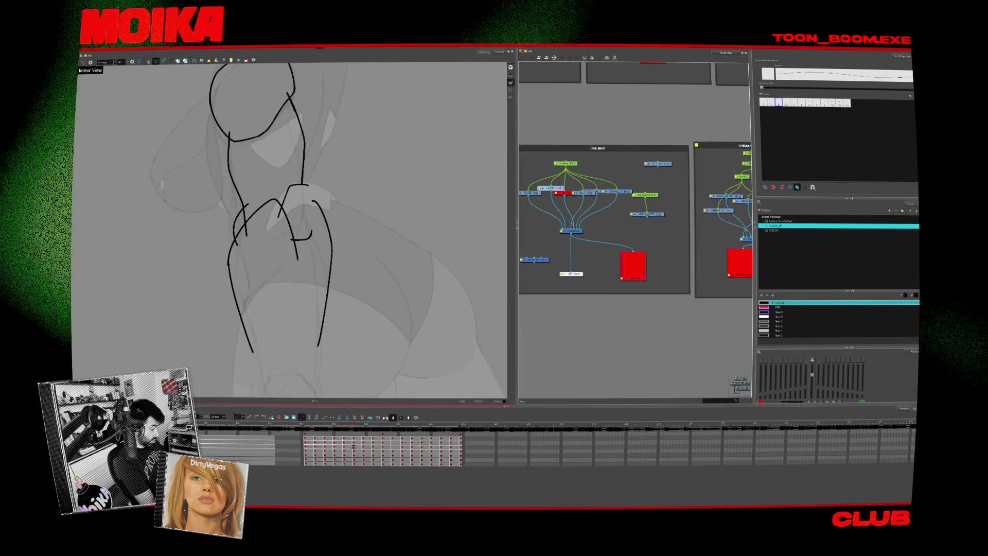
Replace the short wrist stroke with a larger cuff loop and check it mirrored and in playback.
left_click_drag(280, 216, 309, 216)
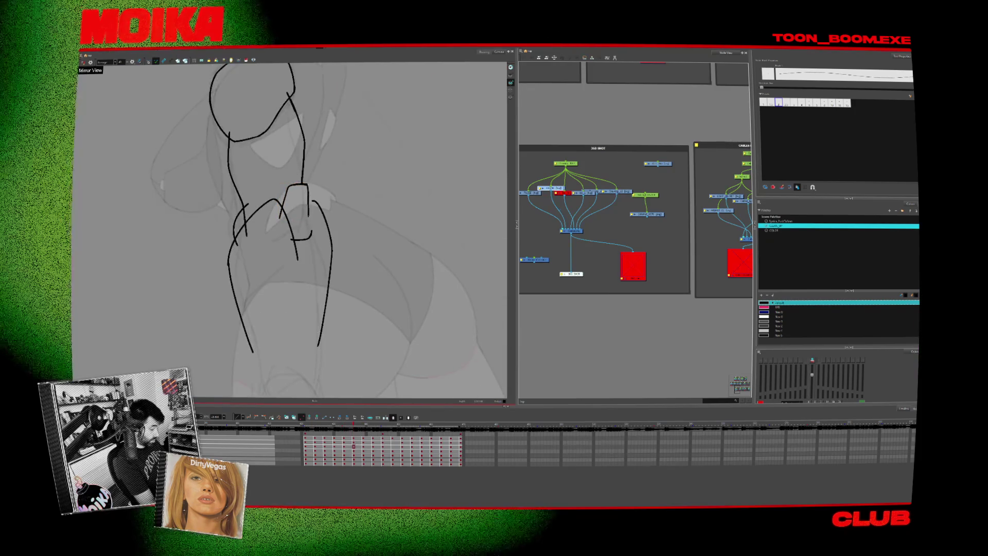
left_click(84, 62)
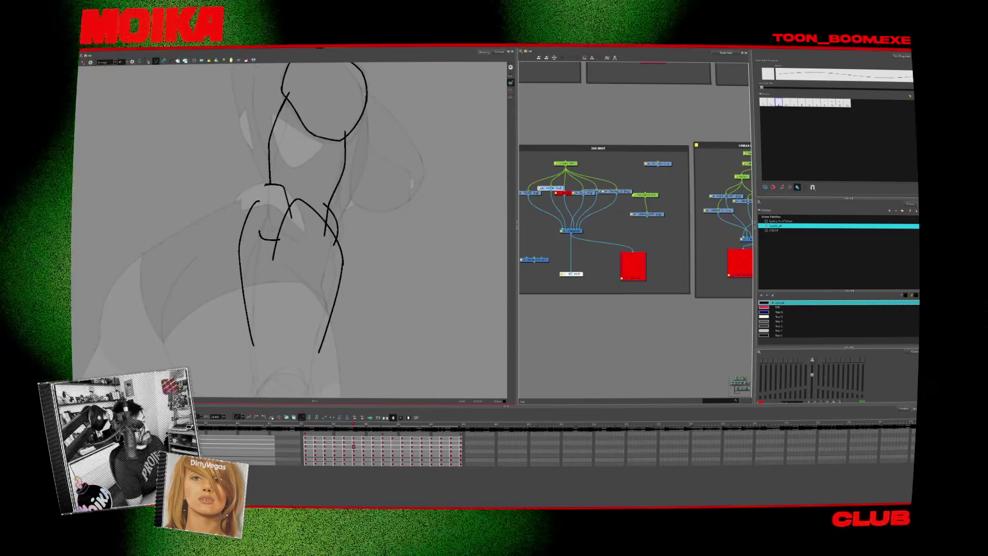
key("space")
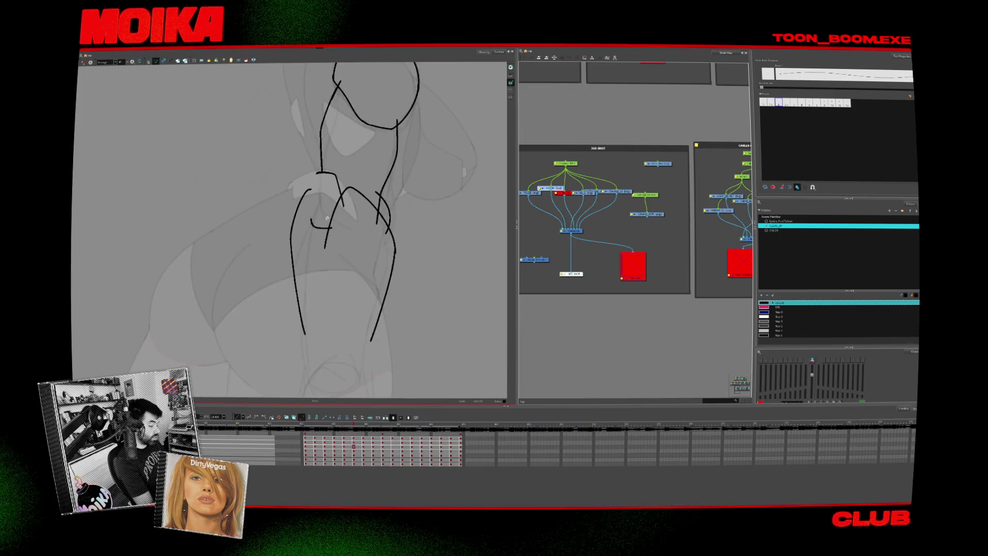
key("space")
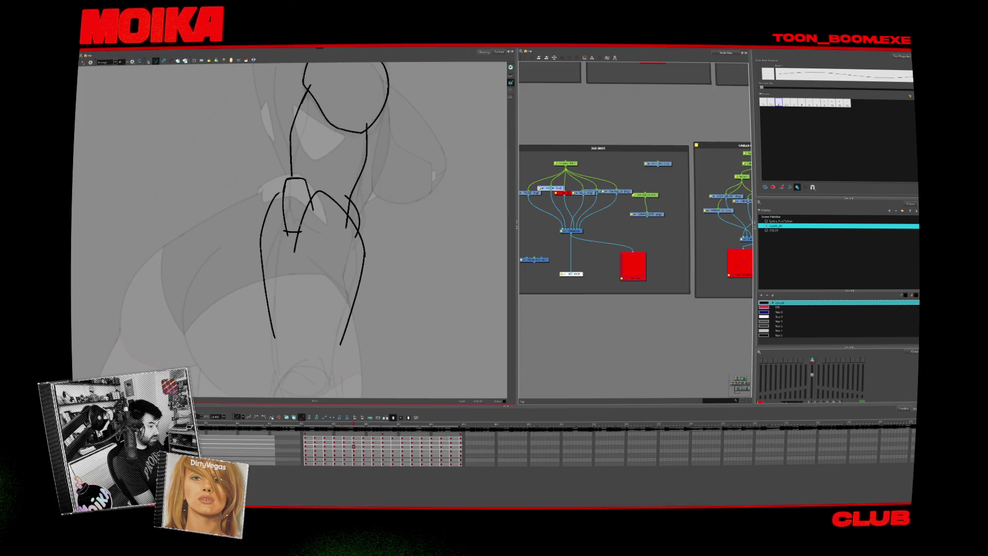
key("4")
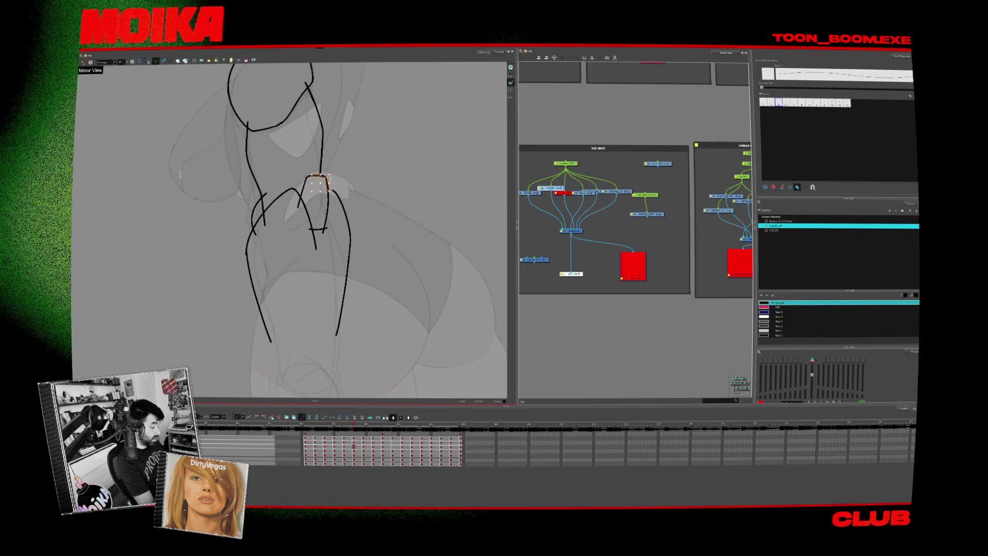
key("alt+b")
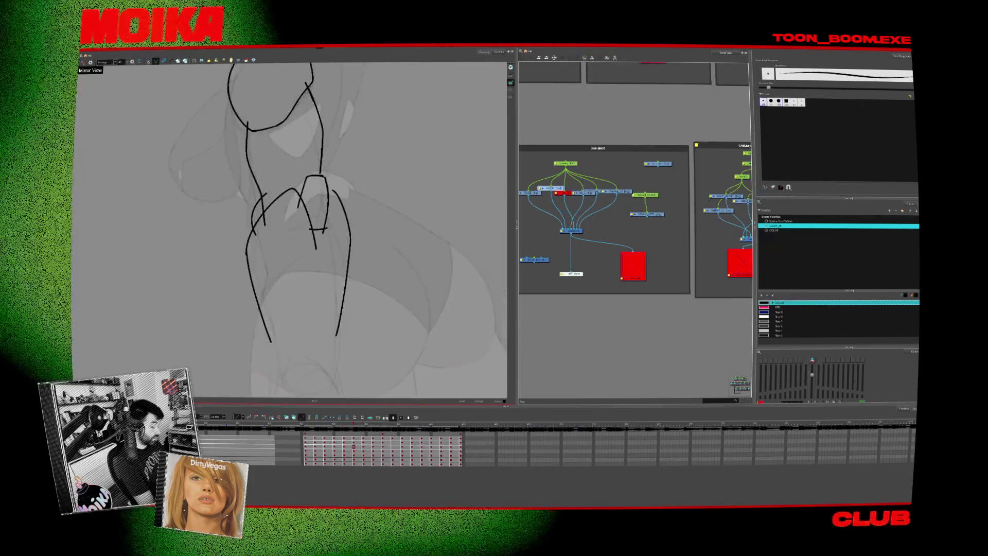
key("alt+/")
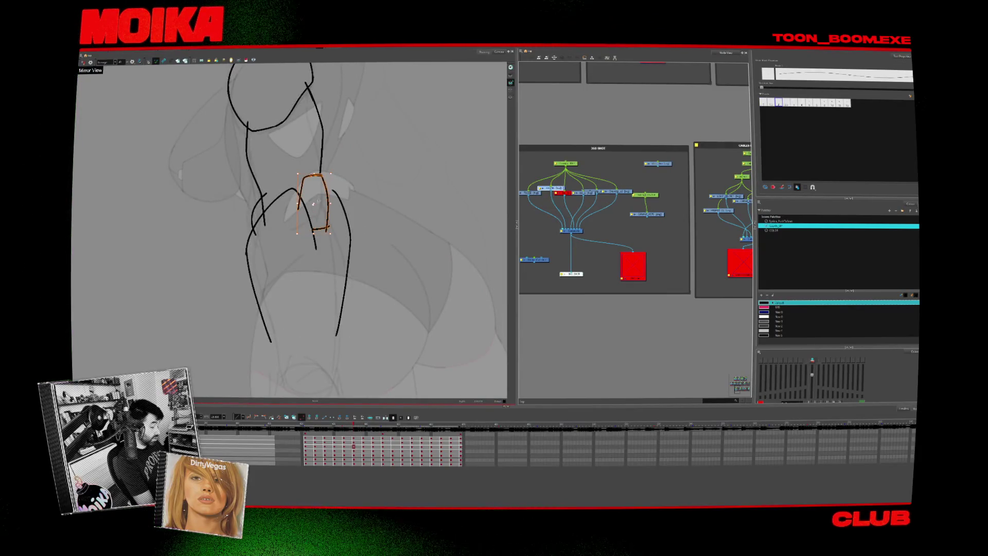
key("Return")
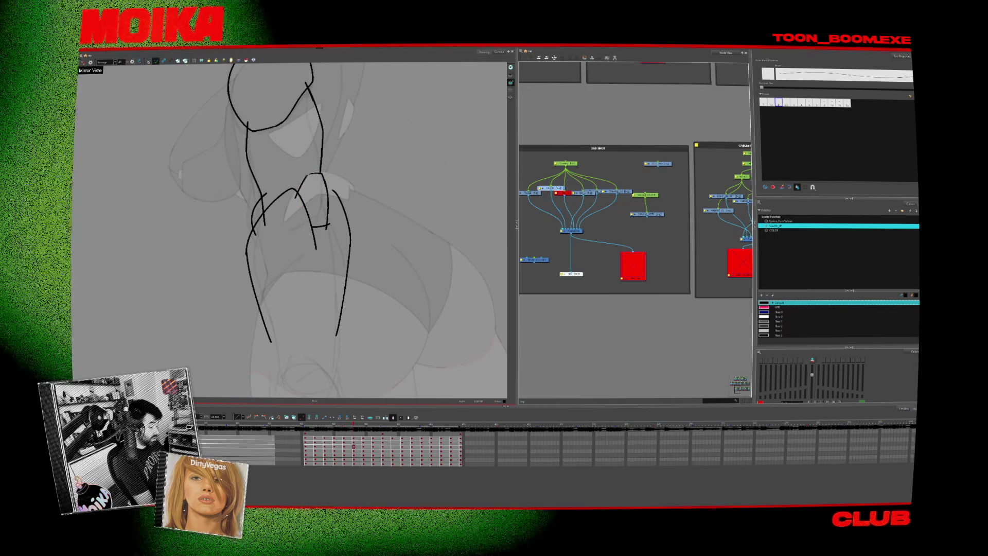
Draw a short stroke joining the forearm to the cuff loop and compare with neighbouring frames.
left_click_drag(296, 198, 311, 176)
left_click(302, 187)
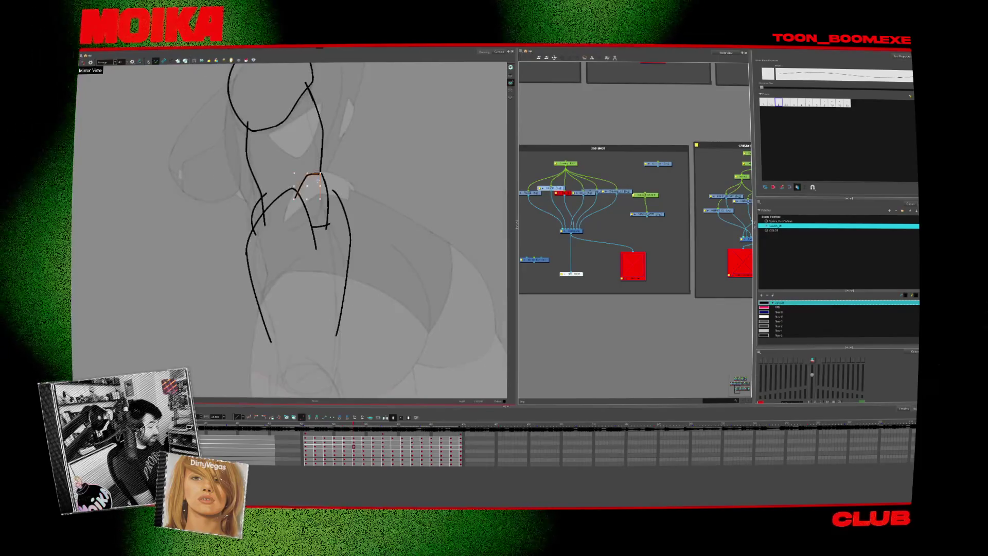
key("period")
key("period")
key("comma")
key("comma")
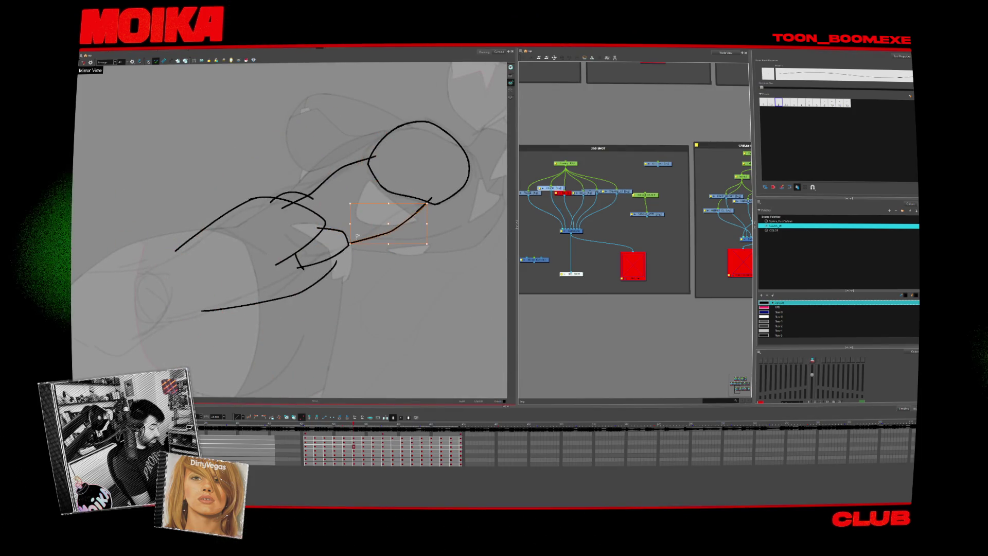
Add a short stroke along the arm's outer contour, checking the upright sketch in mirrored view.
key("c")
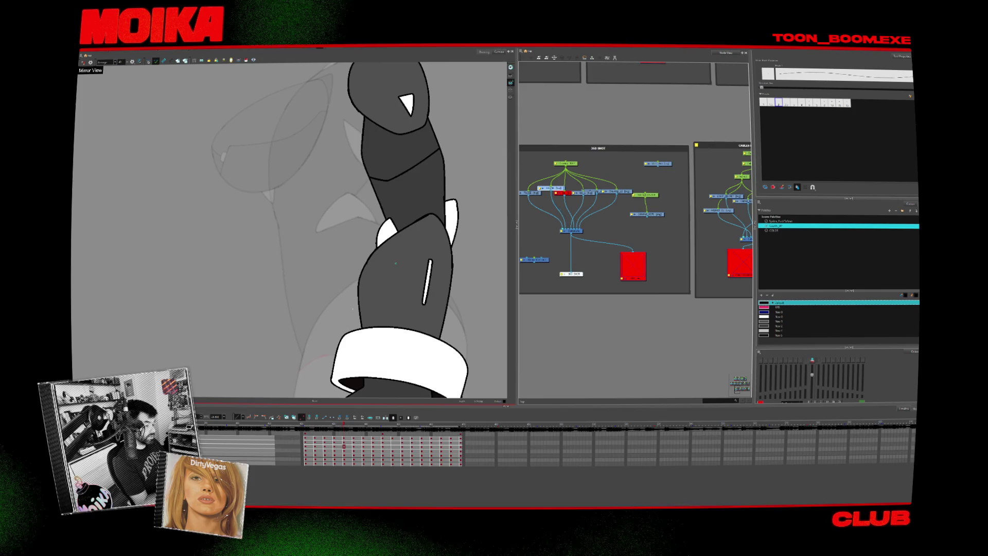
key(".")
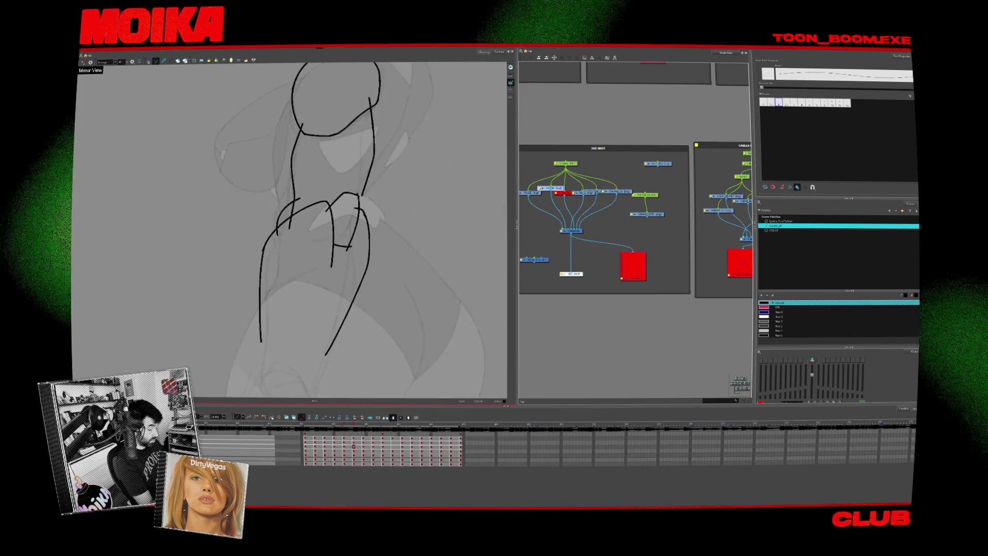
key("4")
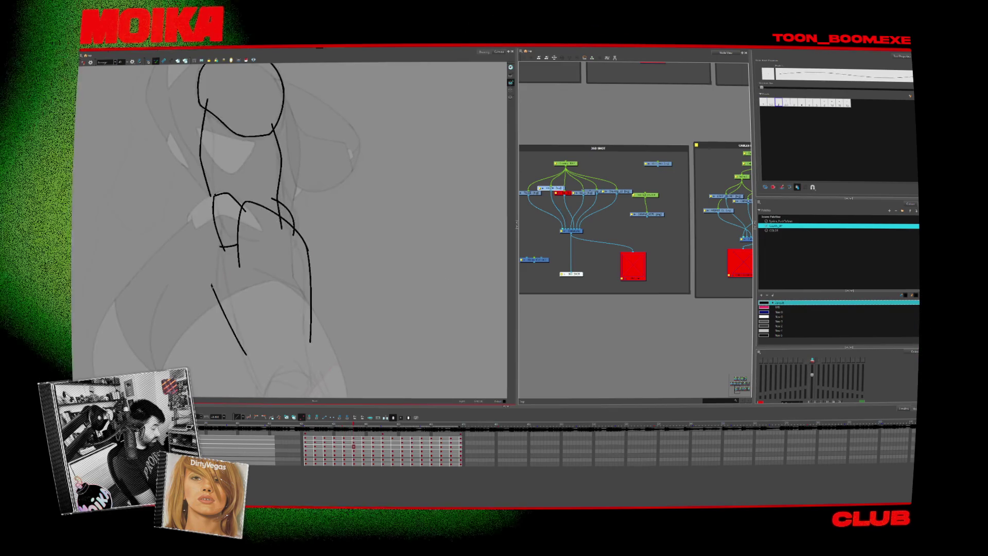
key("4")
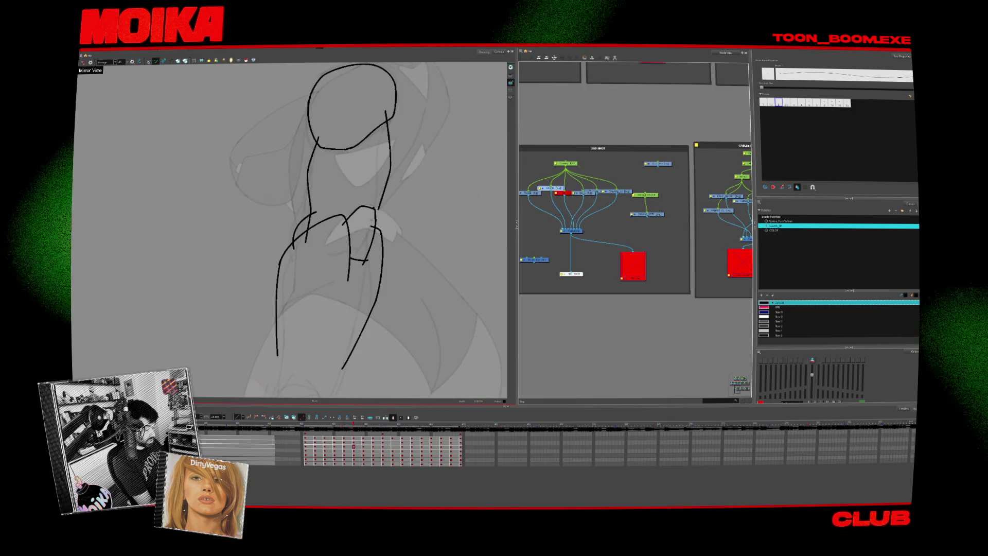
left_click_drag(372, 219, 380, 230)
key("alt+s")
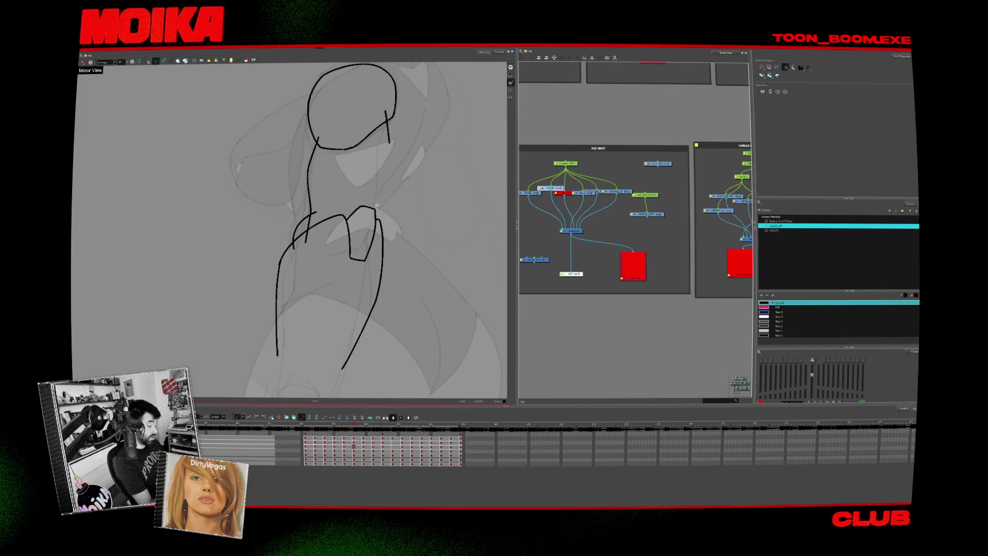
key("alt+b")
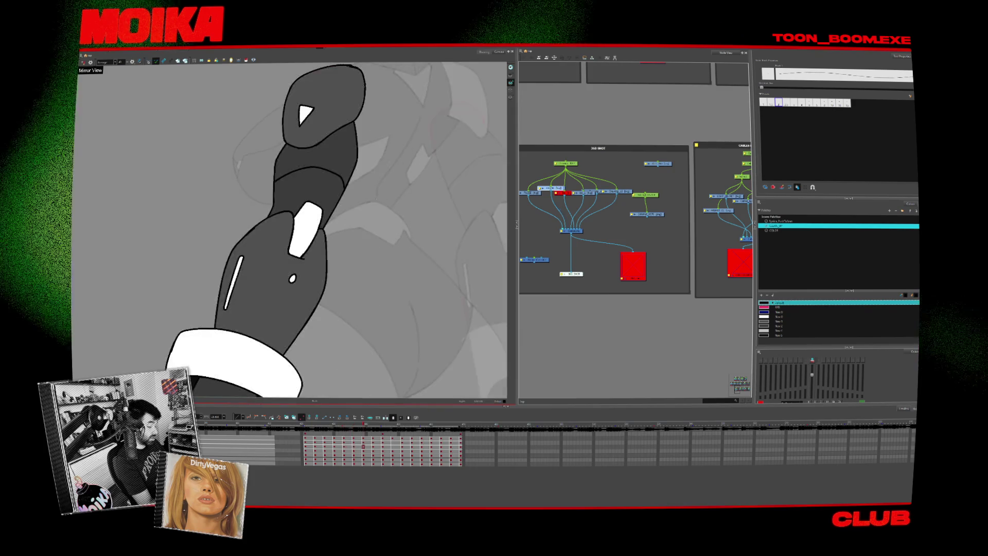
left_click(83, 63)
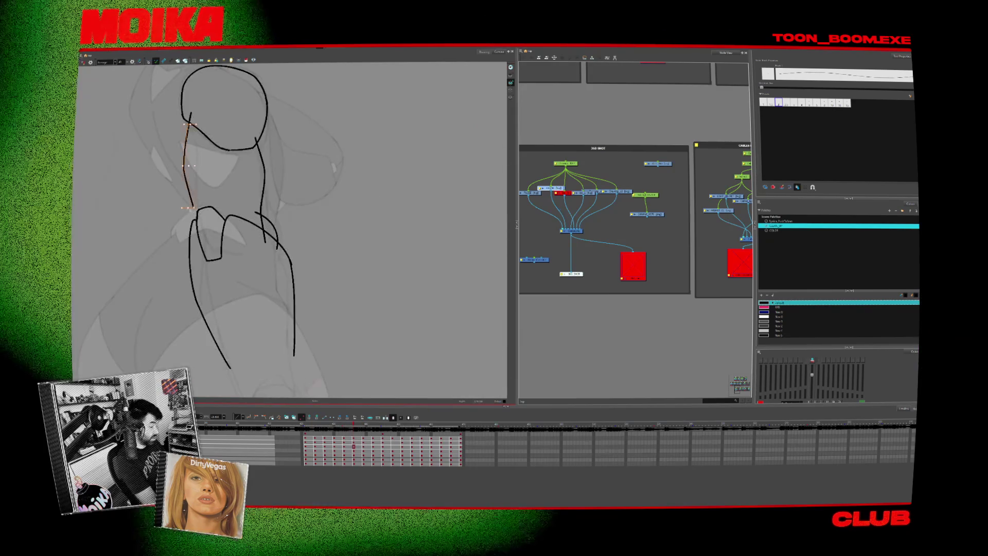
Deselect the contour stroke and flip between the coloured and line-art arm drawings to compare.
key("Escape")
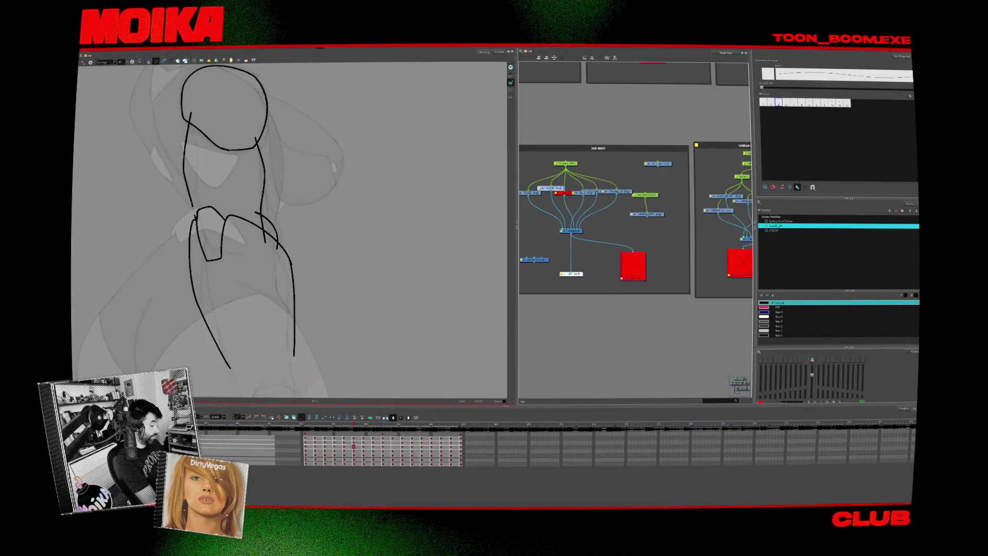
key("alt+s")
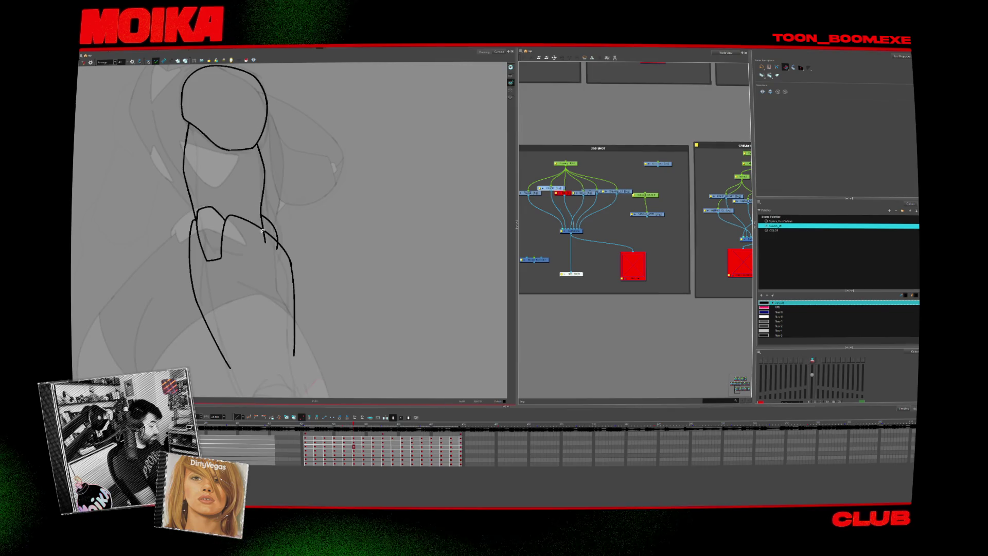
key("comma")
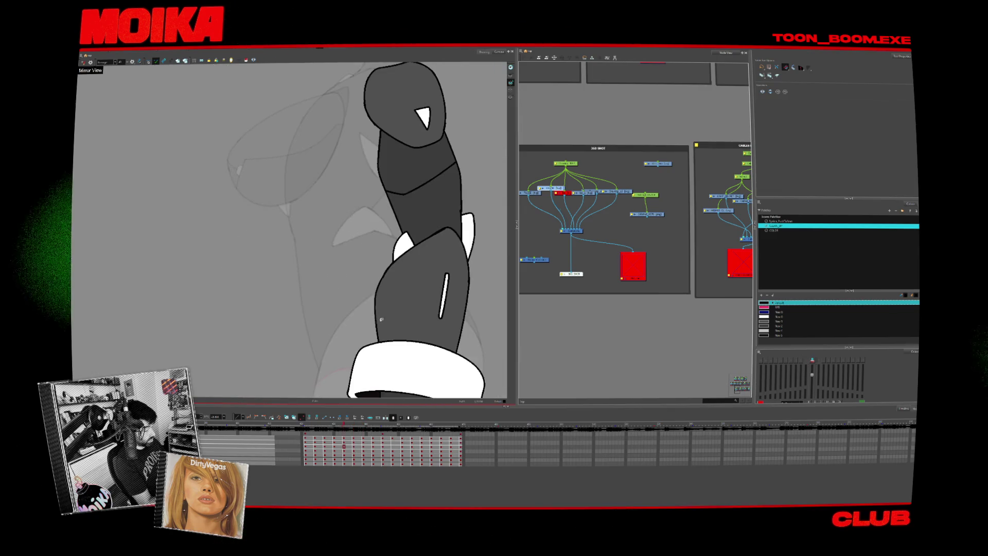
key("period")
key("period")
key("alt+b")
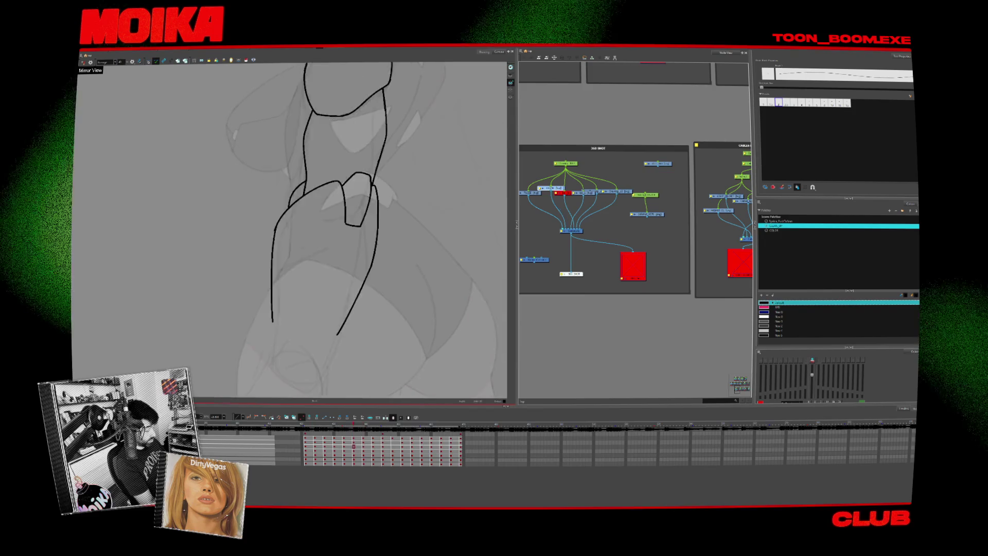
key("comma")
key("period")
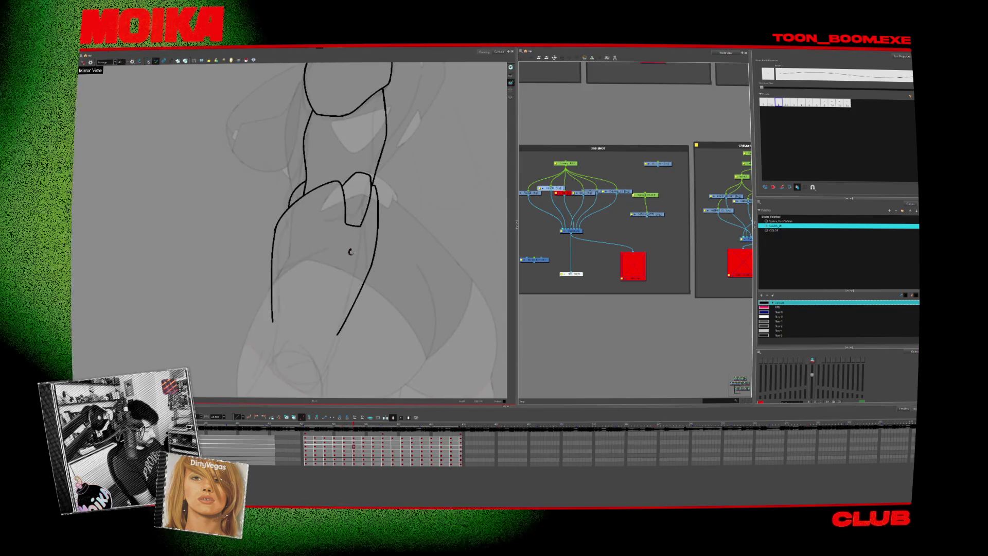
key("period")
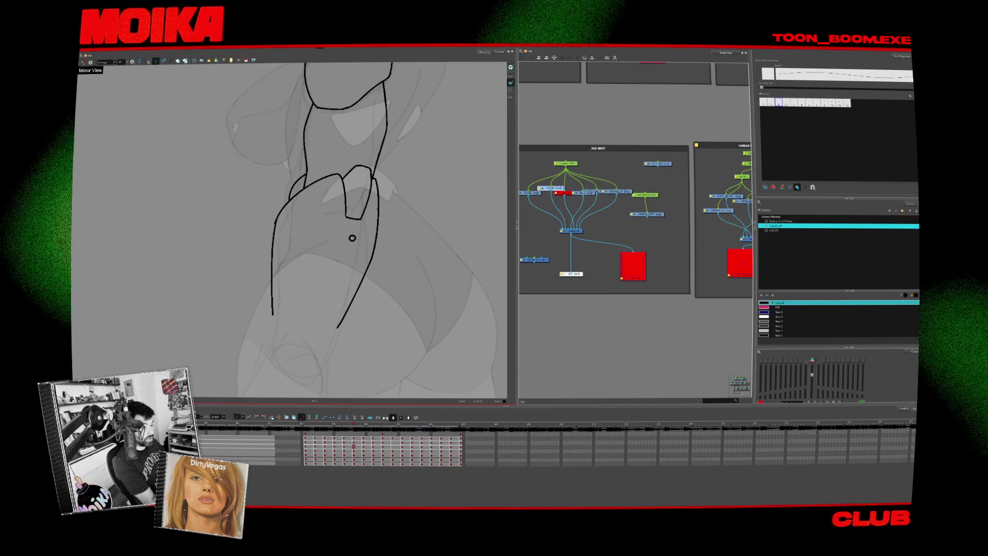
Draw a capsule-shaped slot on the forearm and a band line across the upper arm piece.
left_click_drag(291, 232, 292, 278)
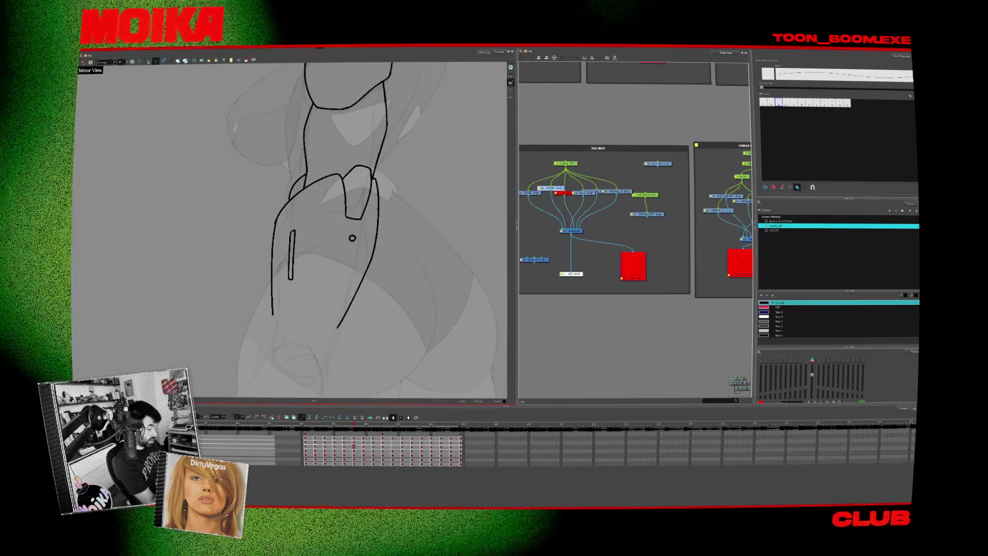
left_click_drag(289, 232, 291, 269)
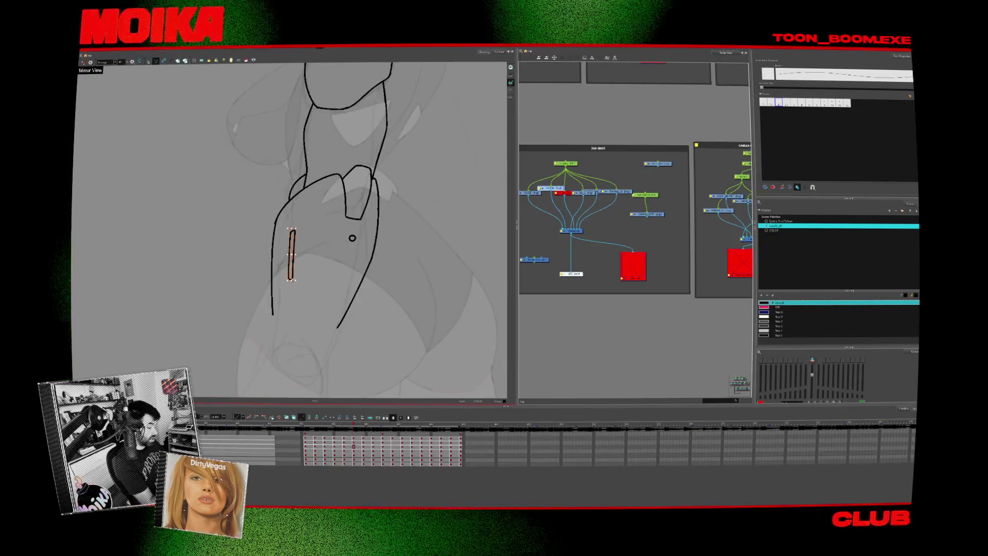
scroll(343, 312, "up", 5)
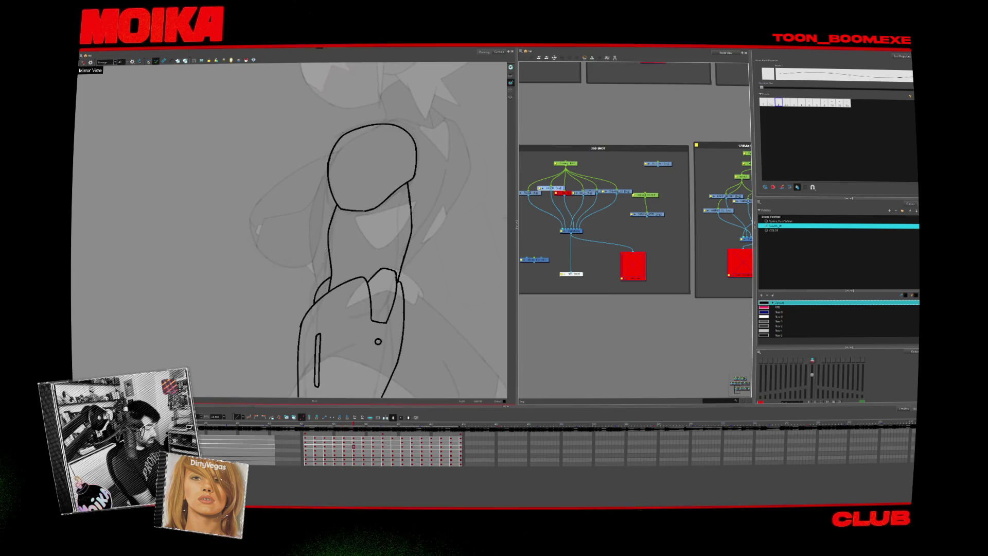
left_click_drag(397, 226, 417, 231)
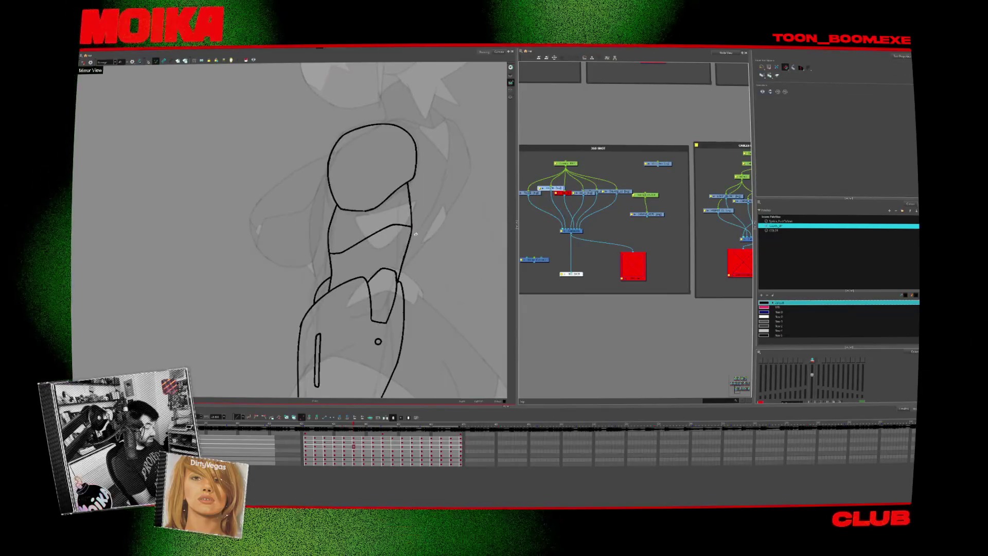
left_click_drag(415, 235, 376, 224)
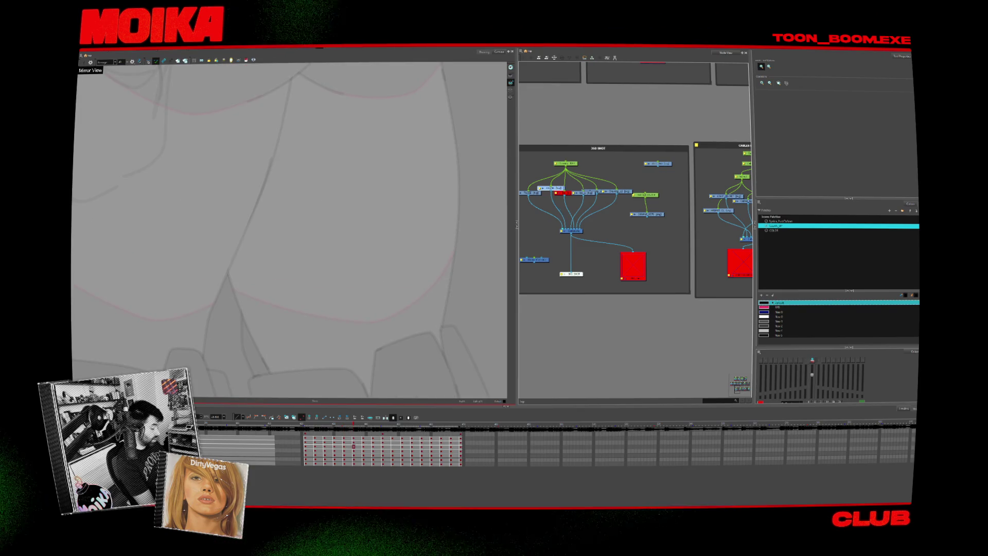
key("shift+m")
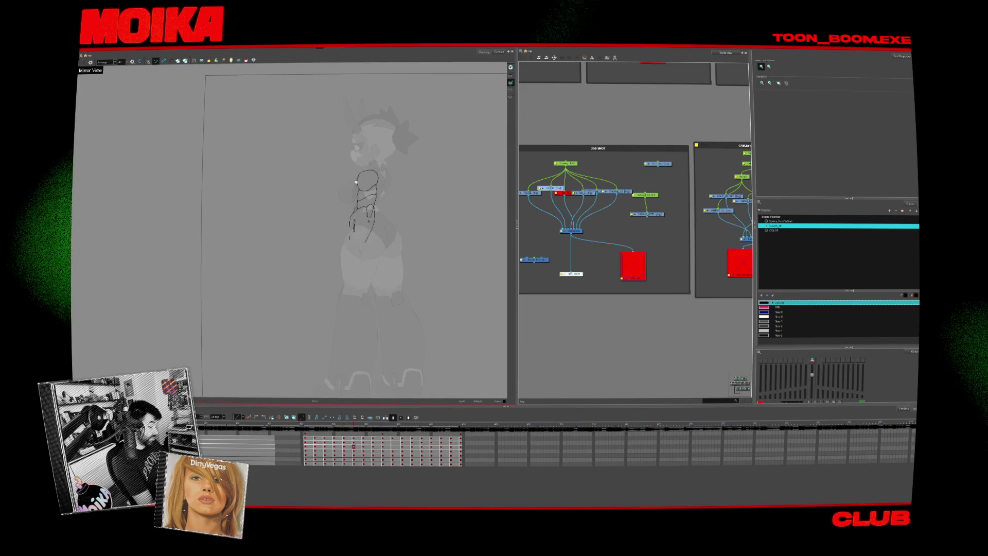
scroll(356, 182, "up", 5)
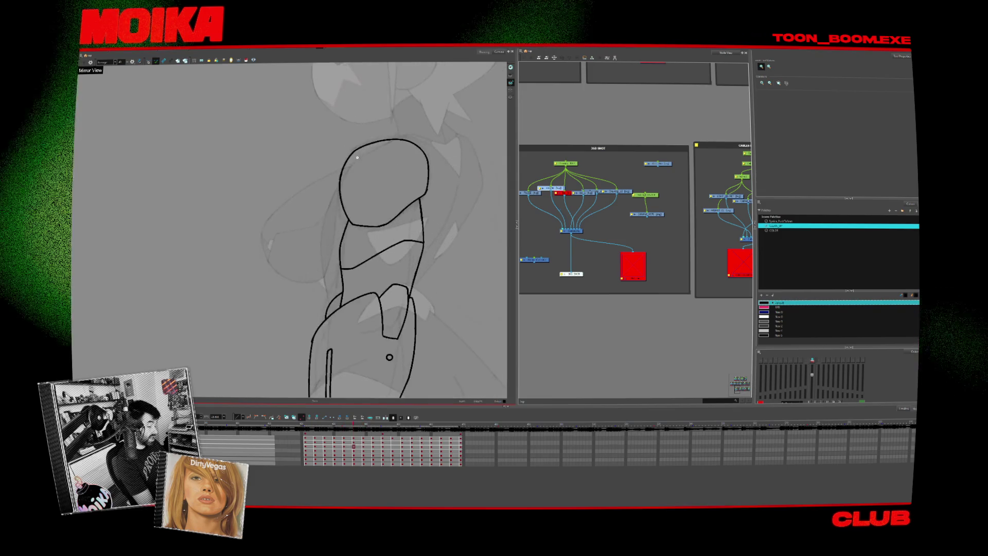
key("alt+b")
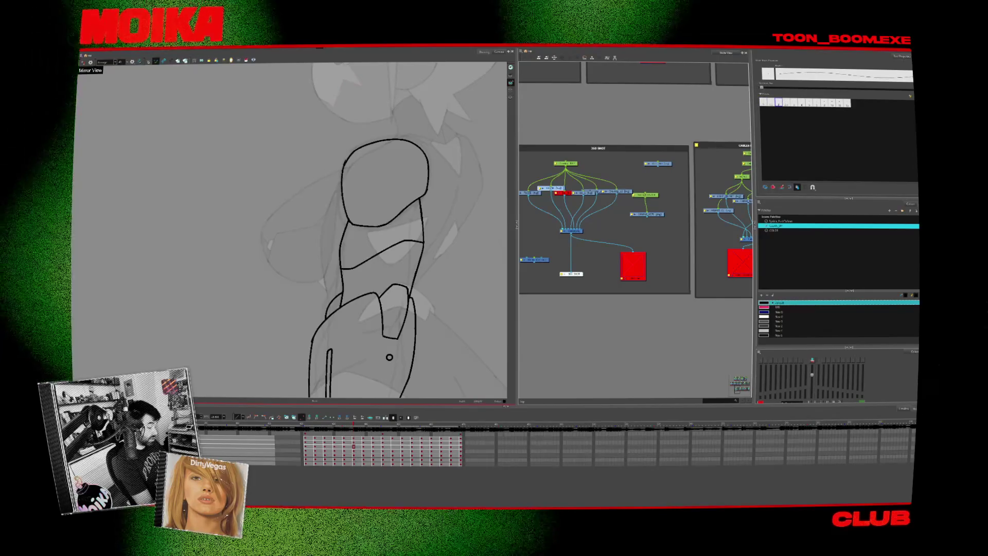
Draw a triangular highlight outline on the upper arm piece, comparing with neighbouring drawings.
left_click_drag(471, 158, 412, 175)
key("period")
key("comma")
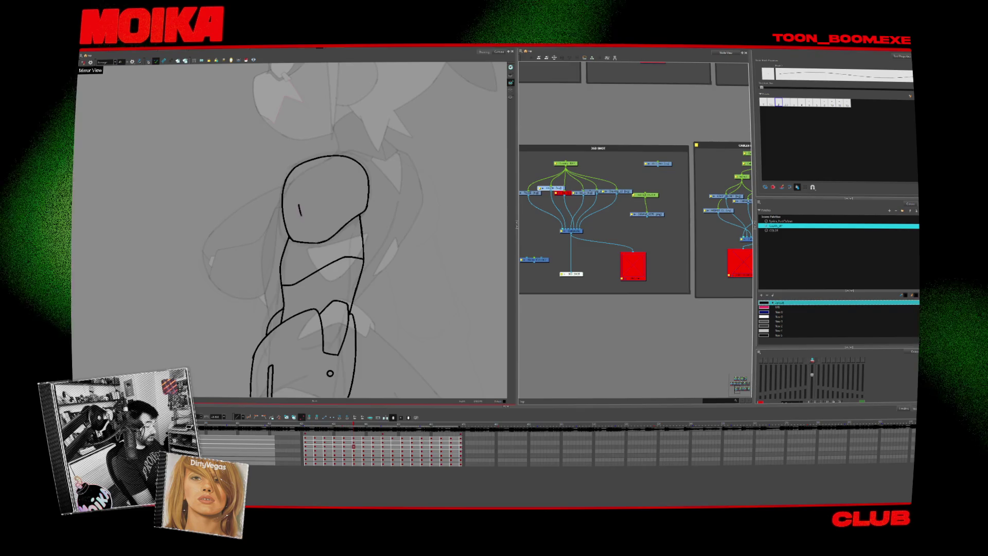
left_click_drag(301, 216, 299, 206)
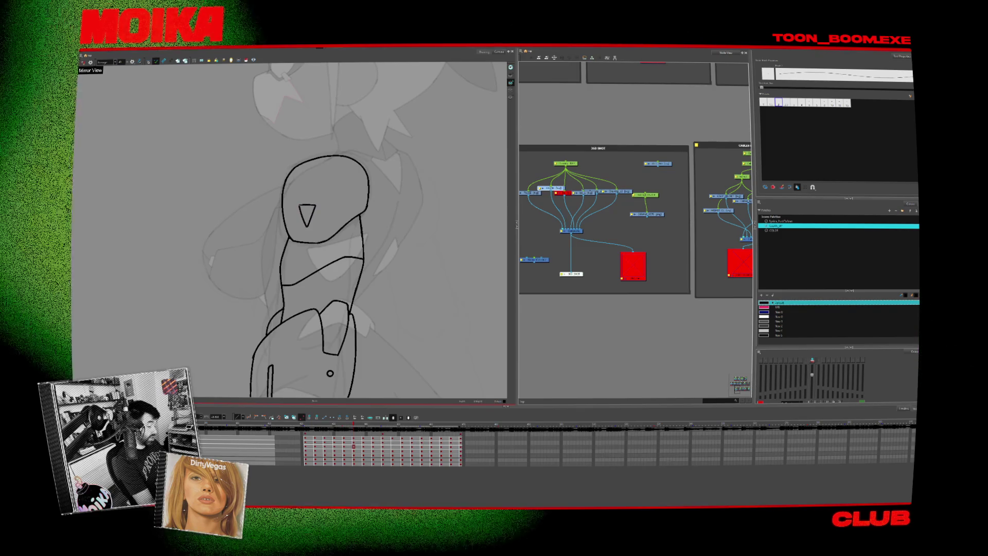
key("period")
key("period")
key("comma")
key("comma")
left_click(307, 215)
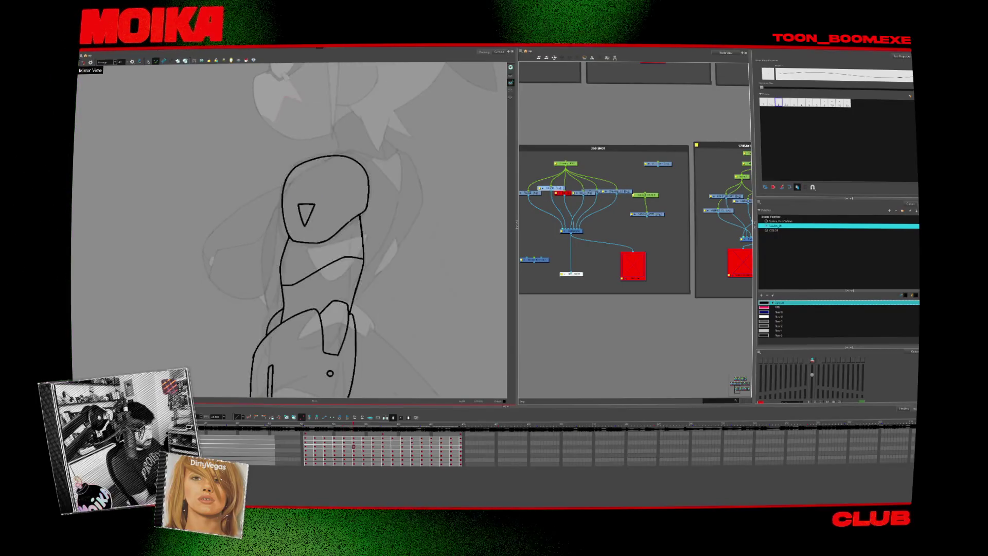
scroll(399, 256, "down", 3)
key("period")
key("period")
key("comma")
key("comma")
scroll(395, 218, "up", 2)
key("alt+b")
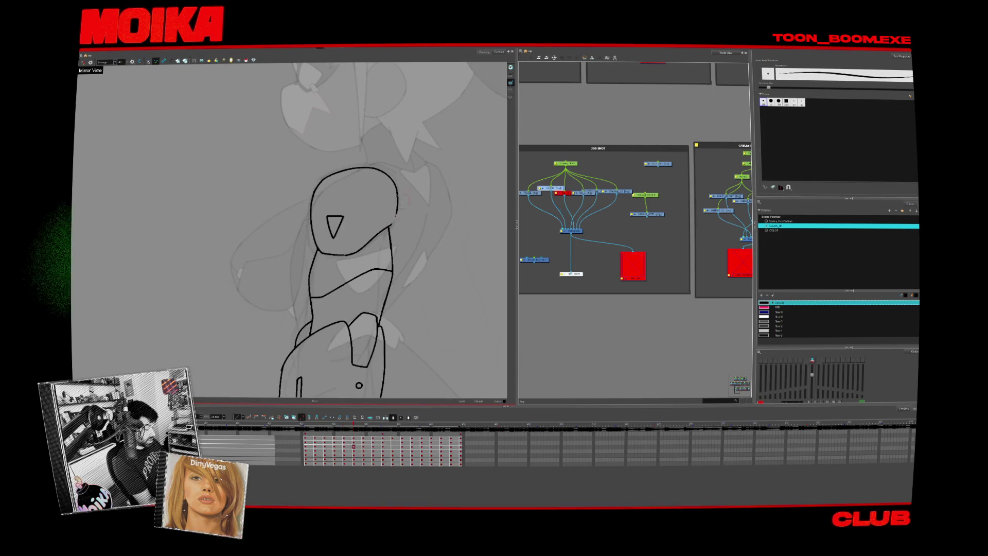
key("period")
key("comma")
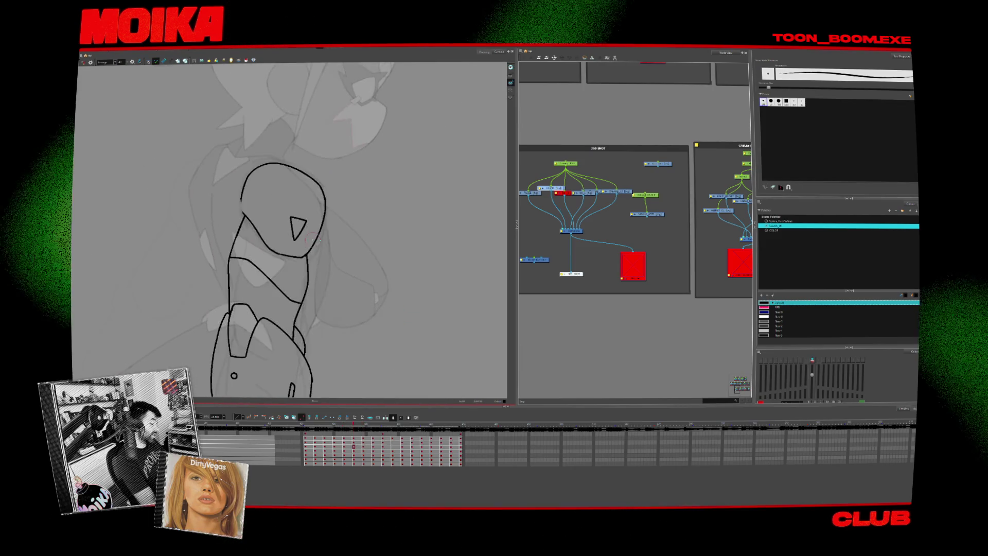
Erase the stray lower end of the upper outline and step through earlier poses to compare.
key("alt+e")
left_click_drag(242, 200, 245, 180)
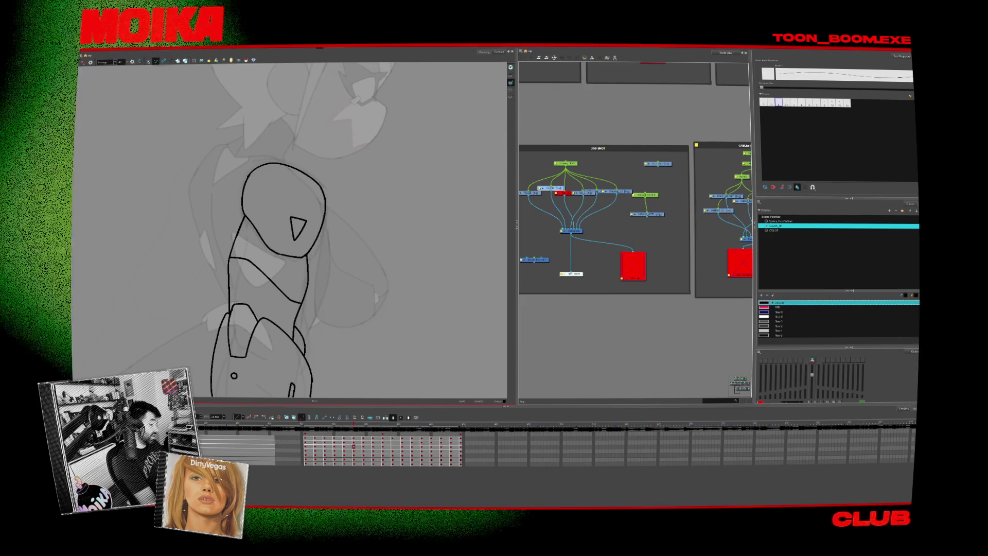
key("comma")
key("comma")
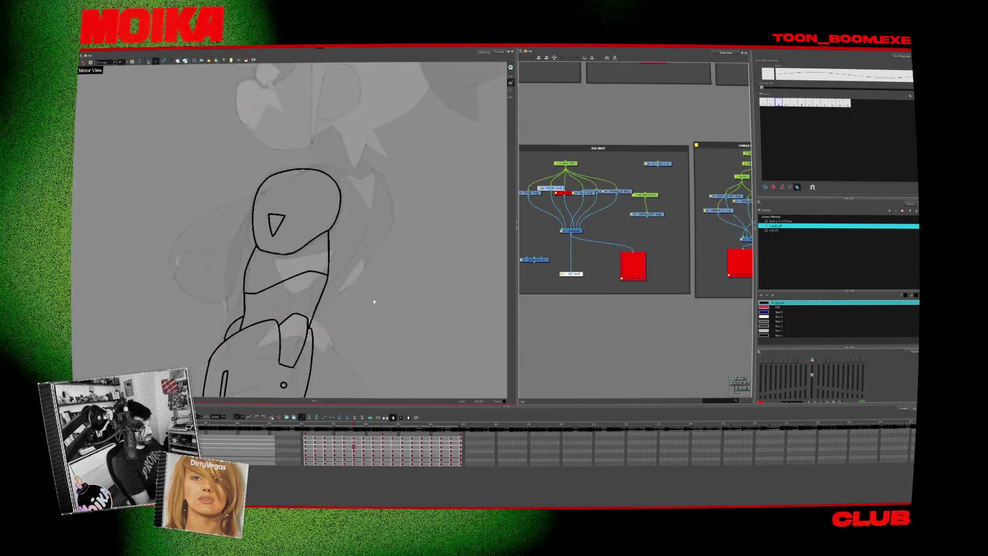
key("comma")
key("period")
key("period")
key("period")
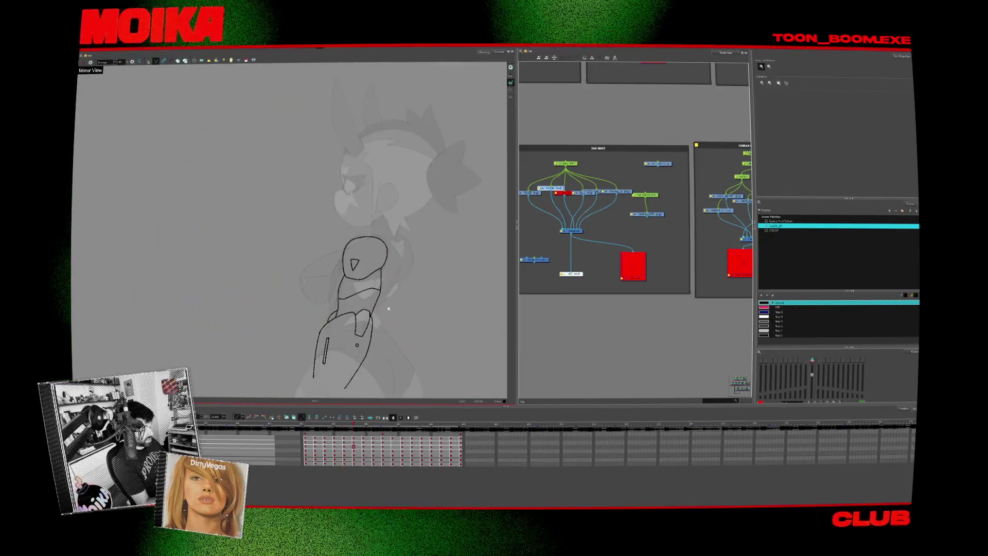
key("period")
Nudge the bottom curve of the next line-art drawing slightly up and left.
key("comma")
key("period")
key("period")
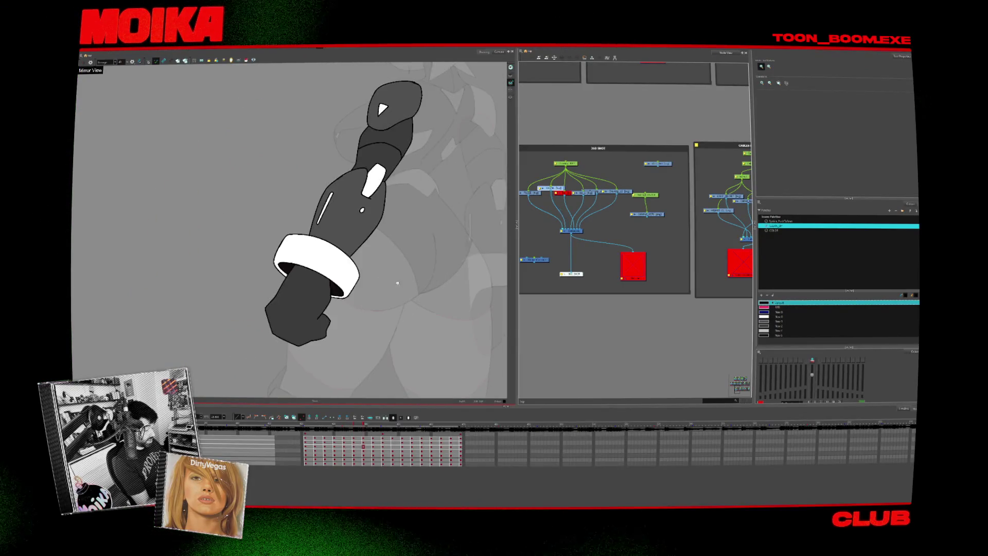
key("period")
key("alt+b")
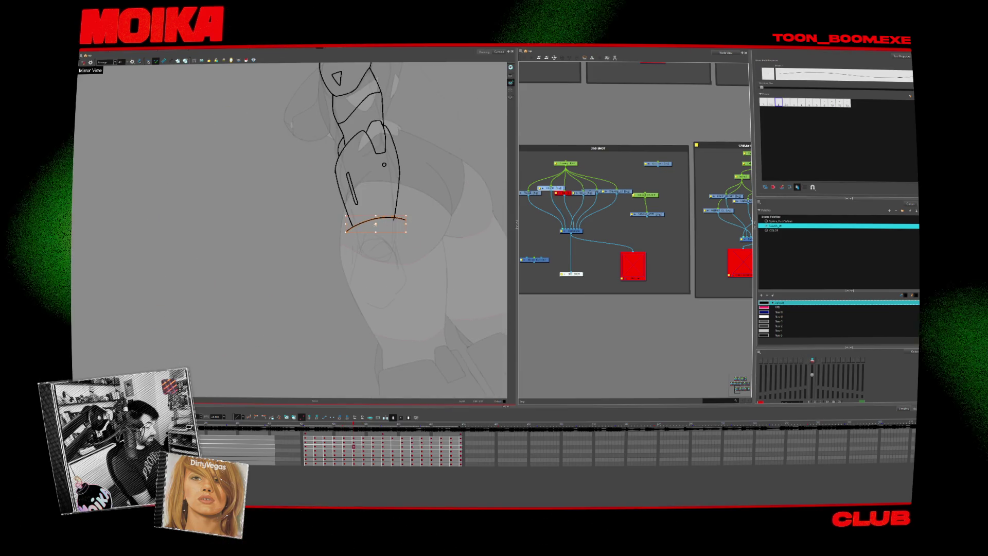
key("period")
key("period")
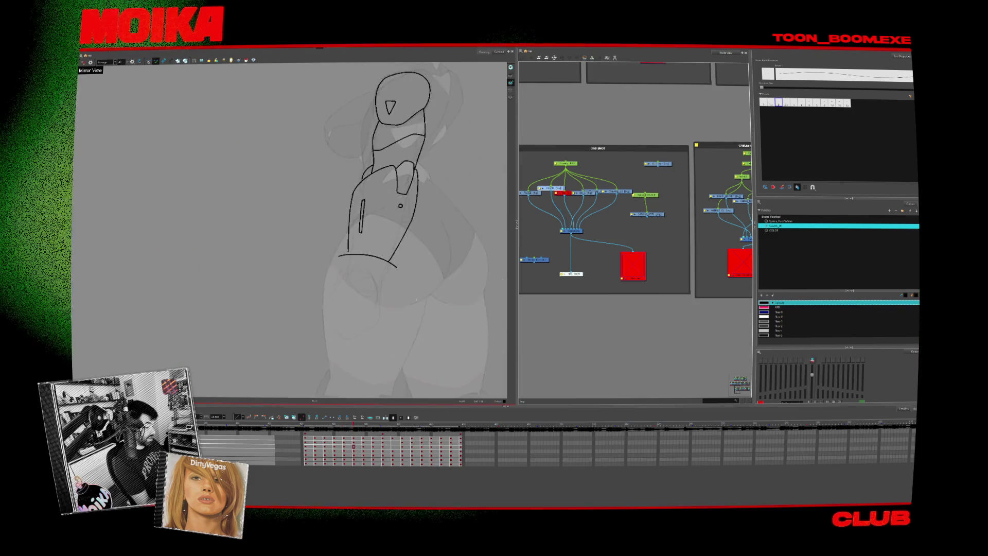
left_click_drag(399, 269, 397, 268)
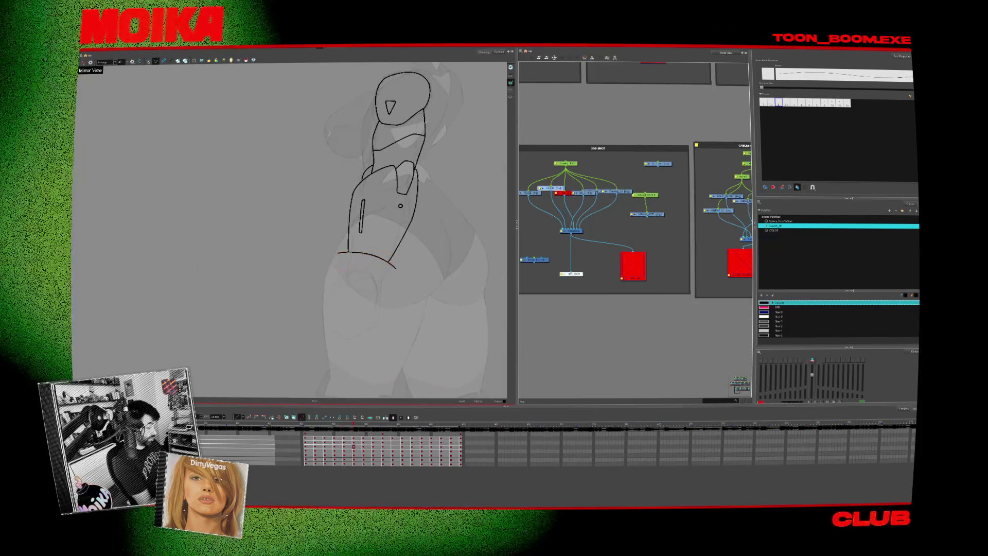
With onion skins shown, nudge the whole arm drawing slightly left and down, then review the poses.
key("alt+o")
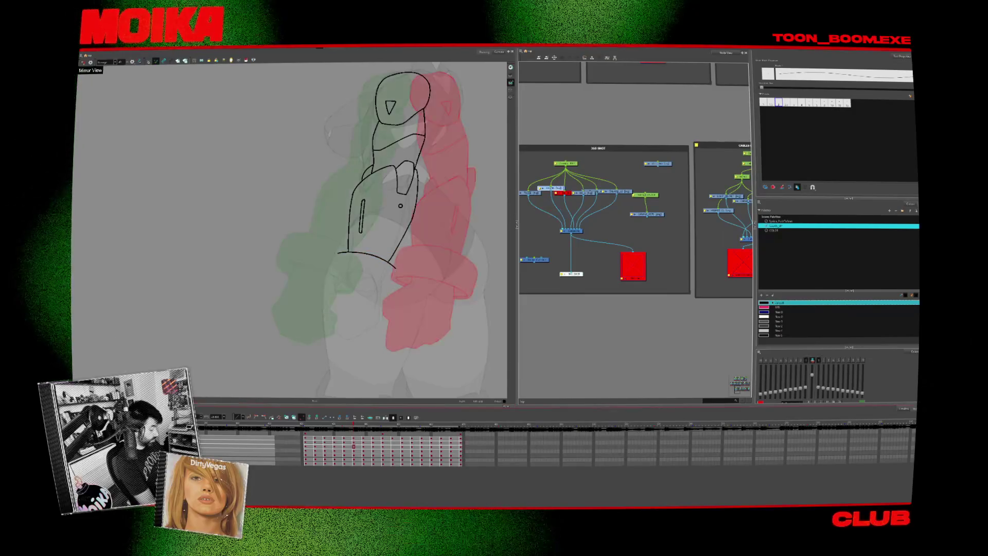
key("alt+s")
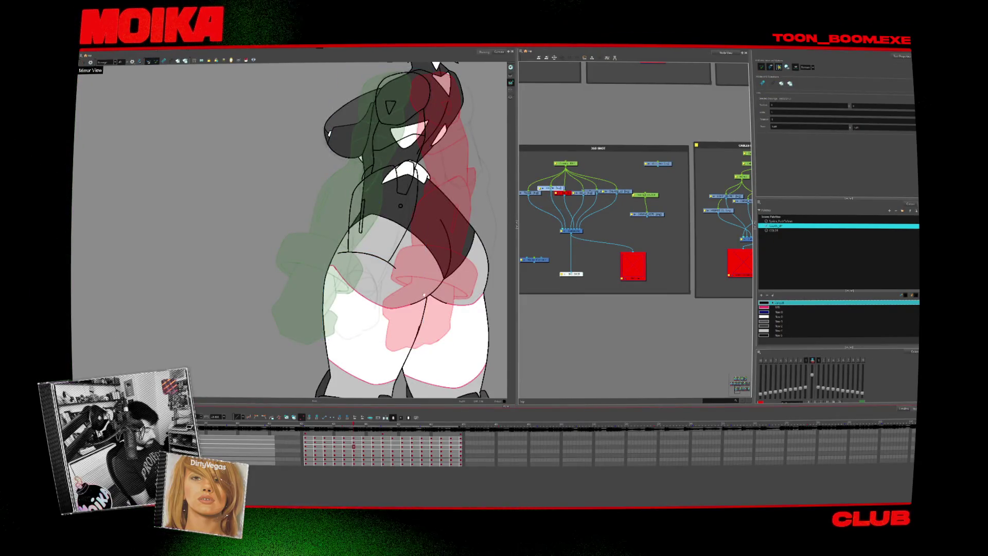
left_click(423, 289)
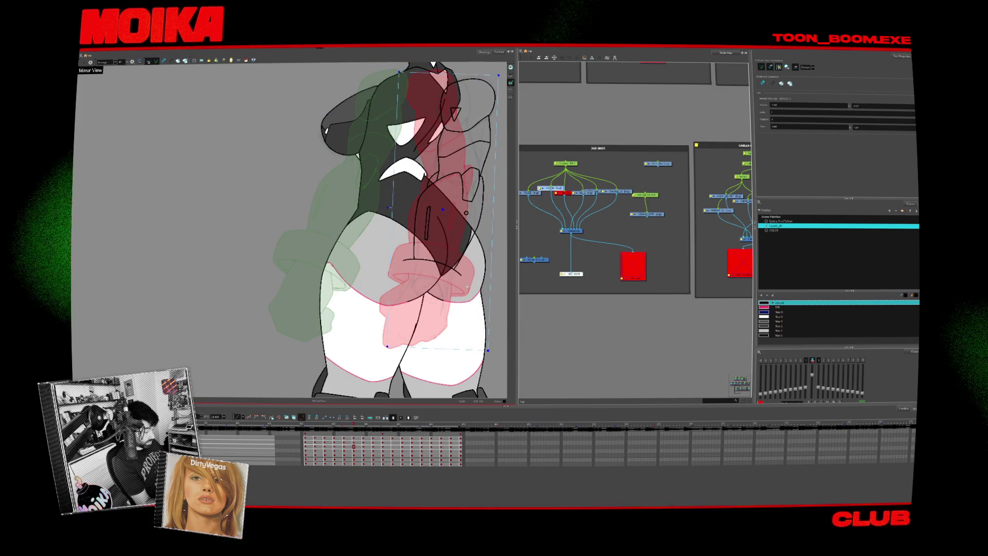
left_click_drag(467, 286, 464, 286)
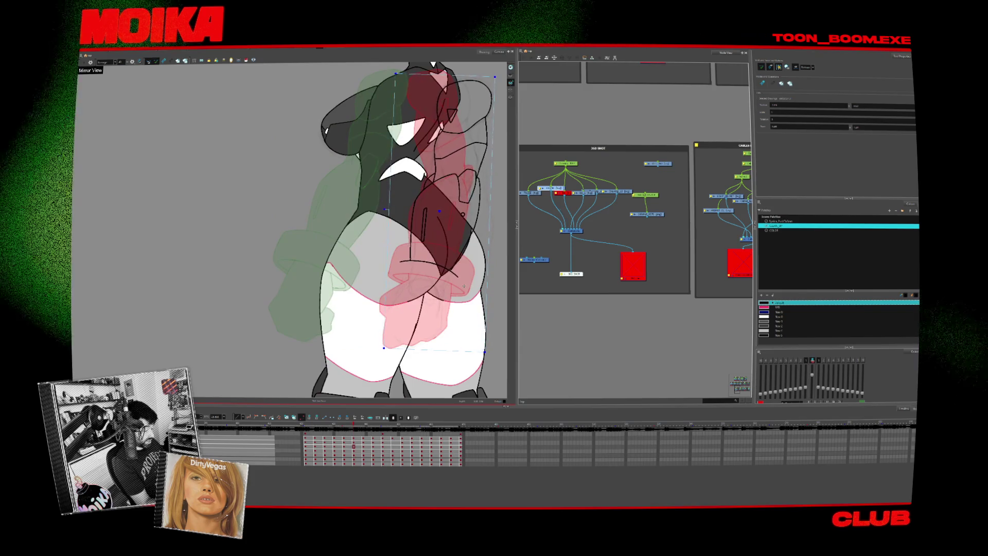
key("period")
key("period")
key("period")
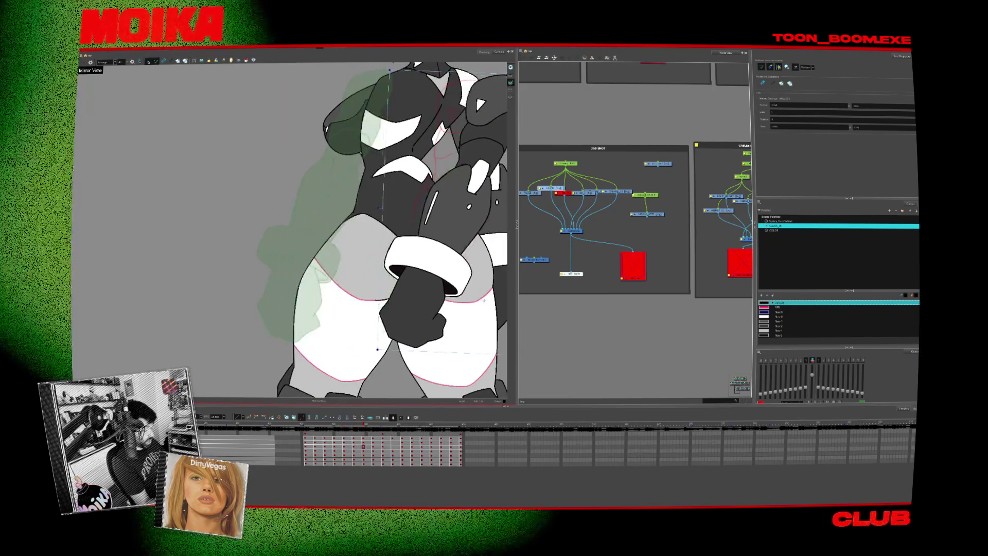
key("period")
key("period")
key("period")
key("period")
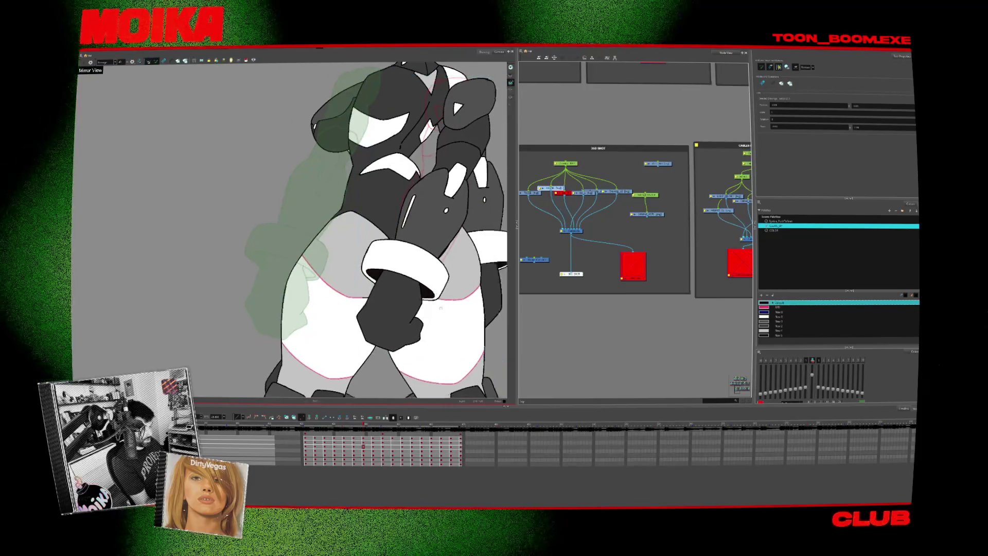
key("period")
left_click_drag(578, 265, 575, 262)
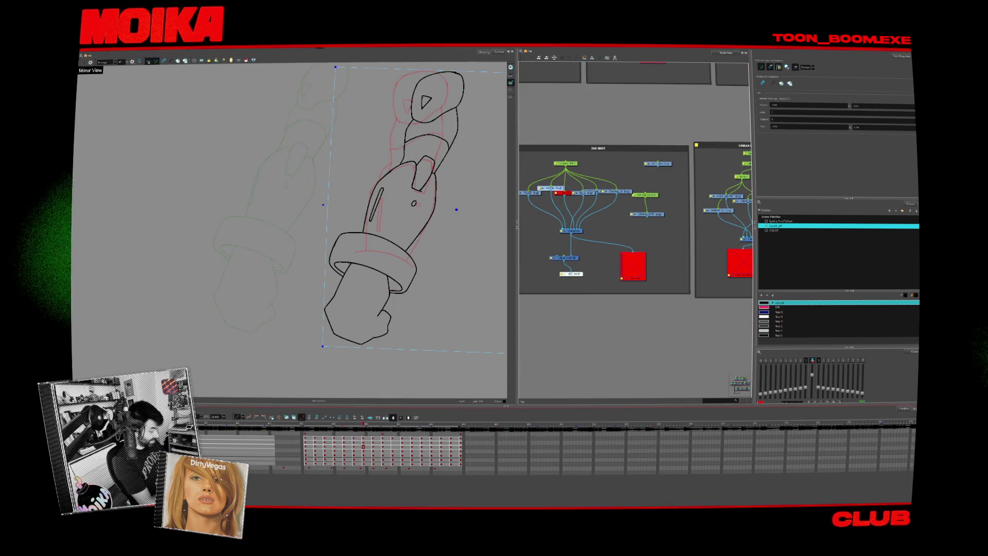
Rotate the arm line art about 9° counter-clockwise, then clockwise on the next frame, to match the onion-skinned poses.
left_click_drag(477, 324, 441, 306)
left_click_drag(423, 199, 406, 225)
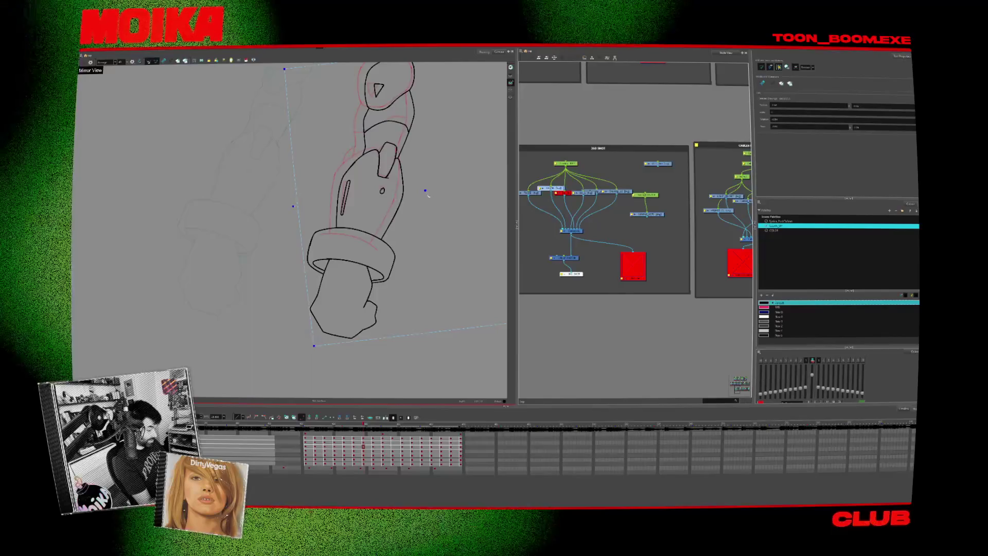
key("period")
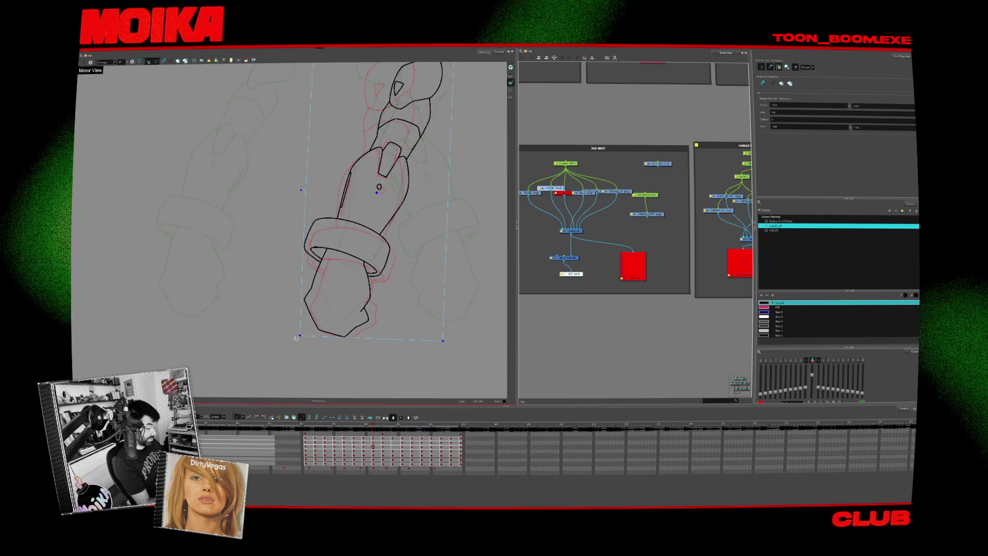
left_click_drag(297, 337, 406, 224)
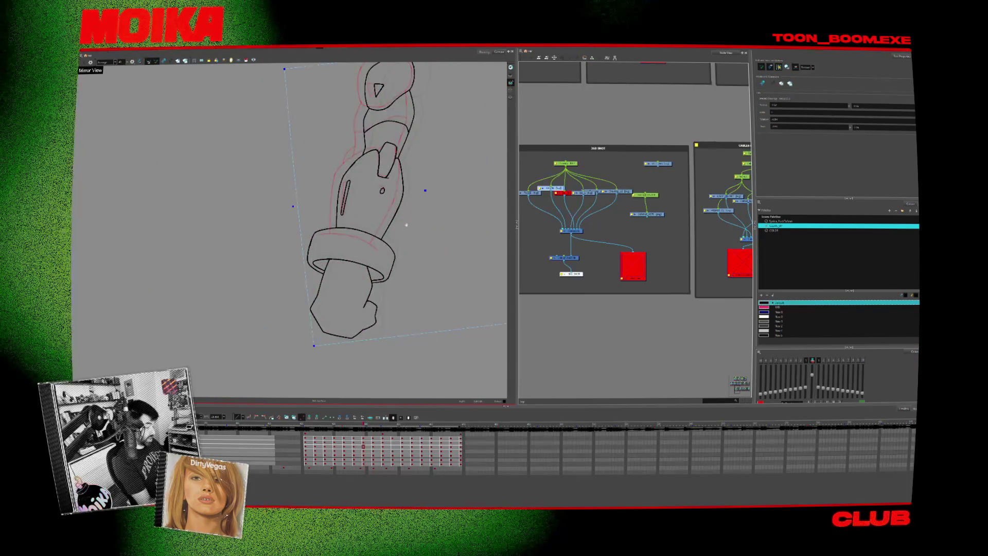
key("period")
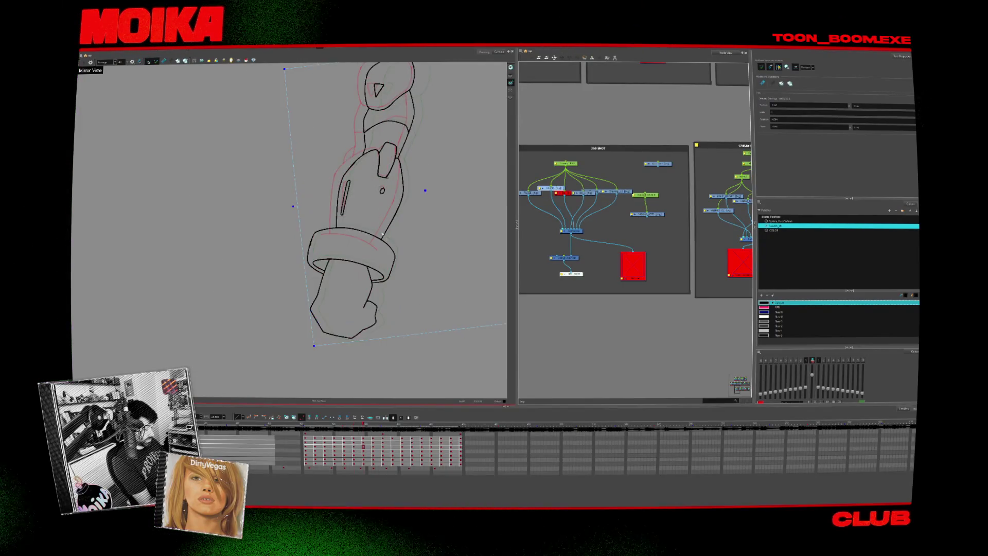
key("alt+z")
left_click(351, 190)
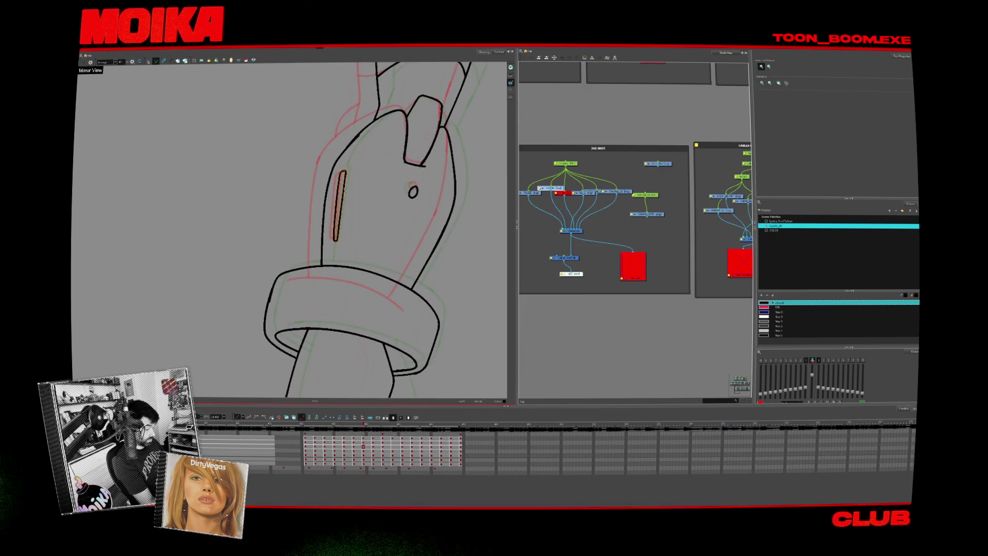
Flip back and forth through the arm drawings to compare the poses and arm placement.
scroll(447, 234, "down", 1)
scroll(448, 234, "down", 1)
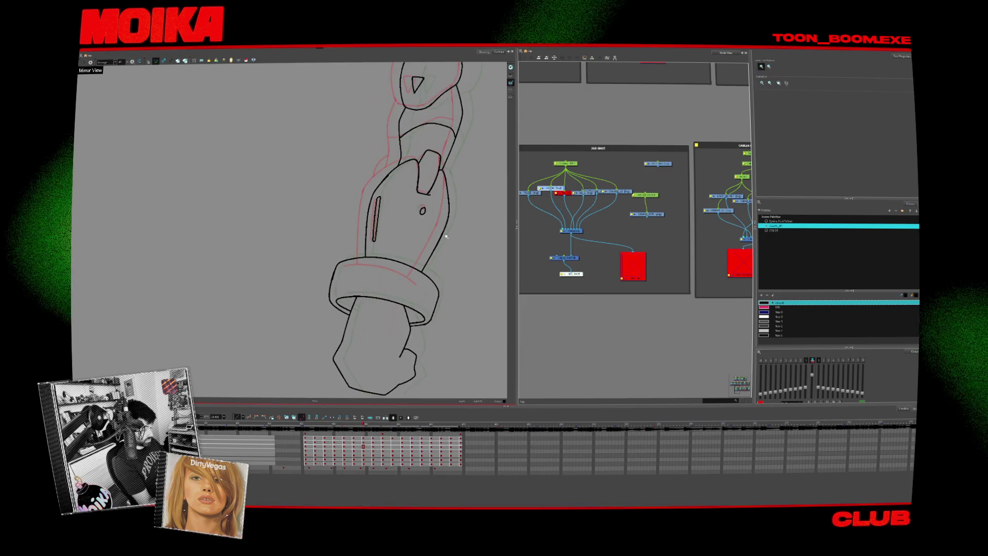
scroll(447, 235, "down", 1)
key("comma")
key("period")
key("comma")
key("period")
key("comma")
key("period")
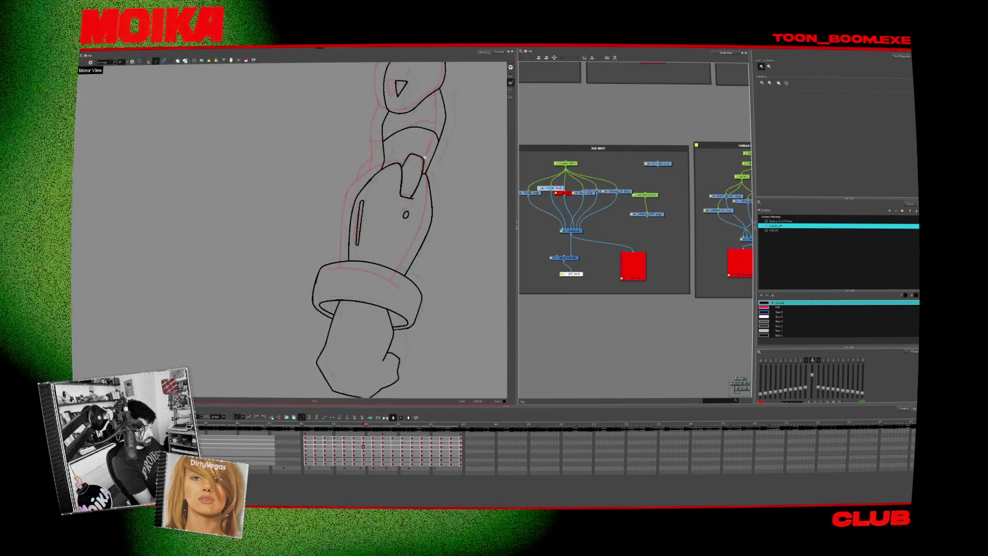
key("comma")
key("period")
key("comma")
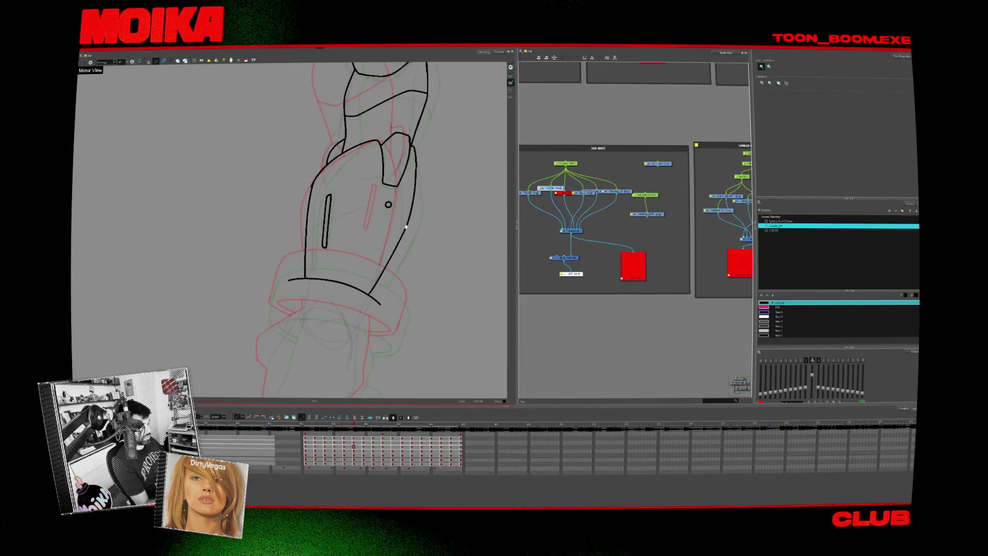
scroll(406, 227, "down", 4)
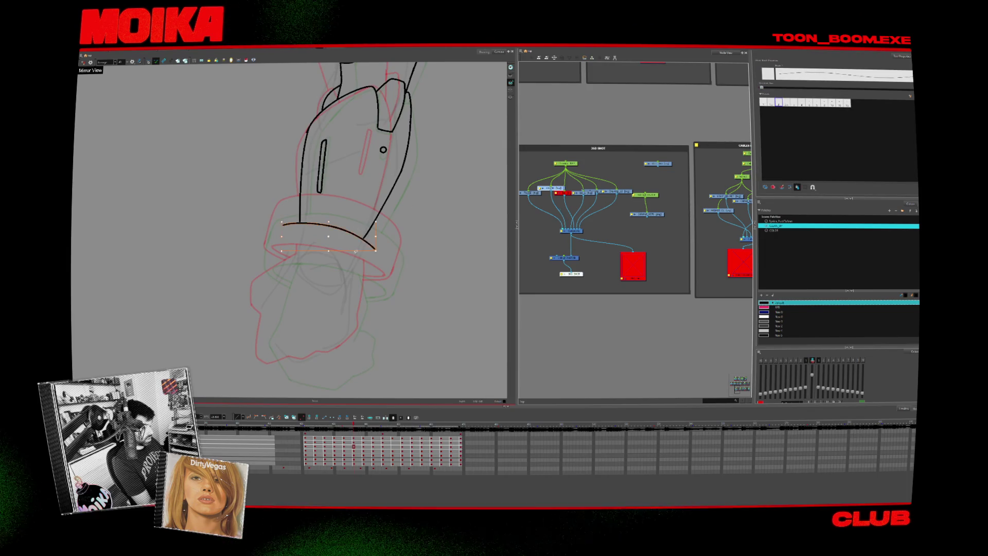
key("period")
key("period")
key("period")
key("period")
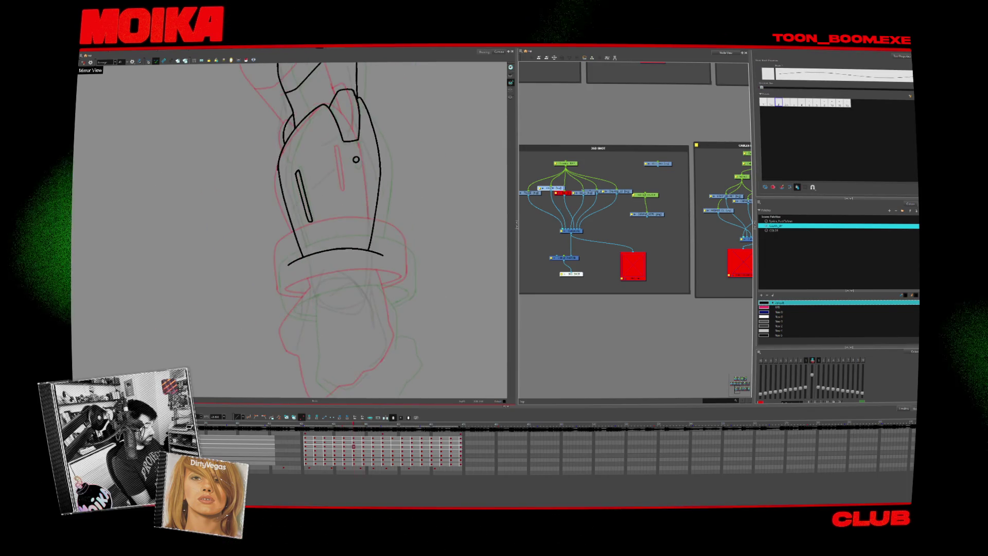
key("period")
key("period")
key("period")
key("period")
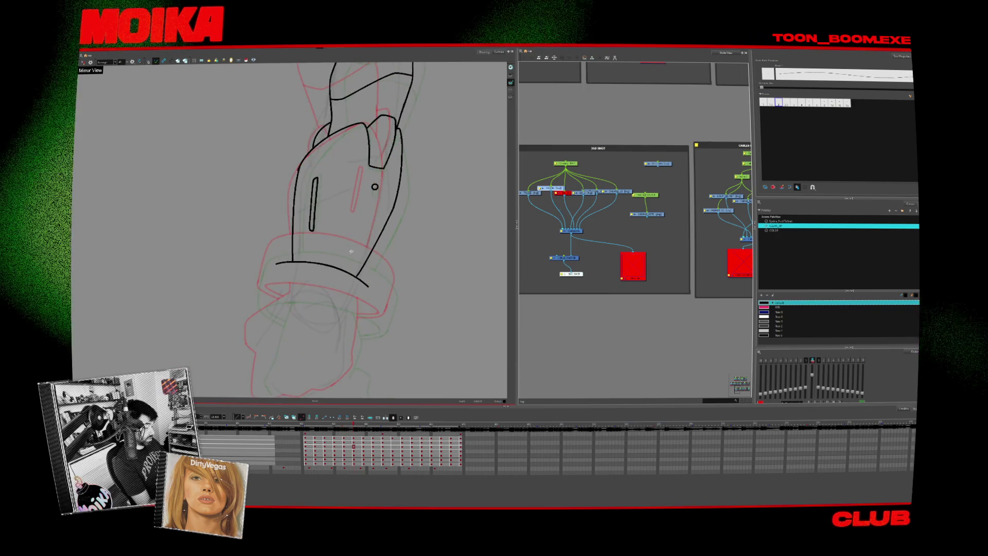
key("period")
key("period")
key("period")
key("period")
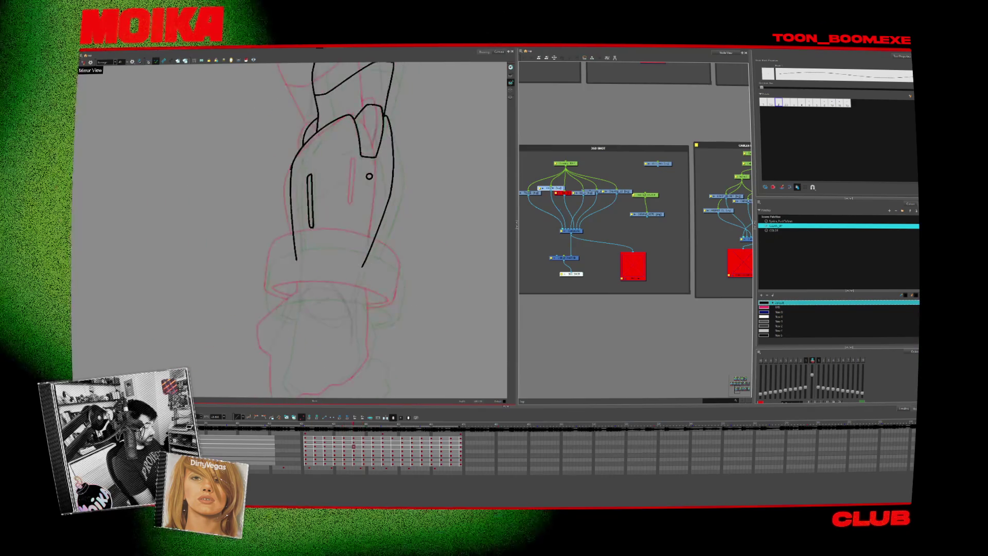
key("period")
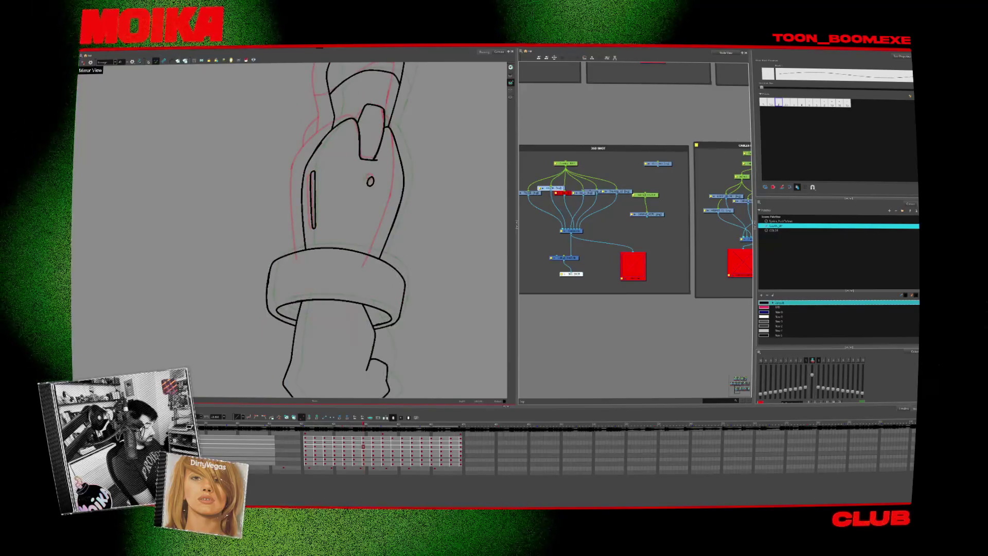
key("comma")
key("period")
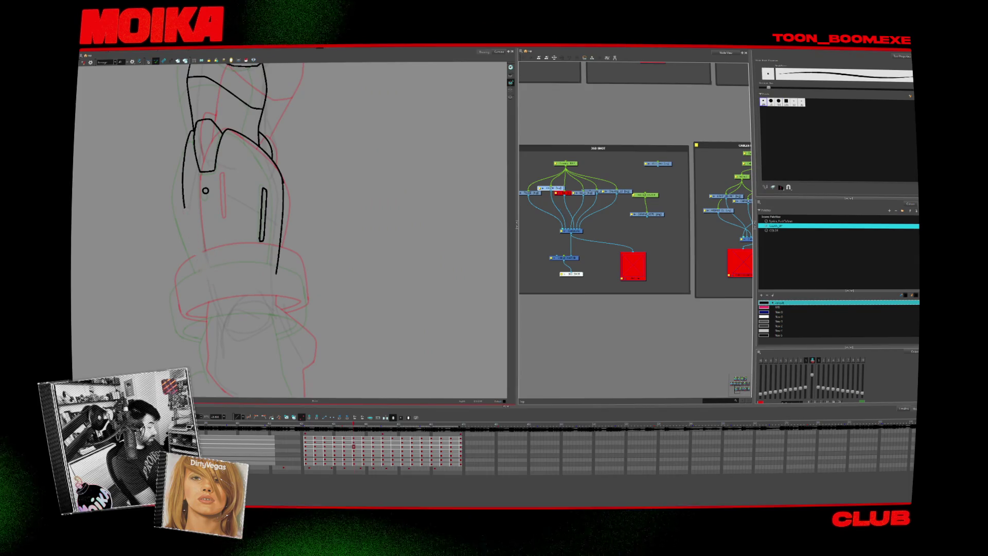
In mirrored view, remove the sleeve's long left and right strokes and redraw the right curved outline.
key("ctrl+z")
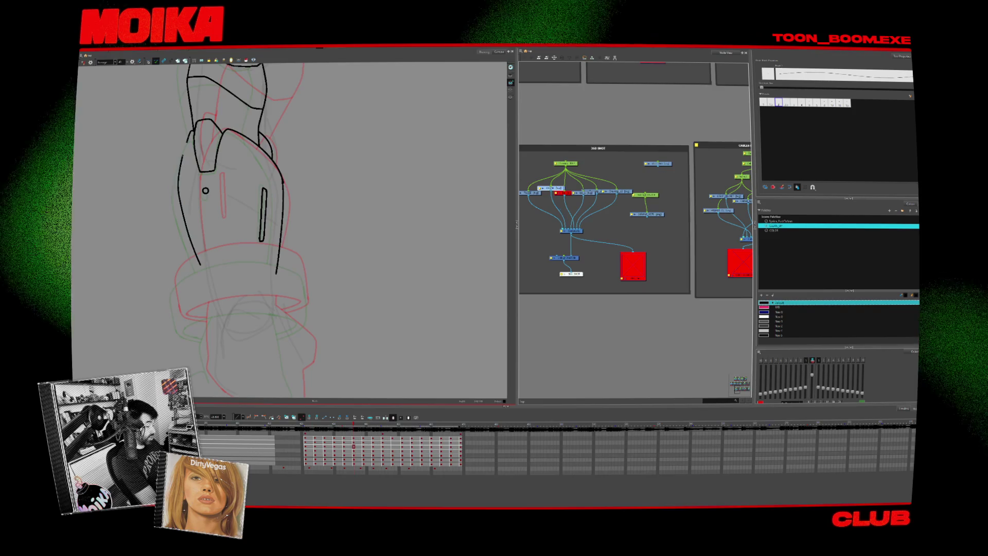
left_click(84, 62)
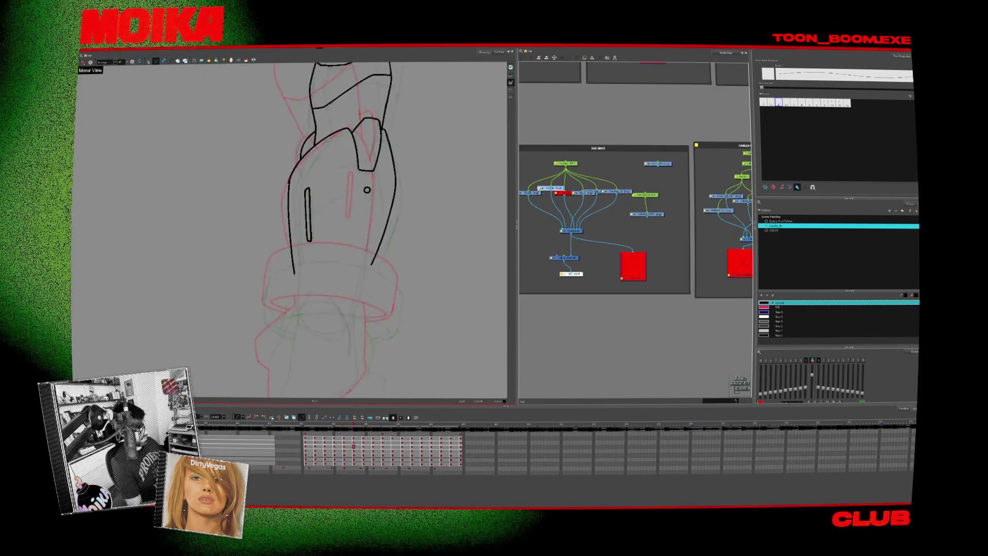
key("ctrl+z")
left_click_drag(383, 133, 373, 268)
Erase the small hook stroke on the upper sleeve and turn mirroring off.
key("alt+/")
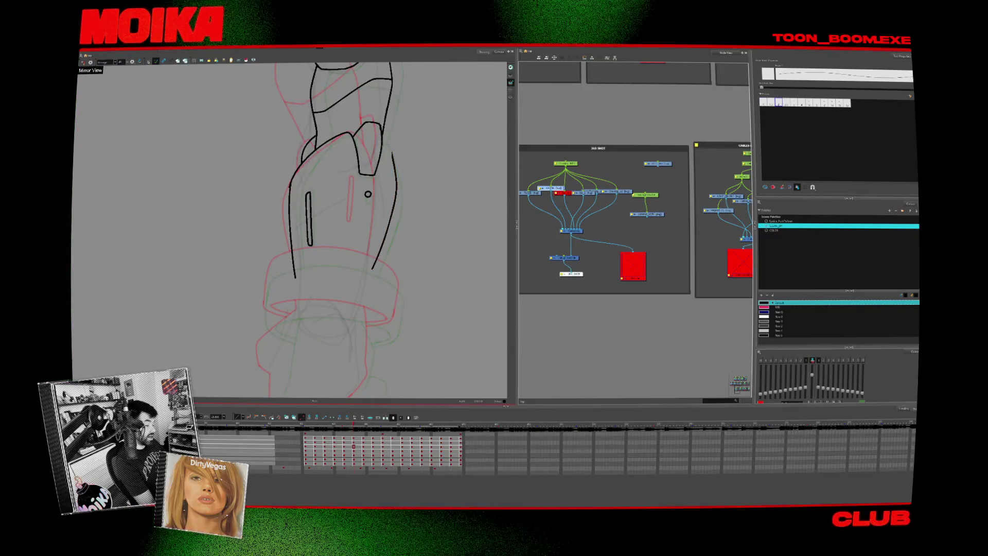
left_click_drag(383, 139, 390, 147)
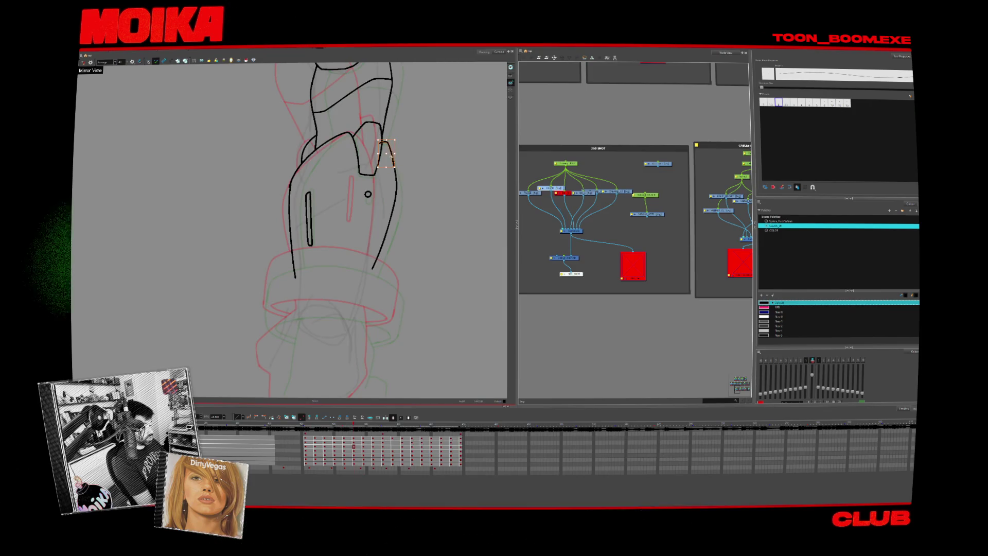
key("4")
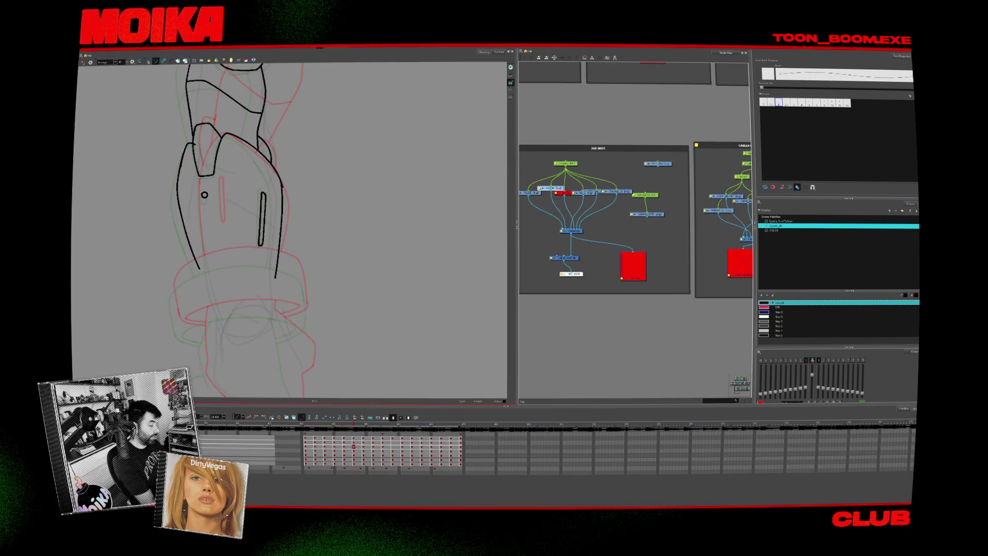
Mirror the view again and redraw the sleeve's left outline shorter with thin pencil lines.
key("4")
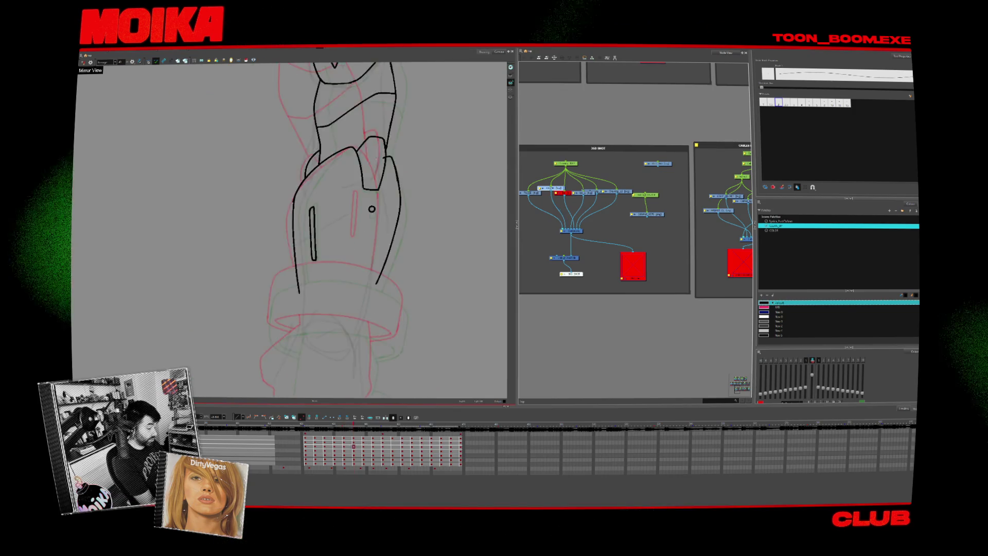
key("alt+/")
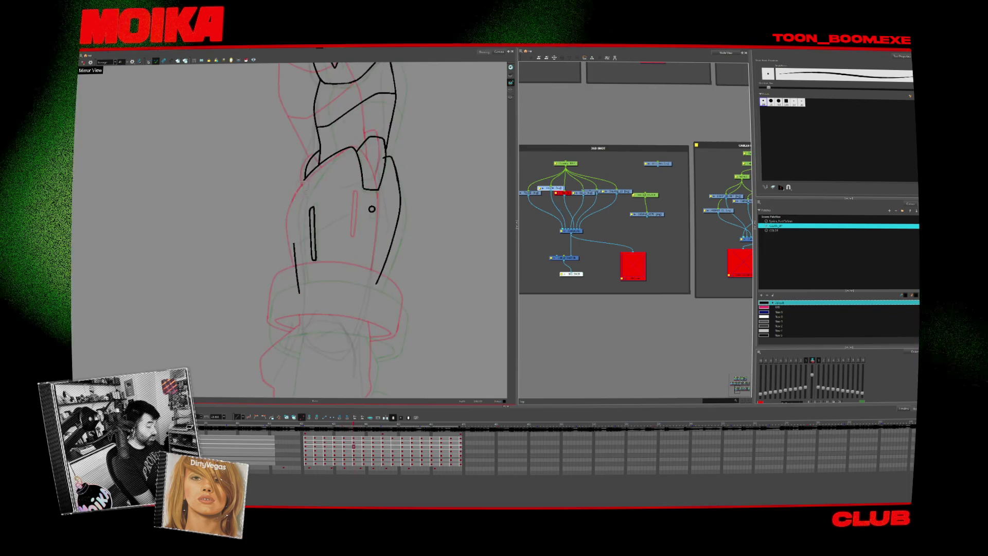
left_click_drag(295, 248, 301, 284)
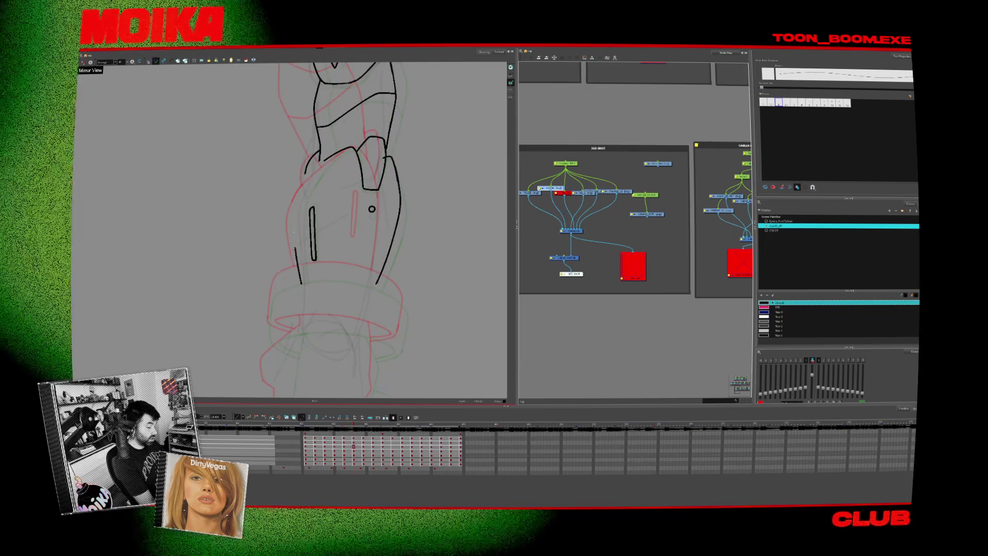
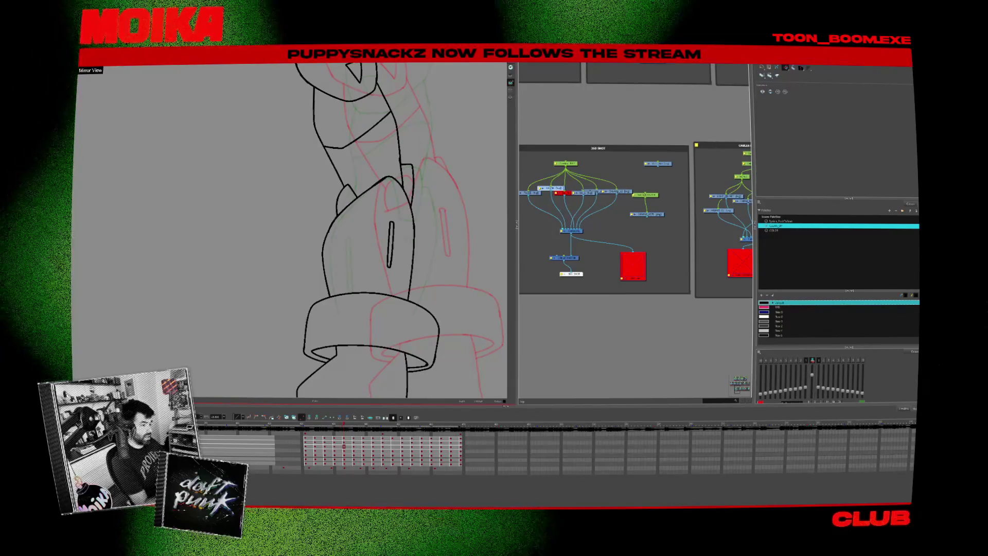
With the Brush active, flip through onion-skinned arm drawings and stop where only the upper forearm is inked.
key("alt+b")
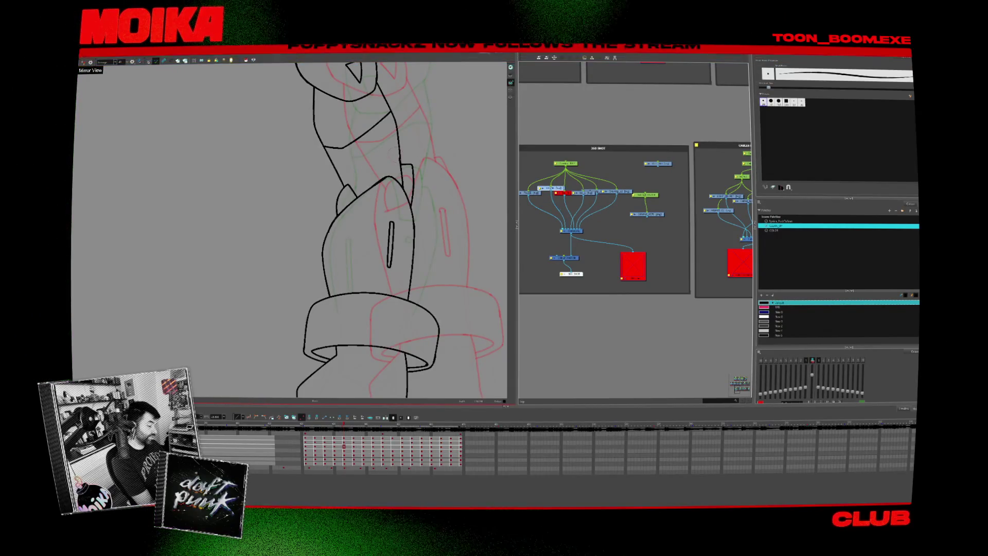
key("period")
key("comma")
key("period")
key("comma")
key("period")
key("period")
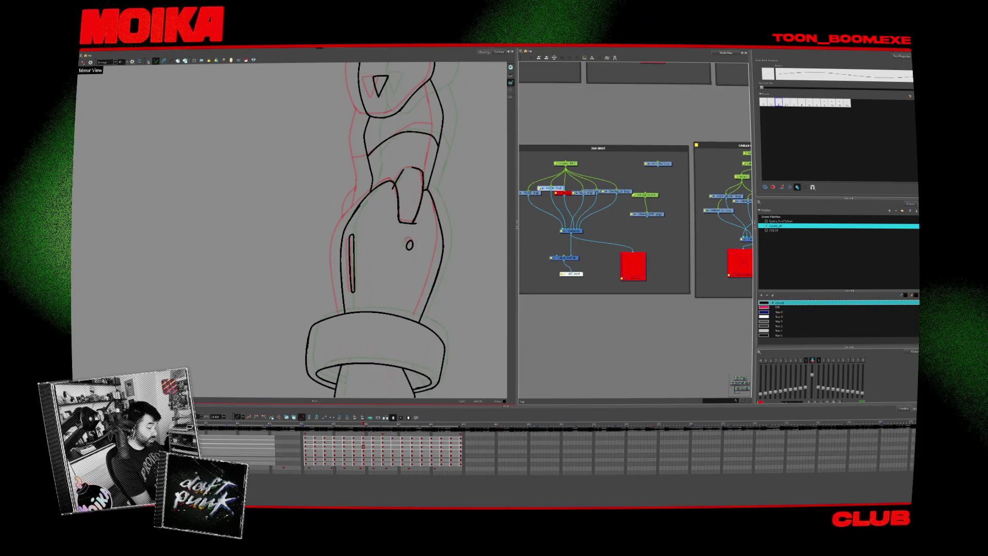
key("alt+s")
key("comma")
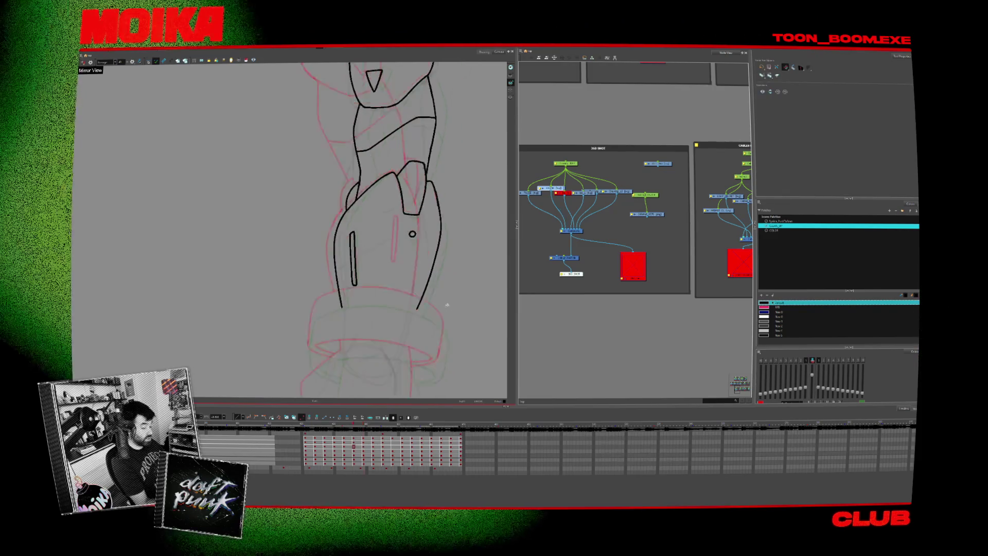
key("period")
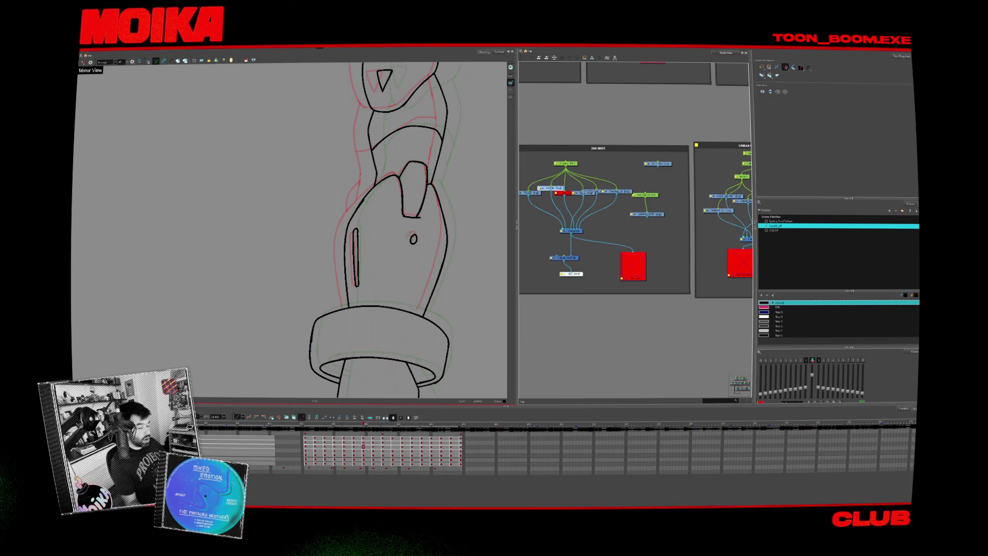
key("comma")
key("comma")
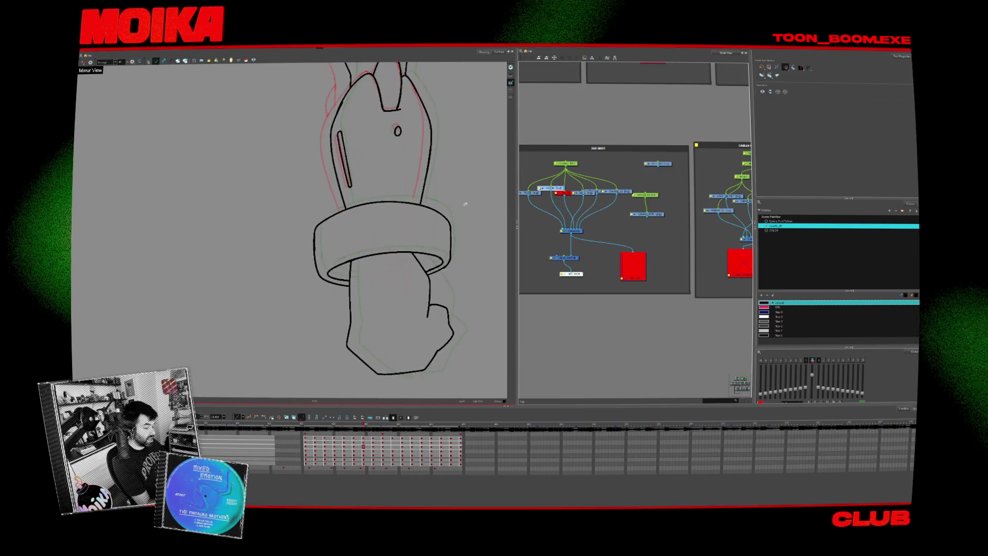
key("period")
key("alt+slash")
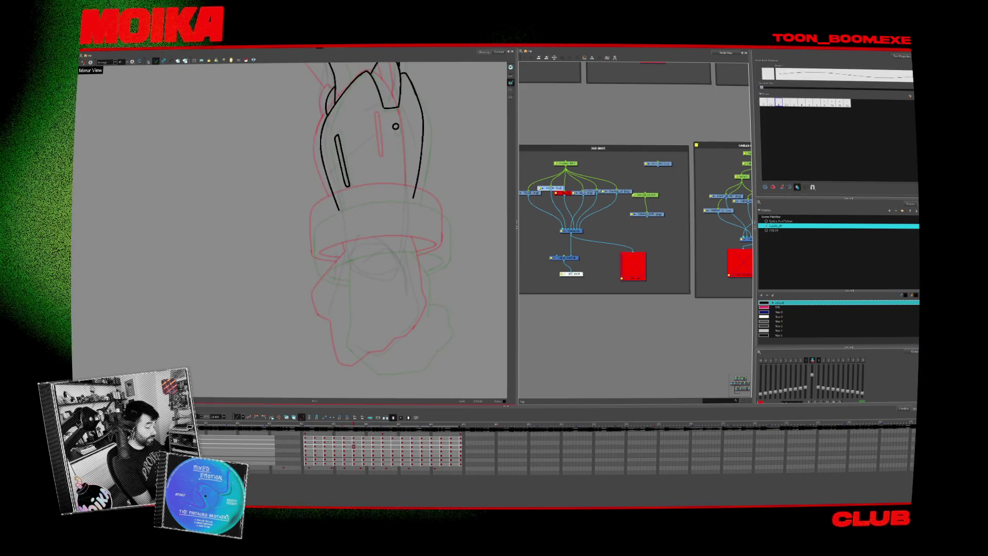
Step forward through the raised-hand drawings, comparing neighbours with onion skin.
key("comma")
key("period")
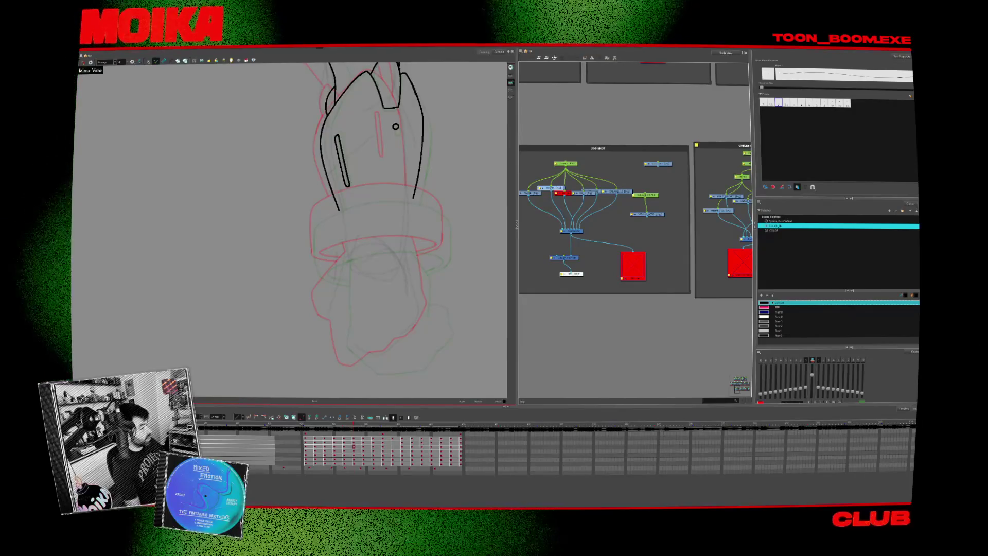
key("period")
key("period")
key("period")
key("period")
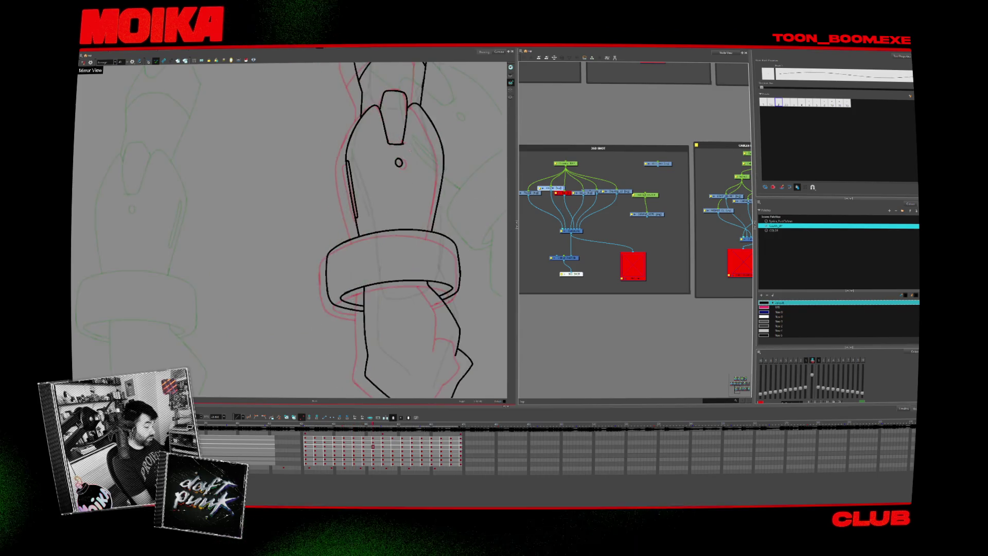
key("comma")
key("comma")
key("period")
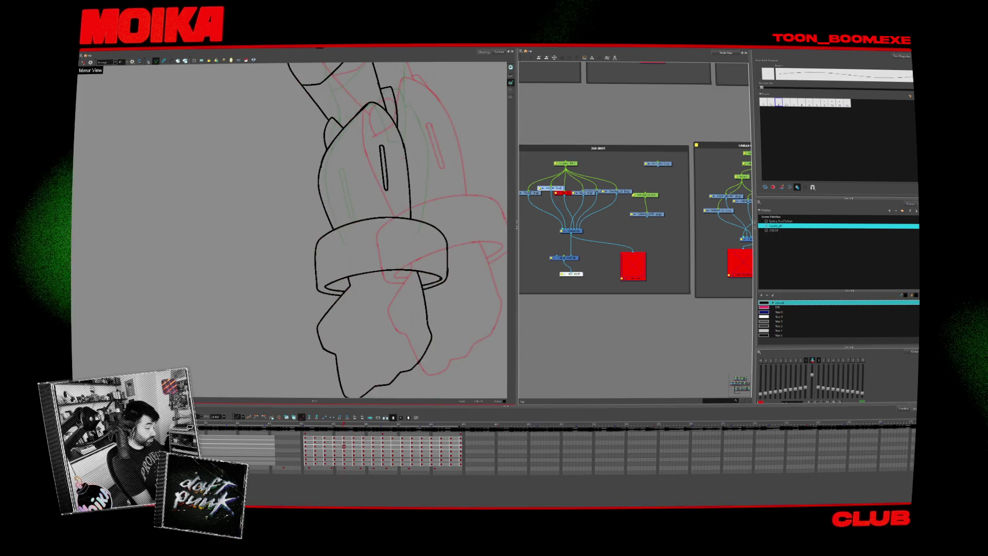
key("comma")
key("period")
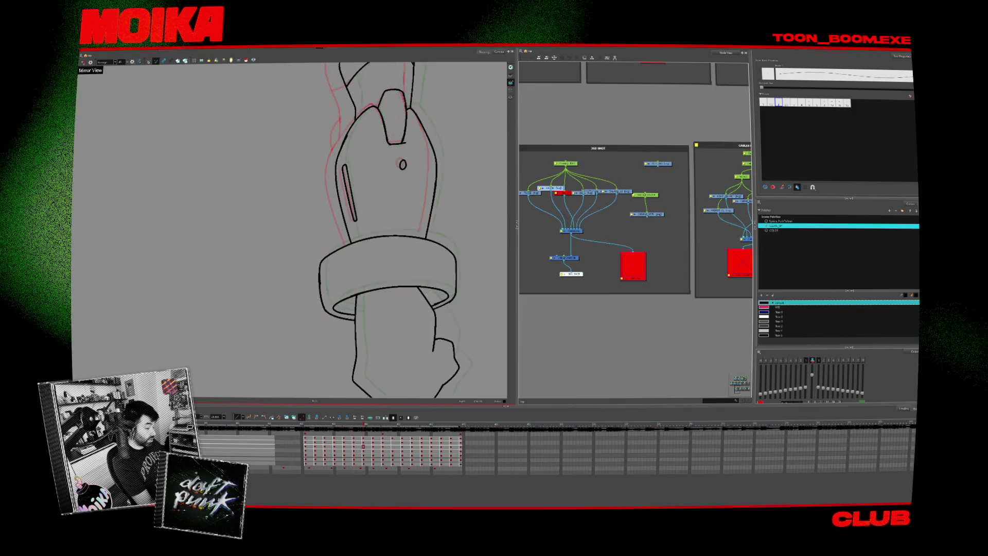
key("period")
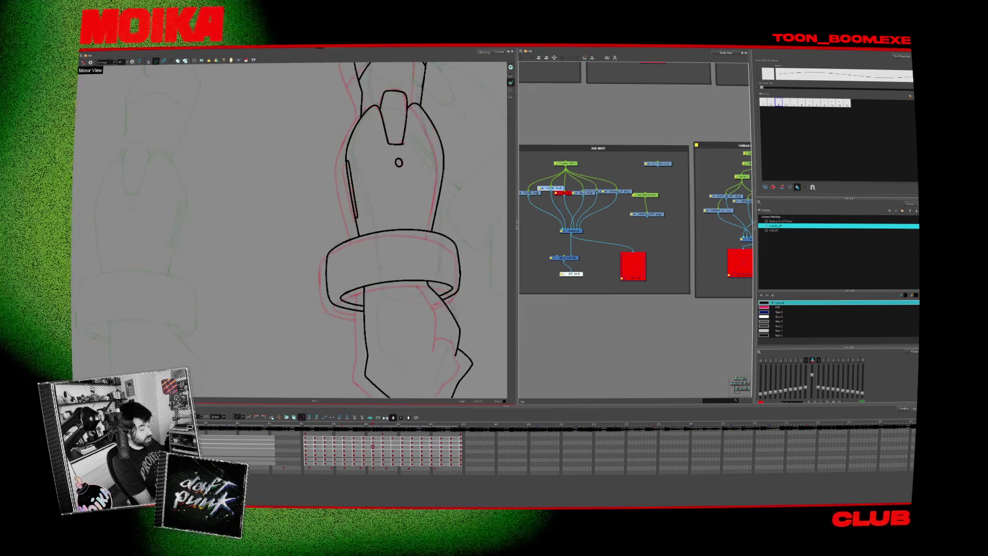
Compare the bracelet-hand drawings and select the thin slot stroke on the hand.
key("comma")
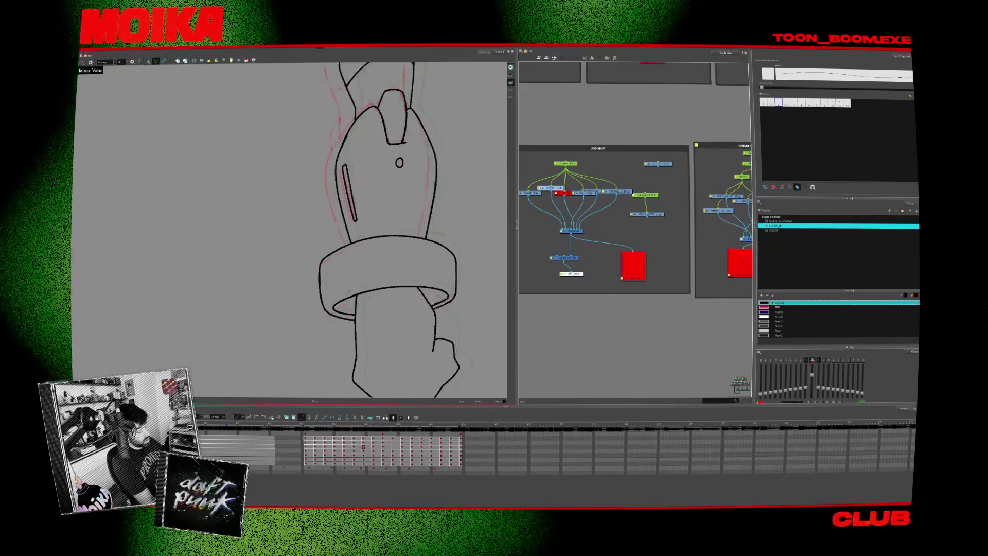
key("period")
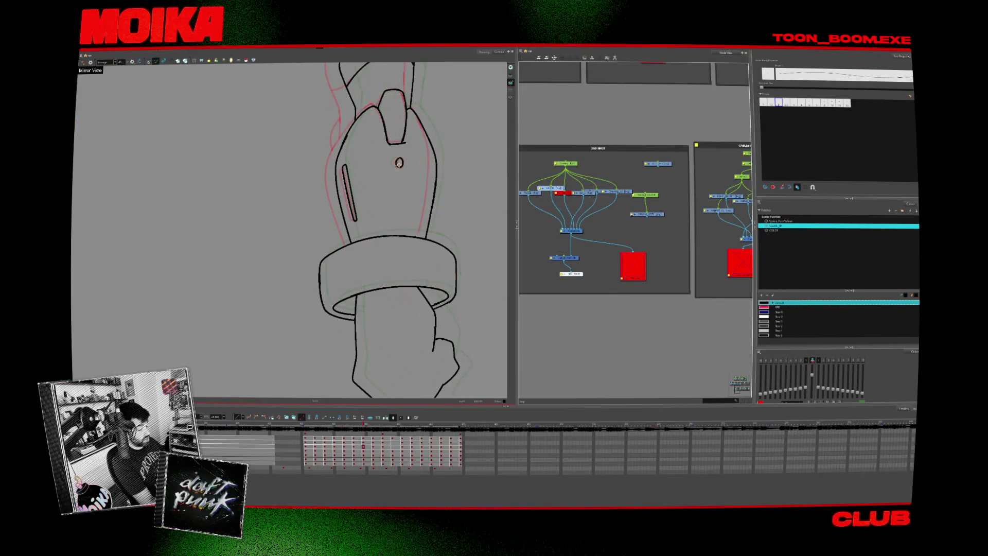
key("period")
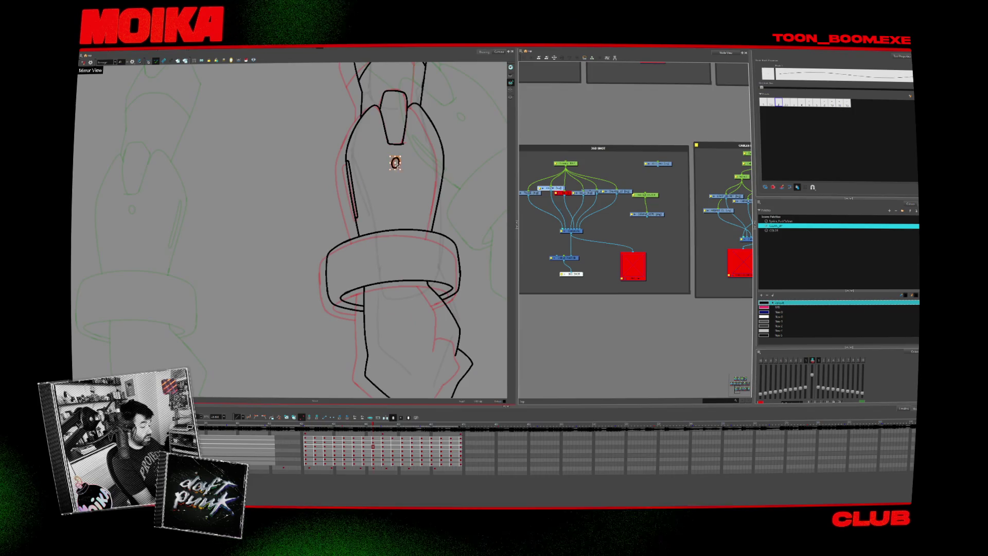
key("period")
key("comma")
key("comma")
key("comma")
key("comma")
key("period")
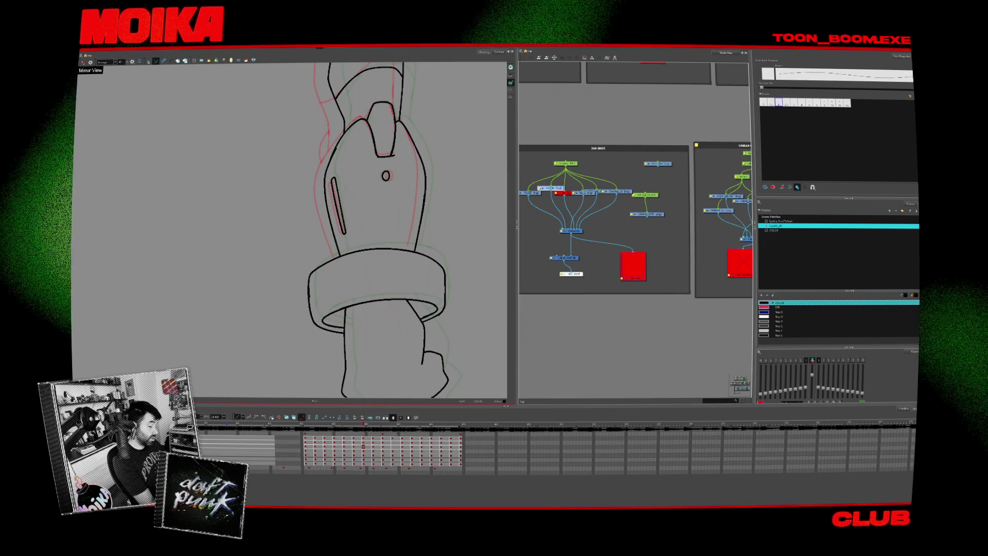
key("comma")
key("period")
left_click(337, 206)
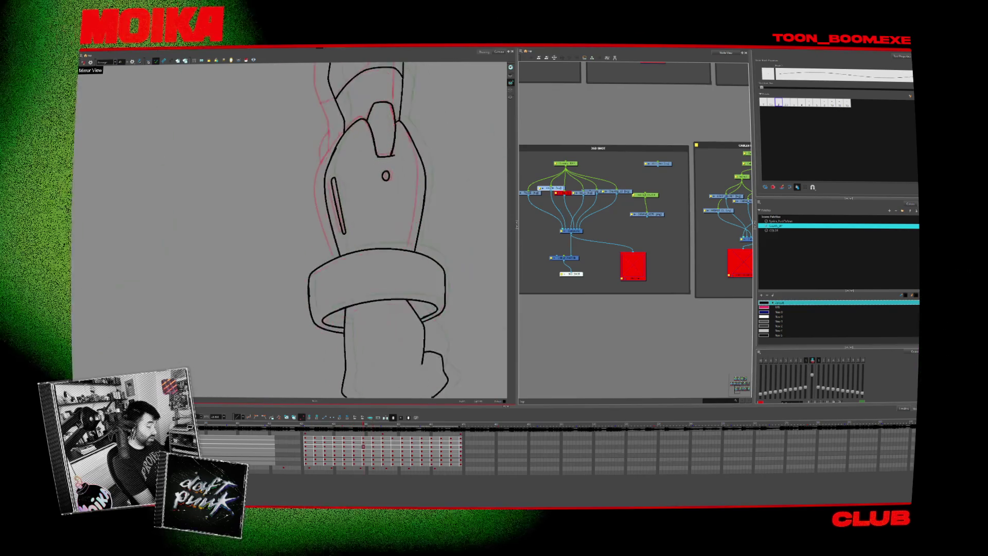
Review the hand poses and settle on the drawing with the first inked bracelet stroke.
key("period")
key("comma")
key("period")
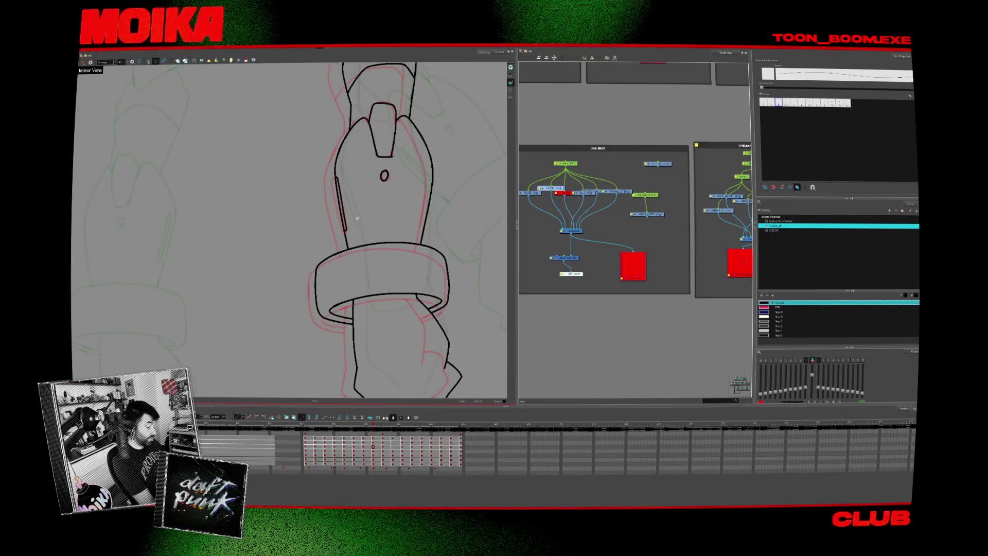
key("comma")
key("comma")
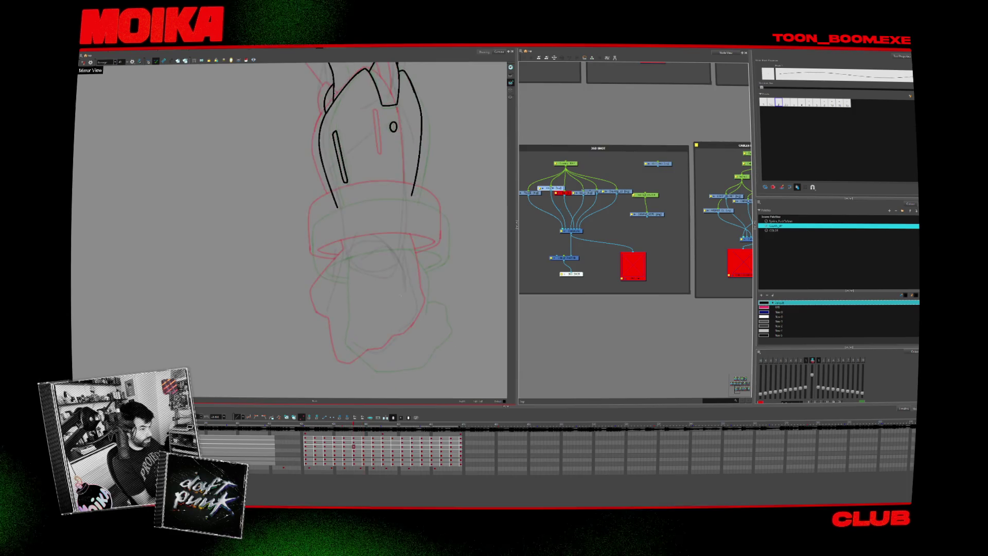
key("comma")
key("period")
key("period")
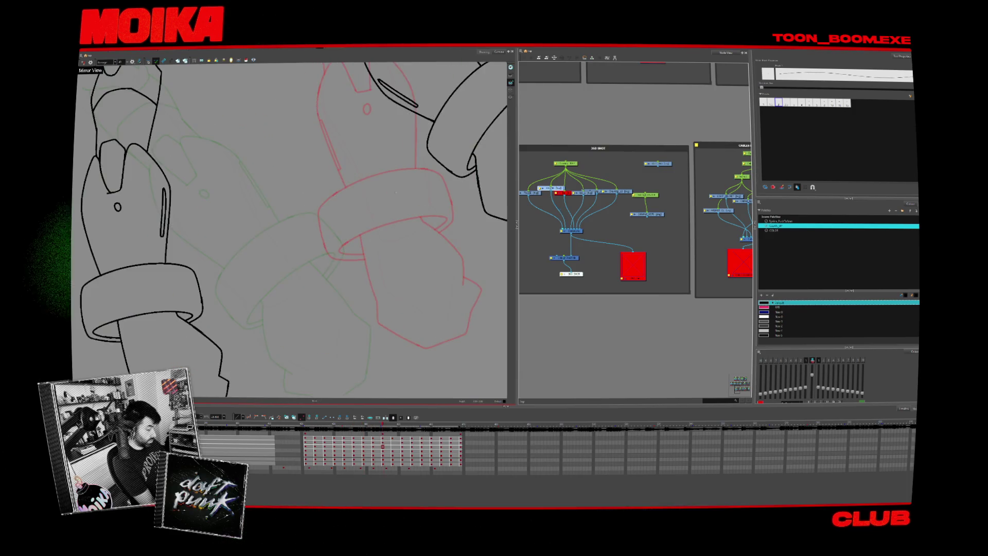
key("comma")
key("period")
key("comma")
key("period")
key("comma")
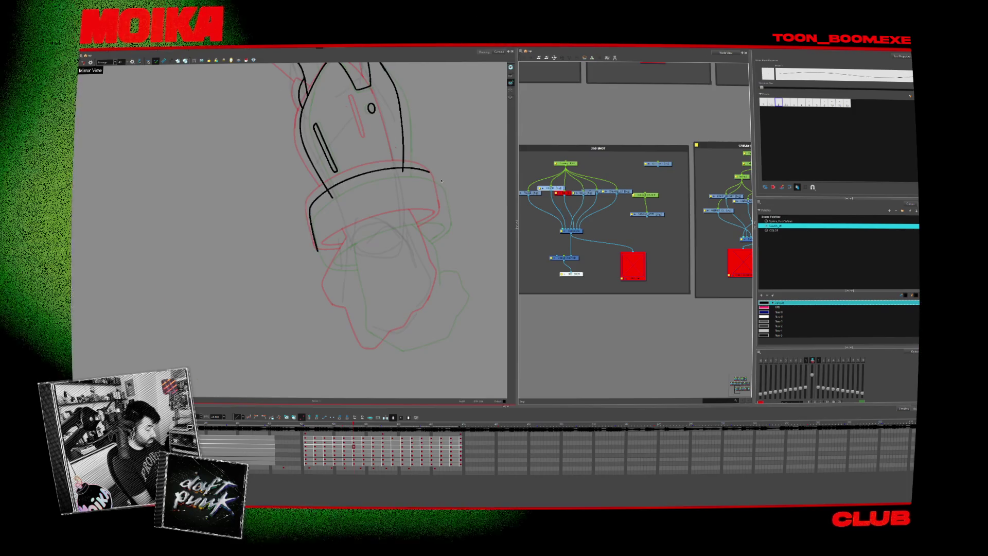
Select all of the tilted hand drawing and compare it with neighbouring hand drawings.
key("period")
key("alt+s")
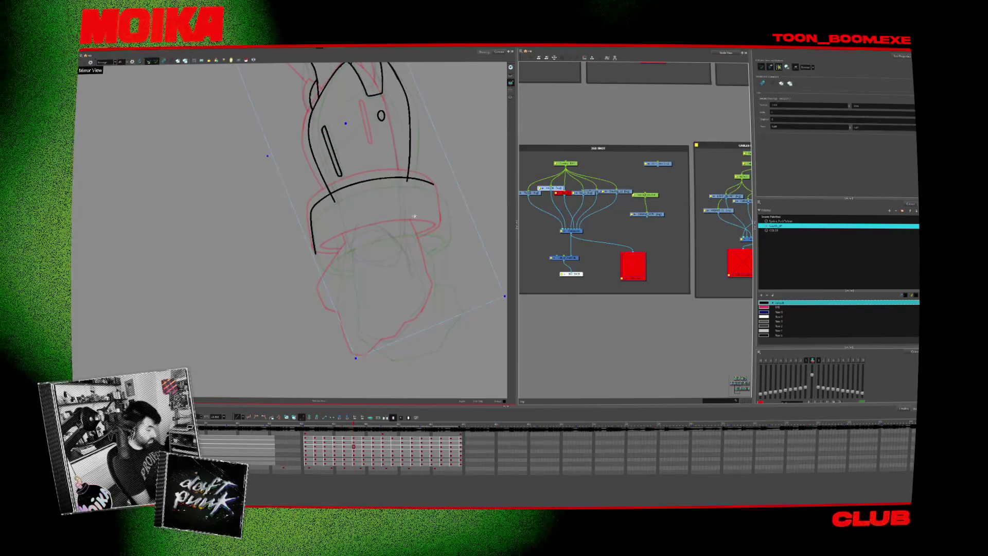
key("ctrl+a")
key("comma")
key("period")
key("comma")
key("period")
key("comma")
key("period")
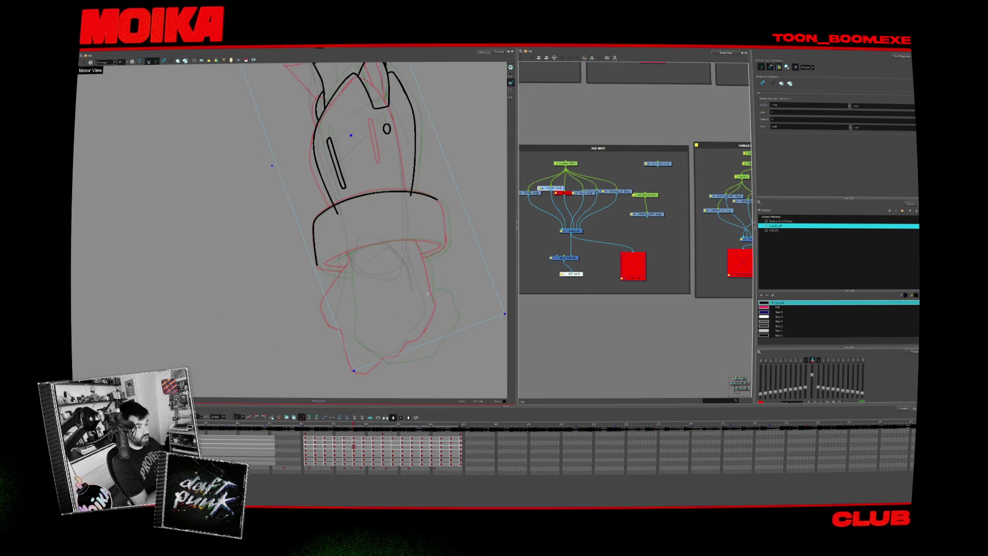
On another drawing, ink a curved Brush line joining the existing arm line.
key("alt+b")
key("period")
key("period")
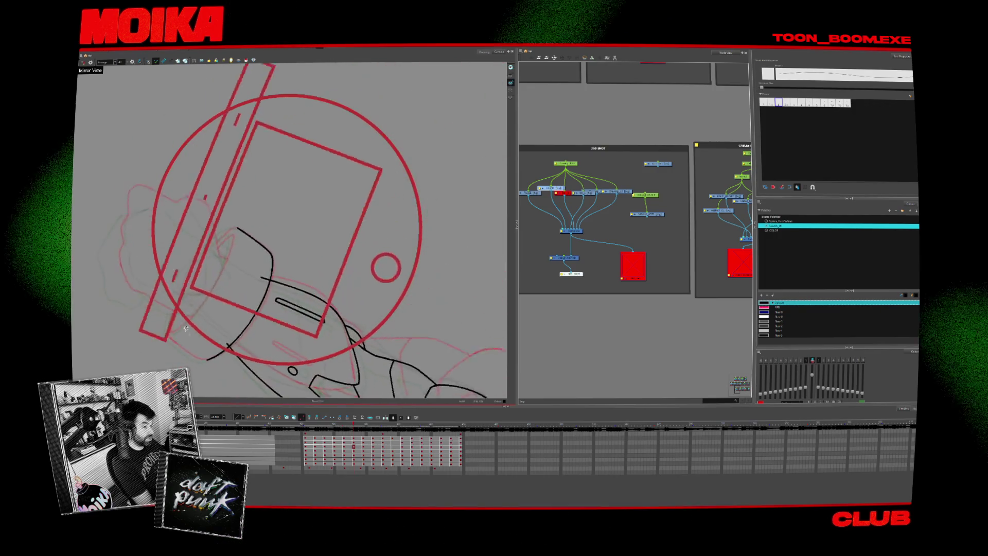
key("period")
key("comma")
key("comma")
key("comma")
key("period")
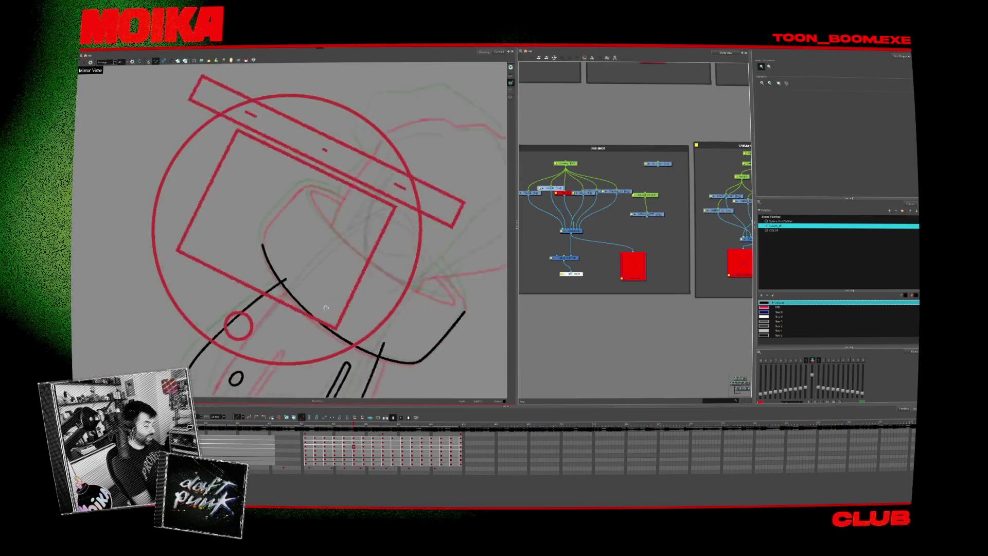
key("period")
left_click_drag(296, 180, 264, 240)
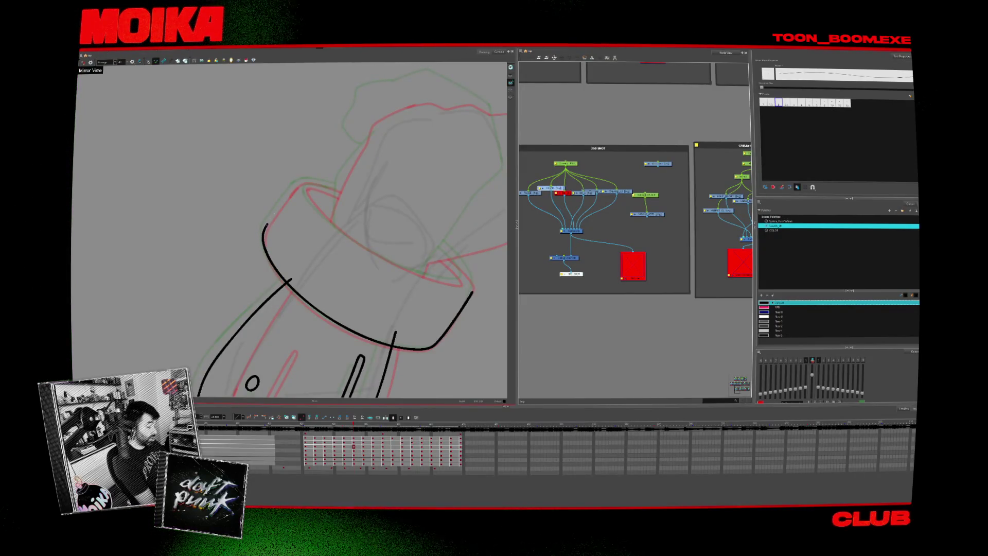
On the cuff drawing, extend the cuff's black inner line with the Pencil, then zoom out.
key("period")
key("period")
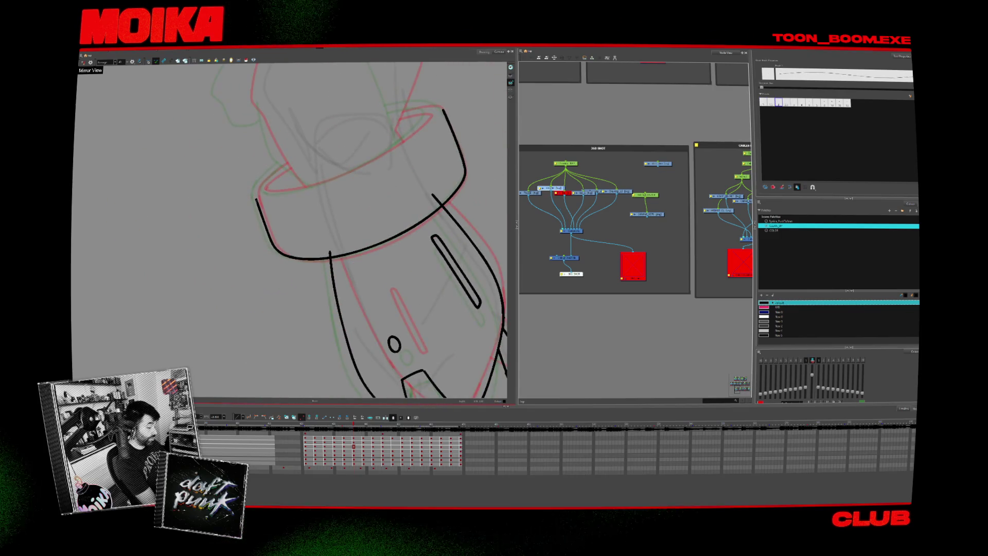
key("period")
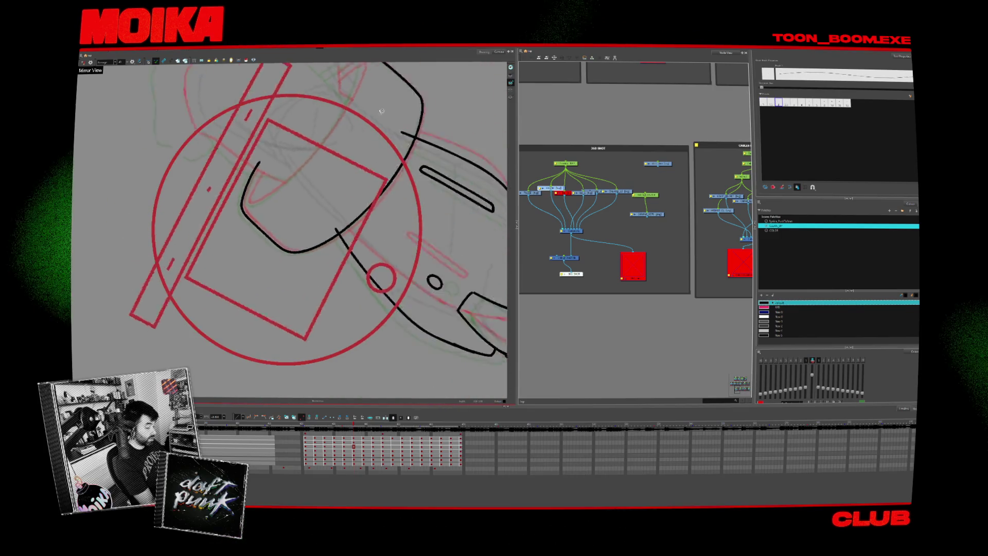
key("period")
key("period")
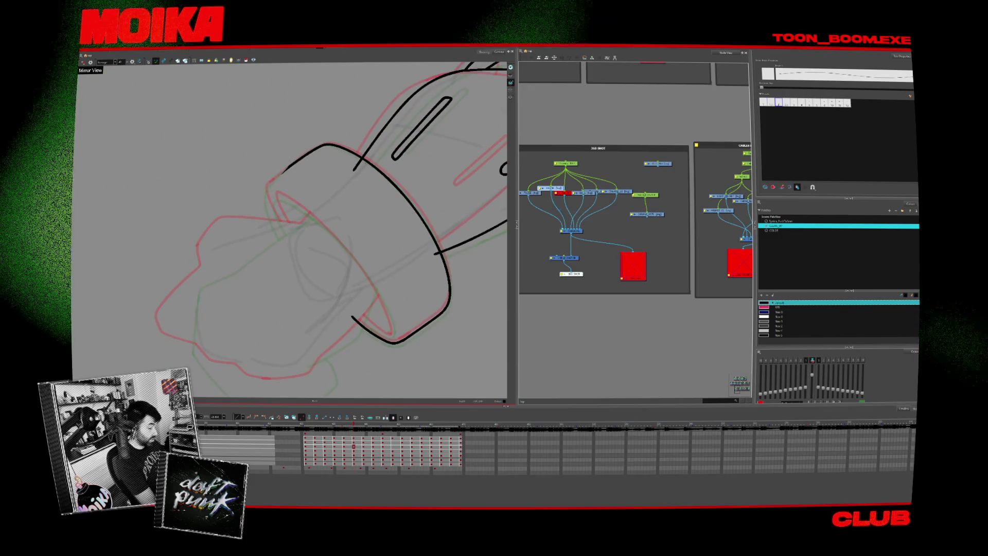
key("period")
key("period")
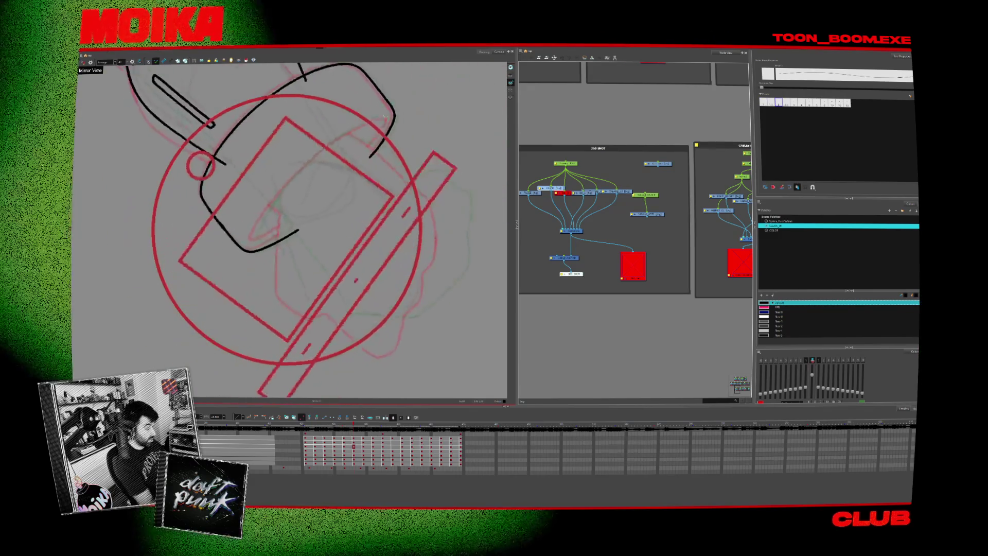
key("period")
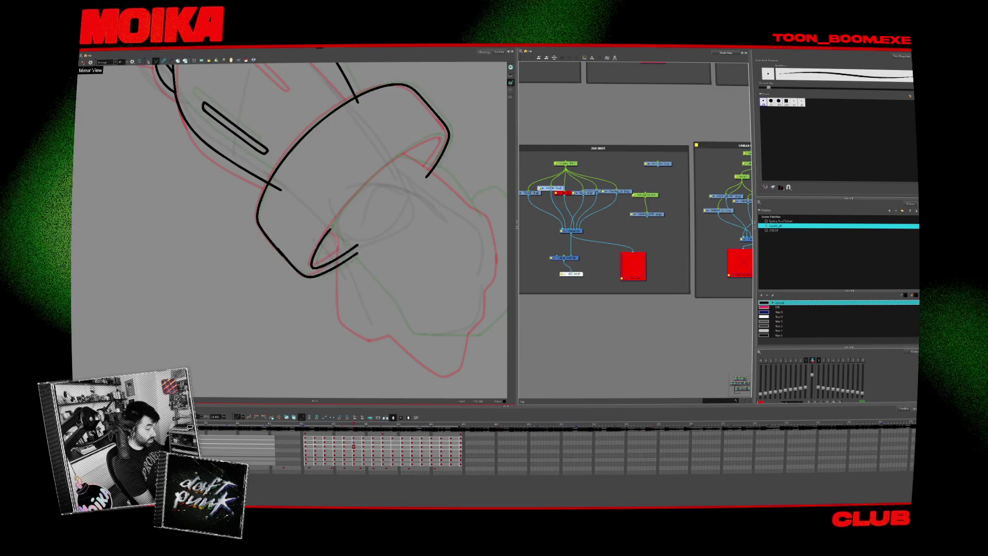
key("alt+/")
mouse_move(338, 216)
left_mouse_down()
mouse_move(441, 136)
mouse_move(396, 206)
left_mouse_up()
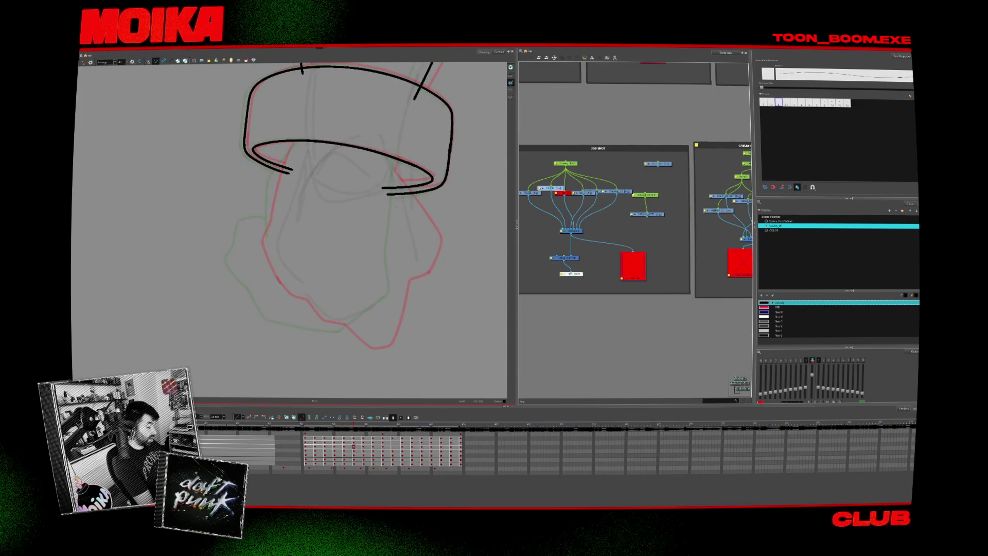
left_click_drag(392, 288, 447, 242)
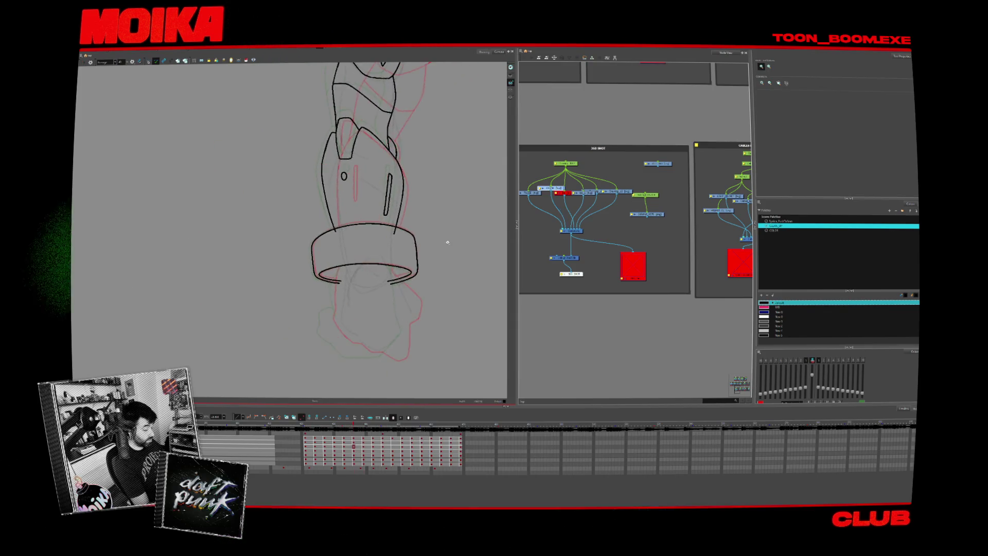
Pan to the upper arm, play back the arm animation, then step on with the Brush selected.
key("period")
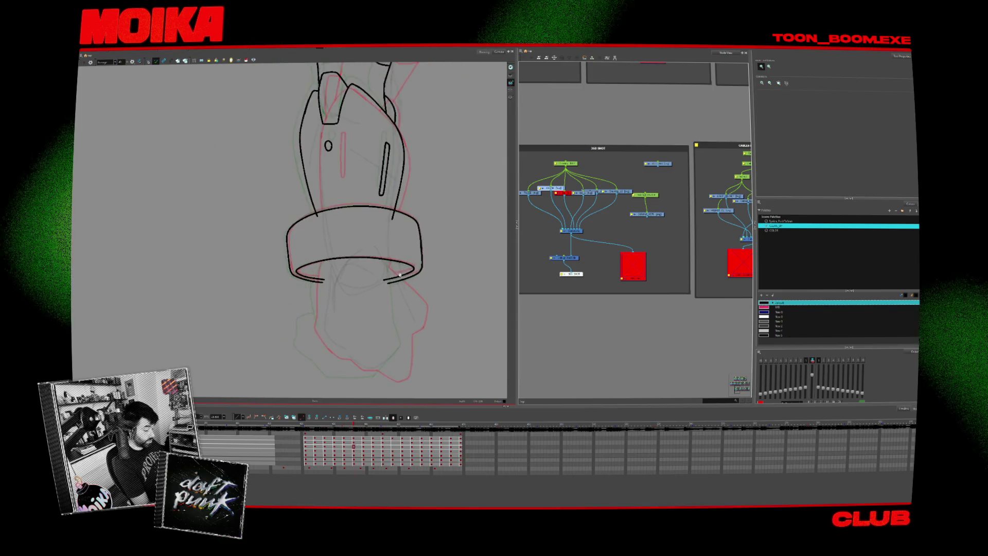
left_click_drag(400, 273, 397, 335)
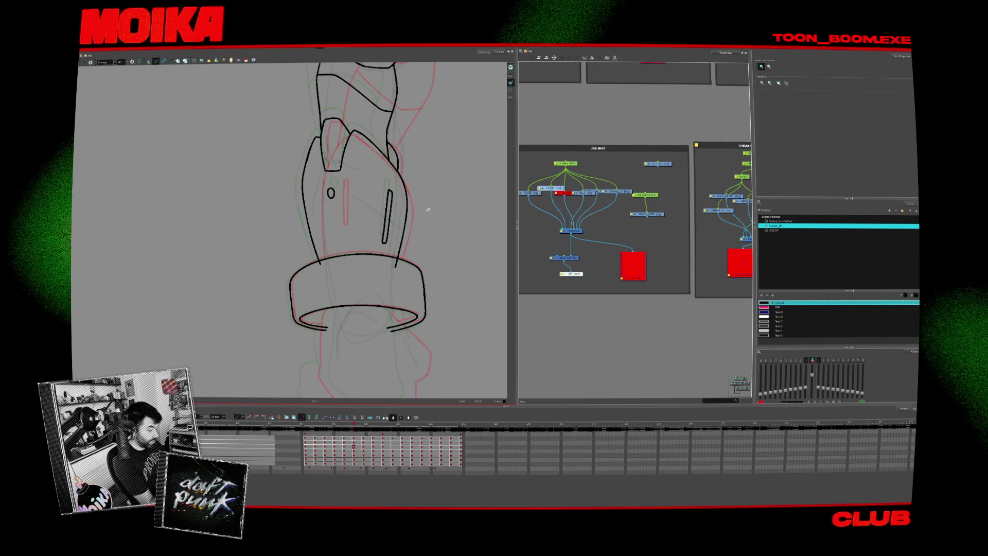
key("Return")
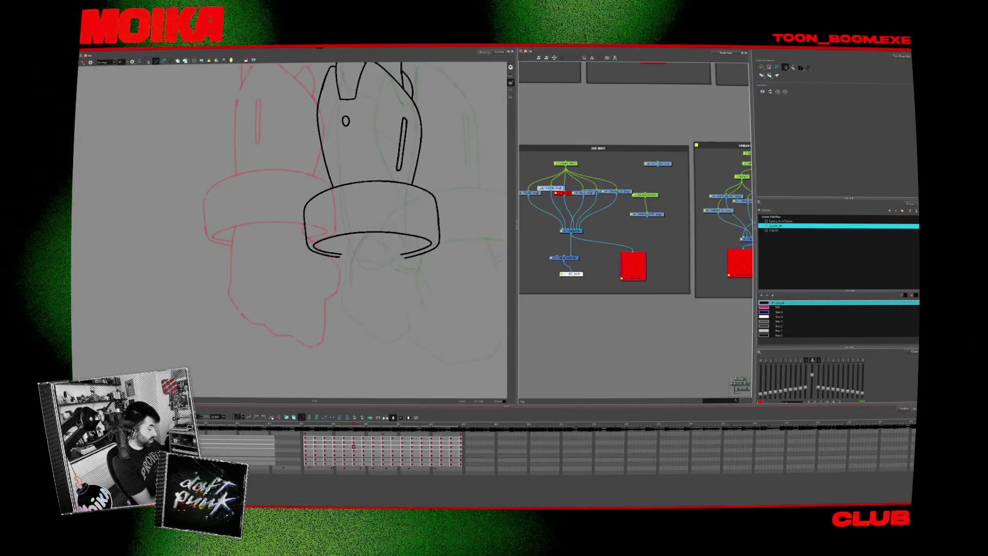
key("alt+b")
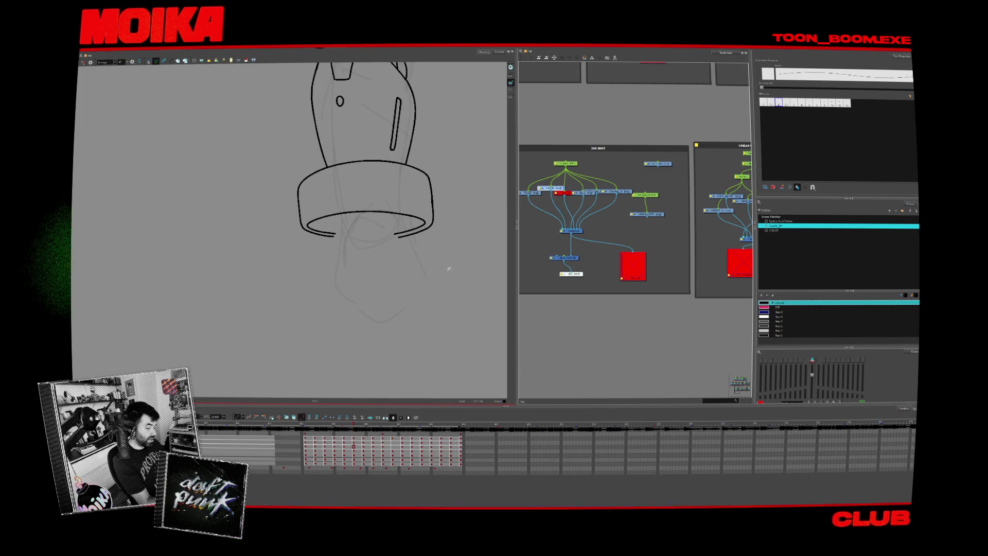
key("period")
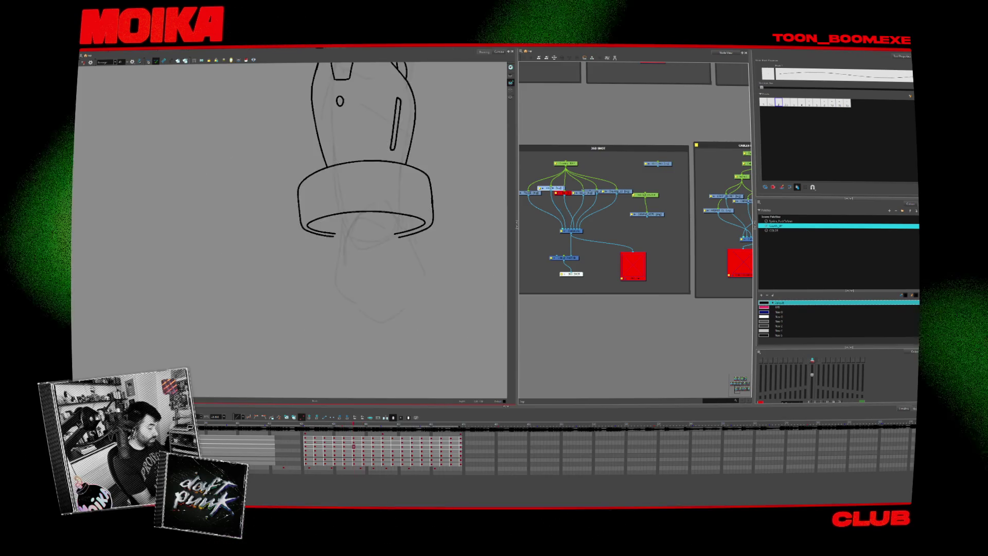
Rotate the hand drawing and shift it right, then slide the previous fist drawing right.
key("period")
left_click_drag(391, 231, 435, 266)
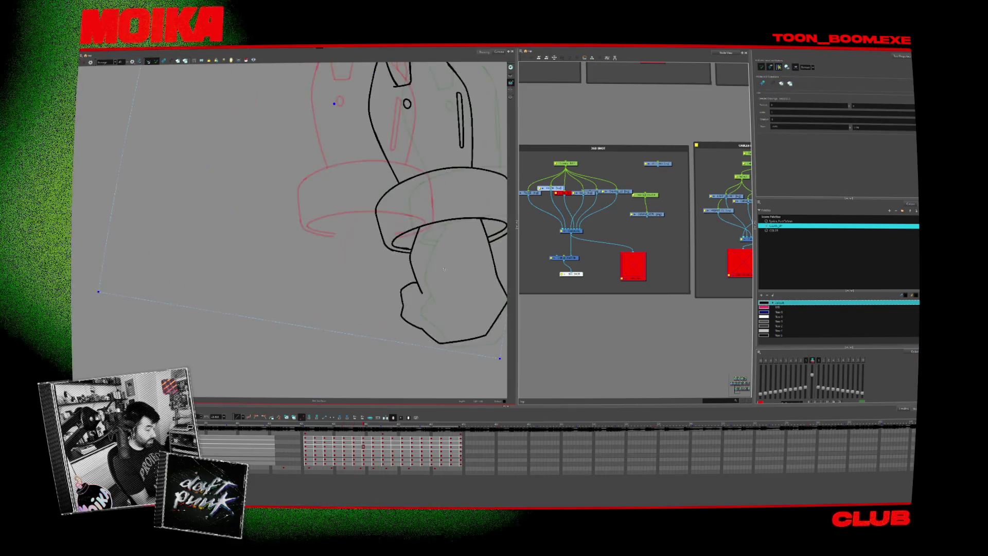
key("comma")
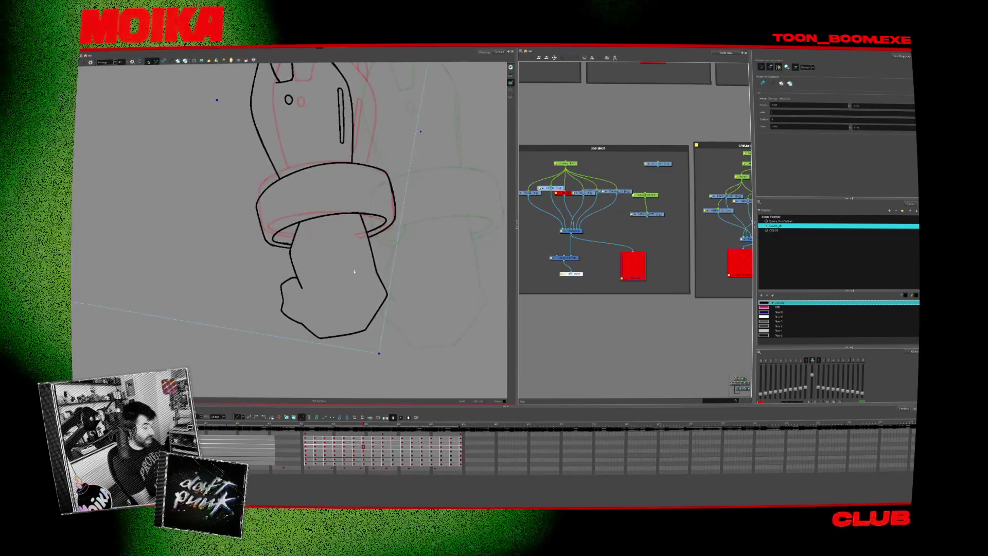
key("comma")
left_click_drag(259, 271, 364, 289)
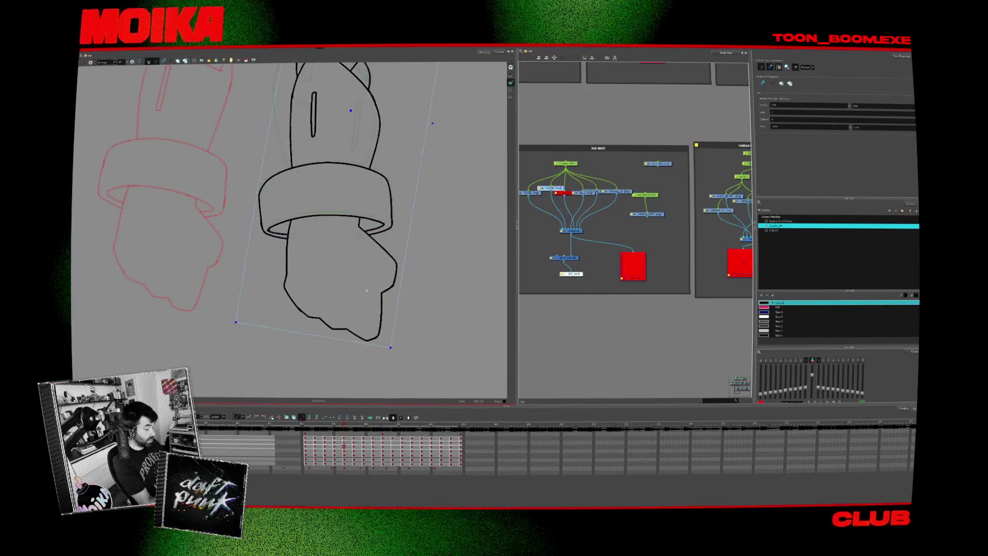
Ink the fist's left outline below the cuff with the Brush.
key("period")
key("alt+b")
left_click_drag(369, 250, 384, 231)
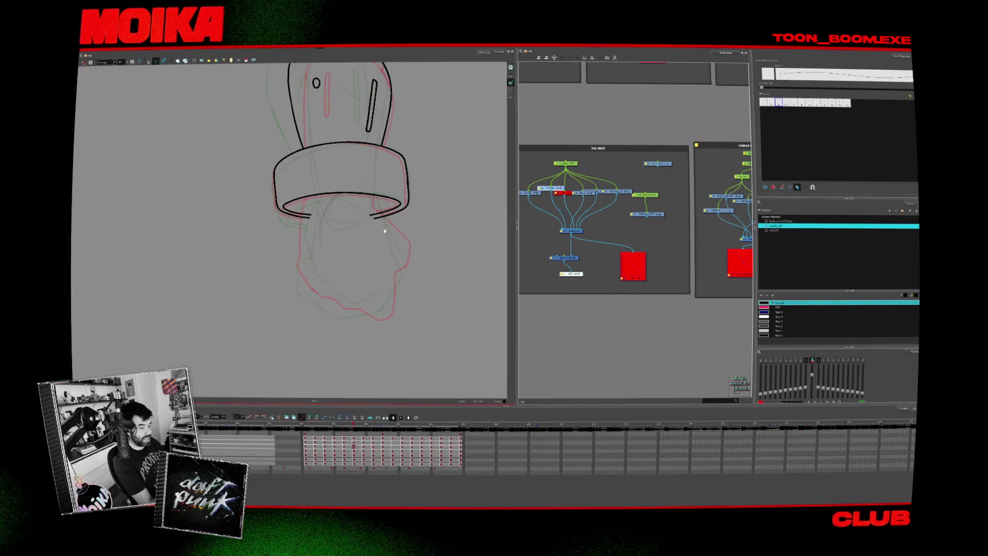
key("comma")
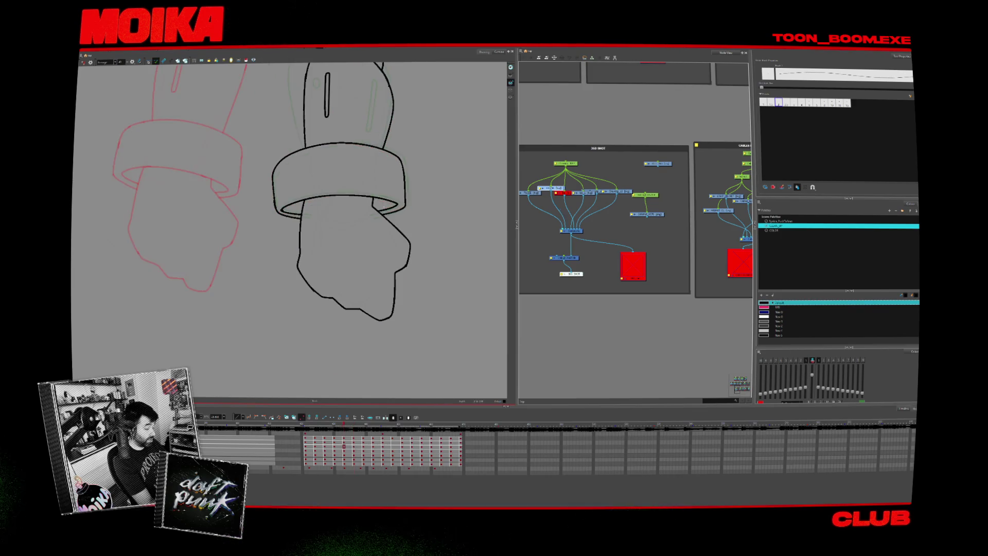
key("comma")
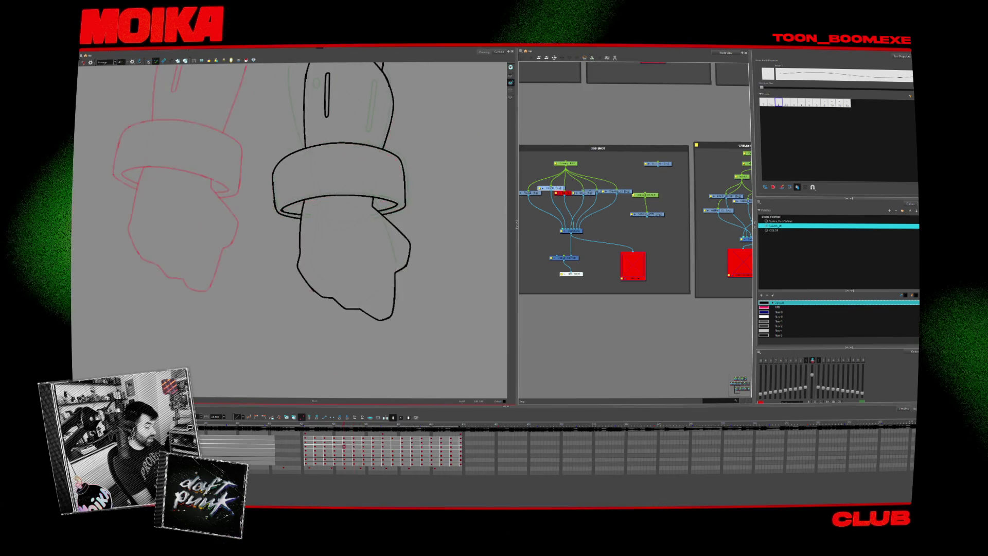
key("period")
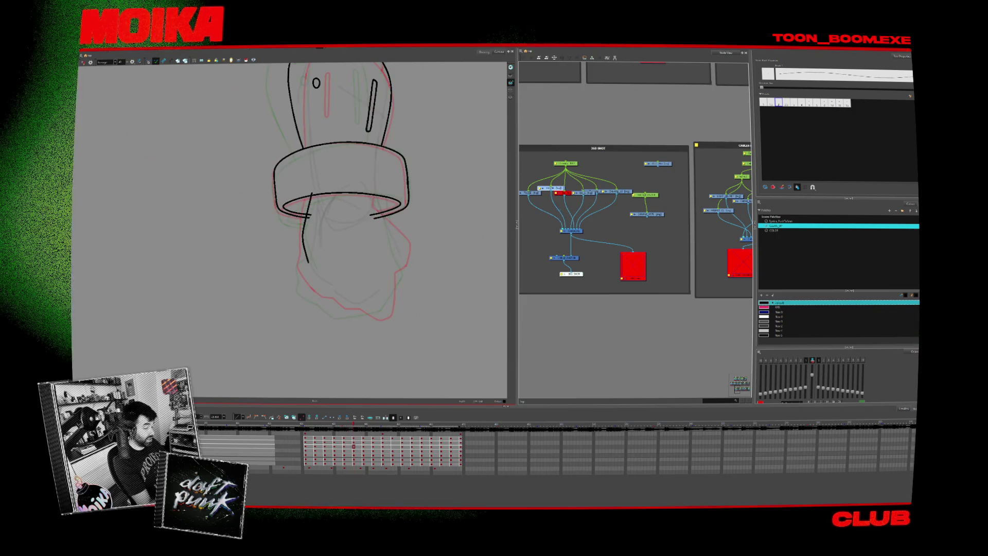
left_click_drag(311, 195, 308, 263)
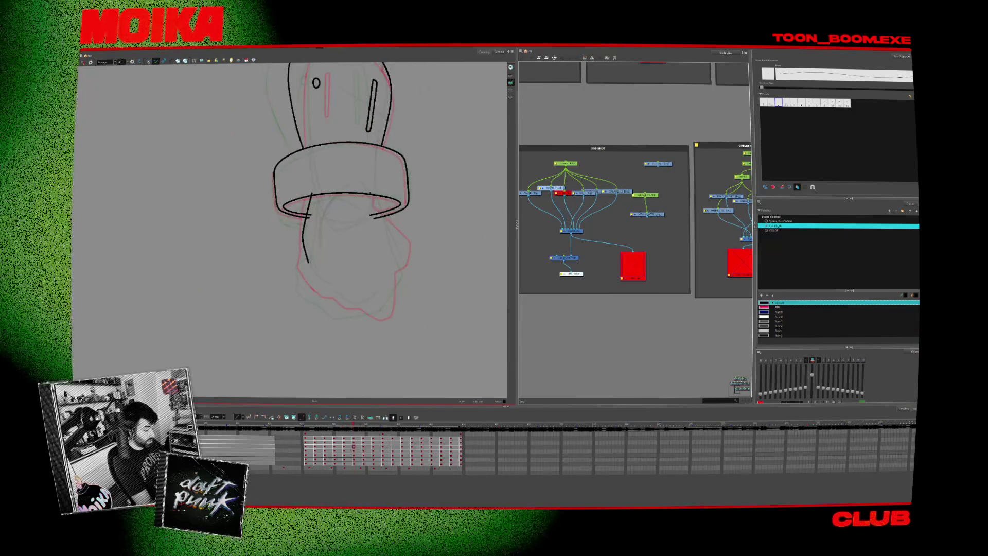
With Mirror View on, step back through the fist frames and ink the fist's right-side curve.
left_click(83, 62)
left_click_drag(326, 317, 416, 271)
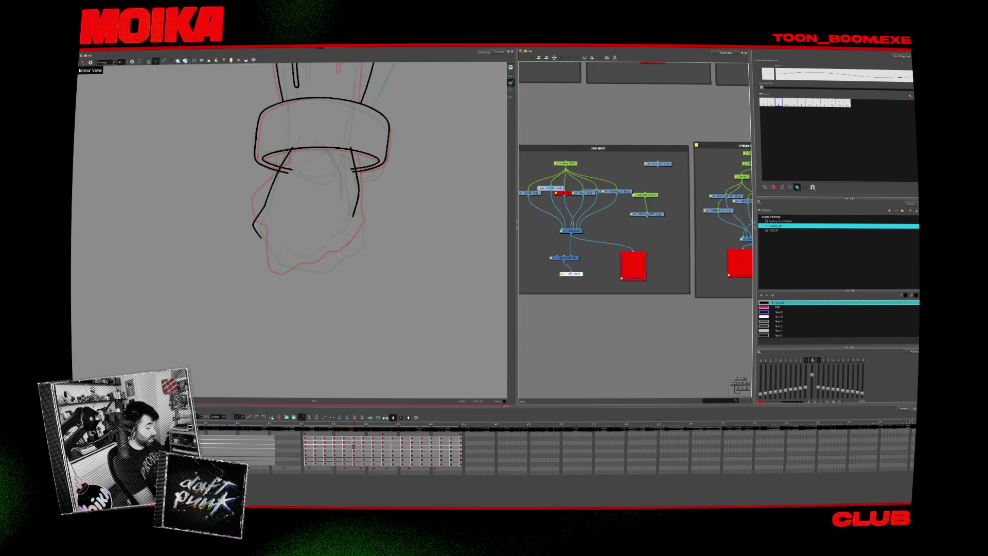
key("comma")
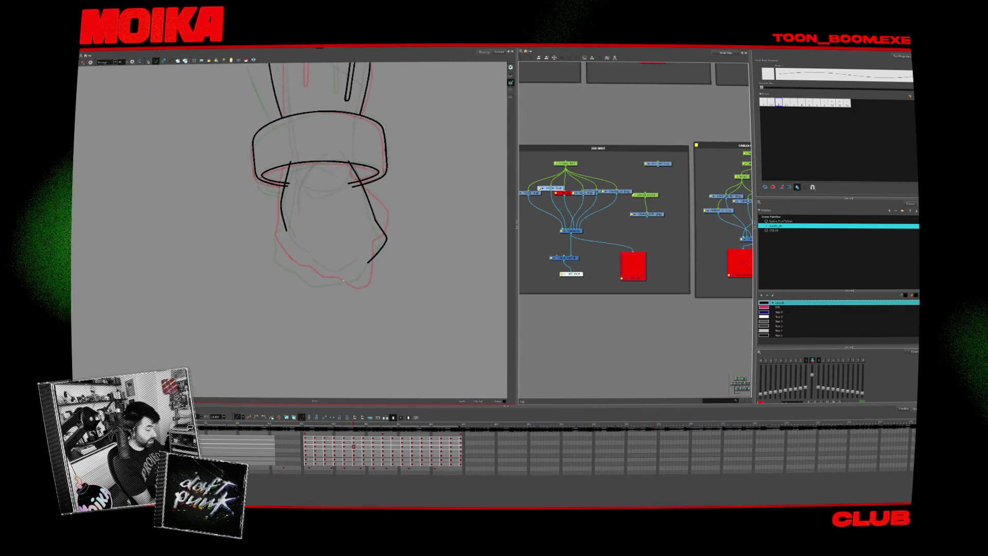
key("comma")
key("comma")
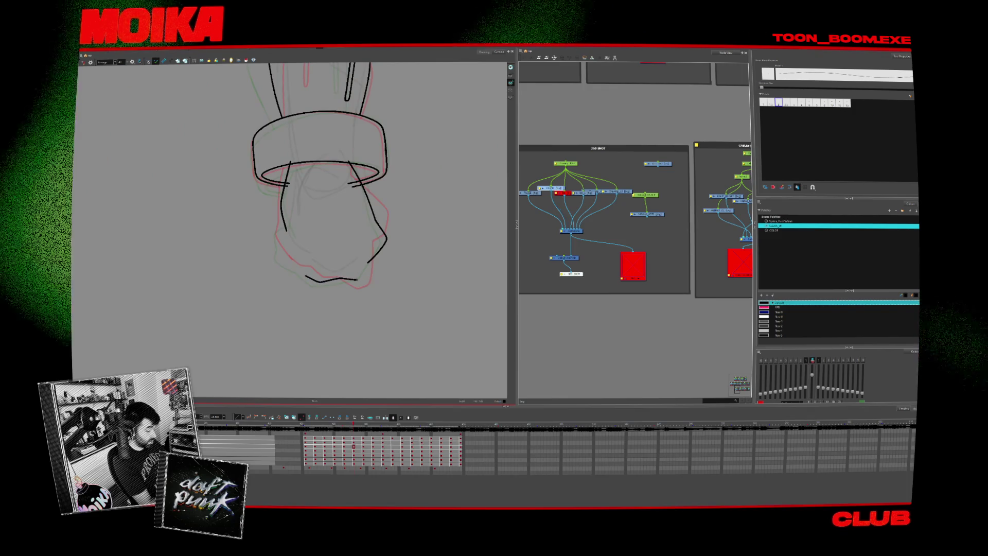
key("comma")
key("comma")
key("comma")
key("comma")
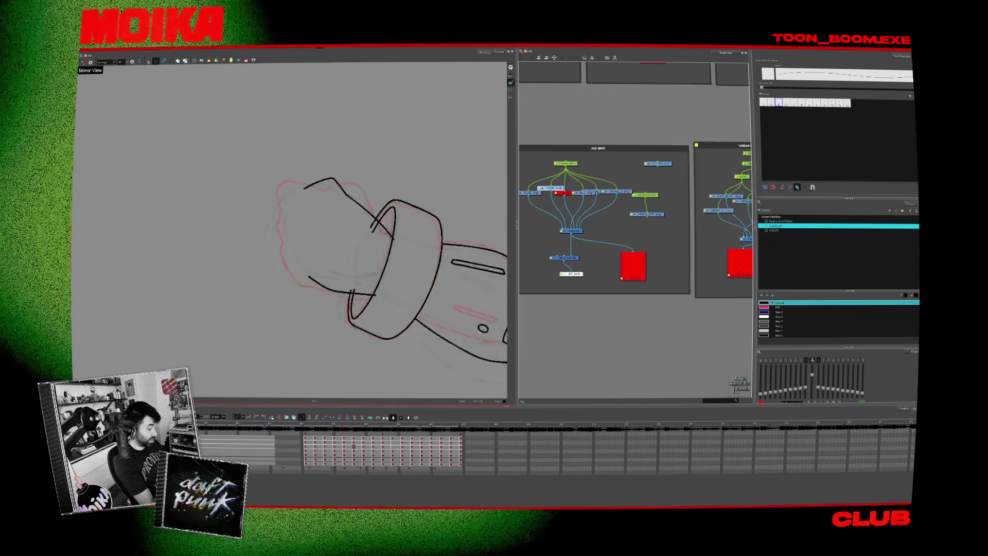
key("comma")
key("comma")
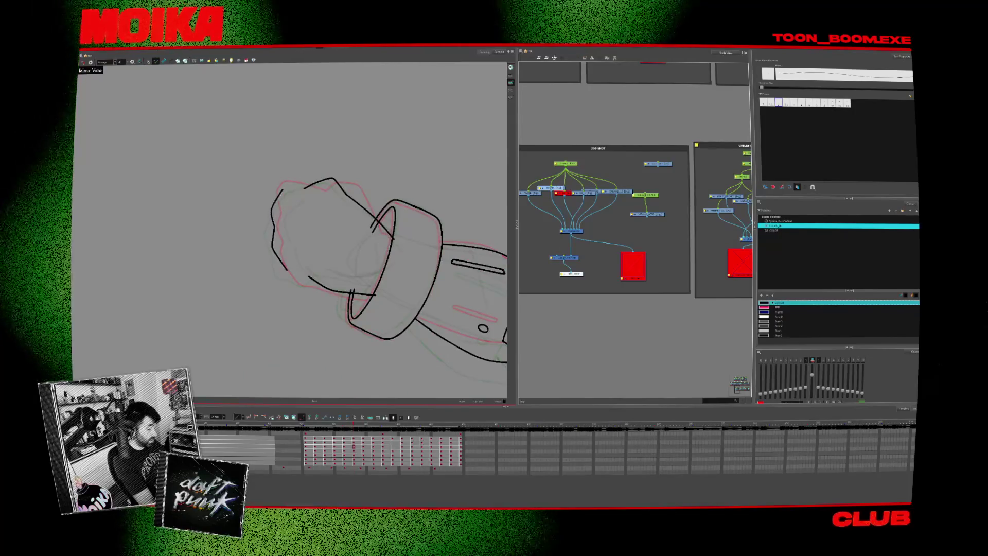
key("comma")
key("comma")
key("comma")
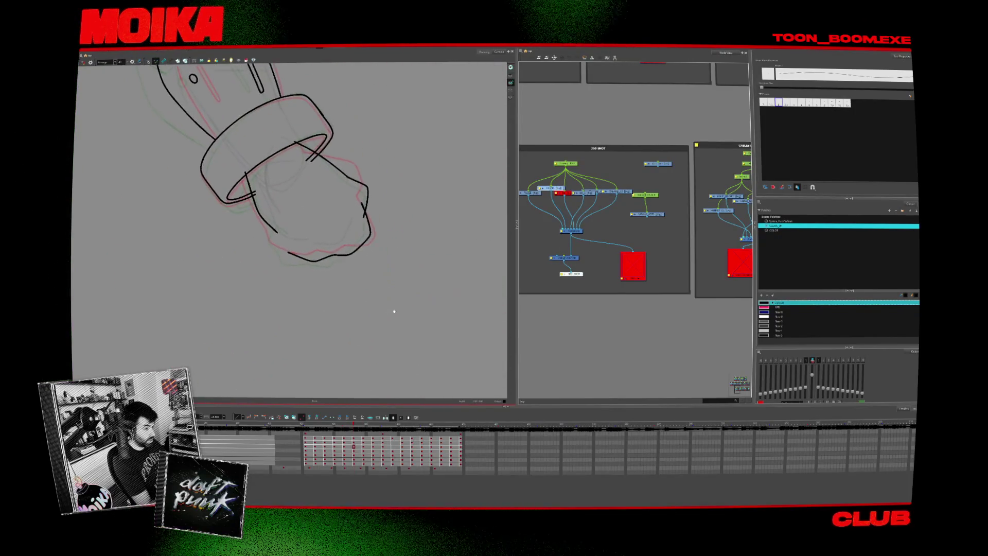
key("comma")
key("comma")
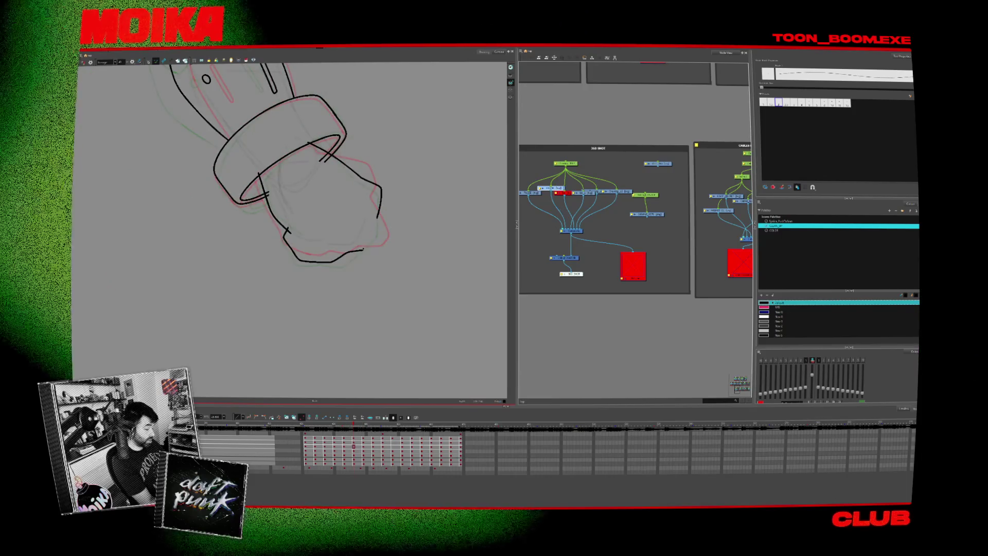
mouse_move(374, 203)
left_mouse_down()
mouse_move(372, 242)
mouse_move(361, 251)
mouse_move(384, 243)
left_mouse_up()
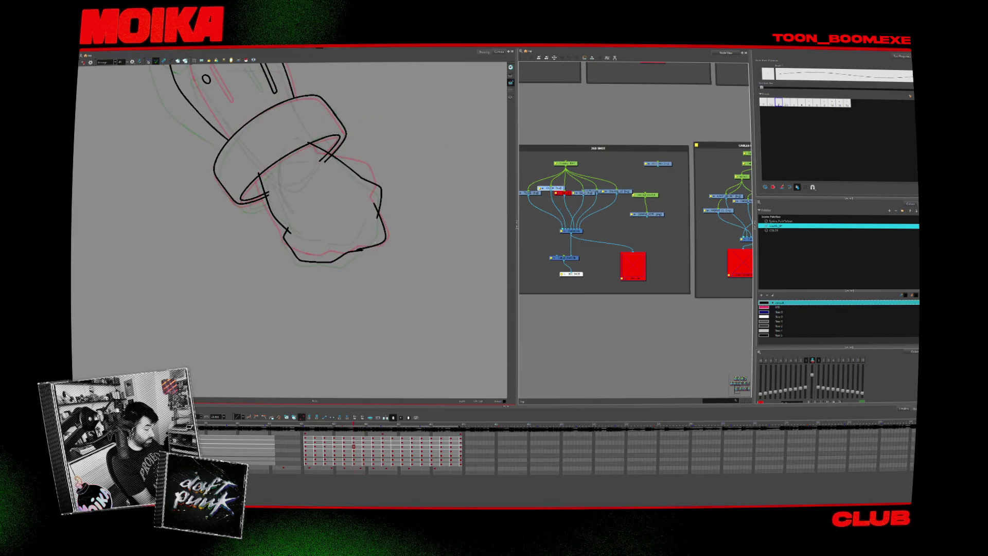
Rotate the view so the fist points left, then reset the view to the whole frame.
mouse_move(376, 278)
left_mouse_down()
mouse_move(309, 263)
mouse_move(366, 279)
left_mouse_up()
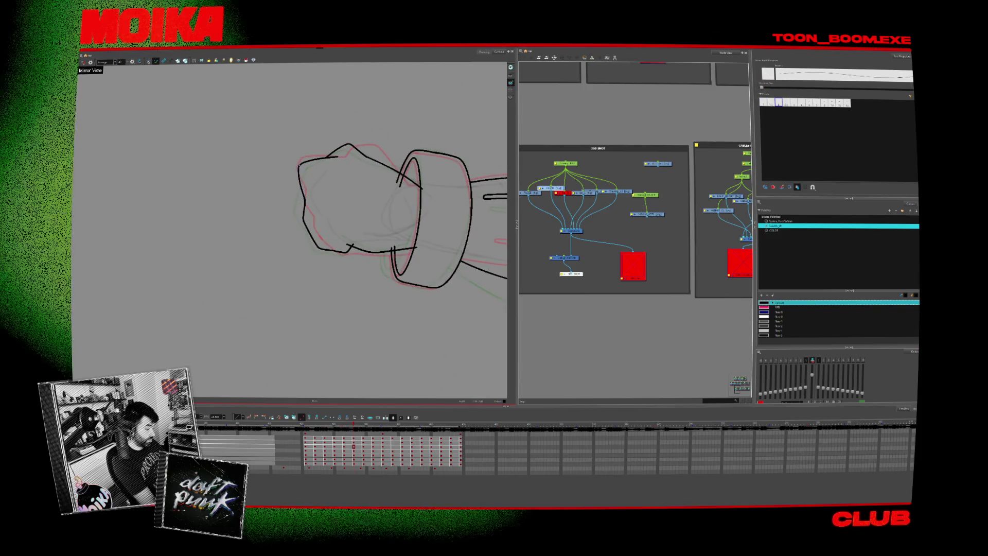
left_click_drag(366, 279, 329, 309)
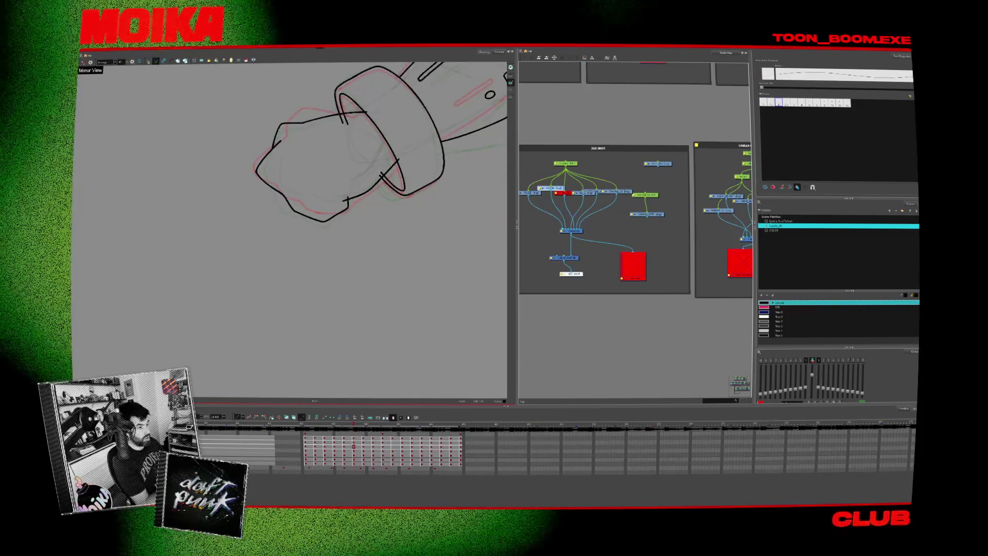
left_click_drag(386, 249, 403, 310)
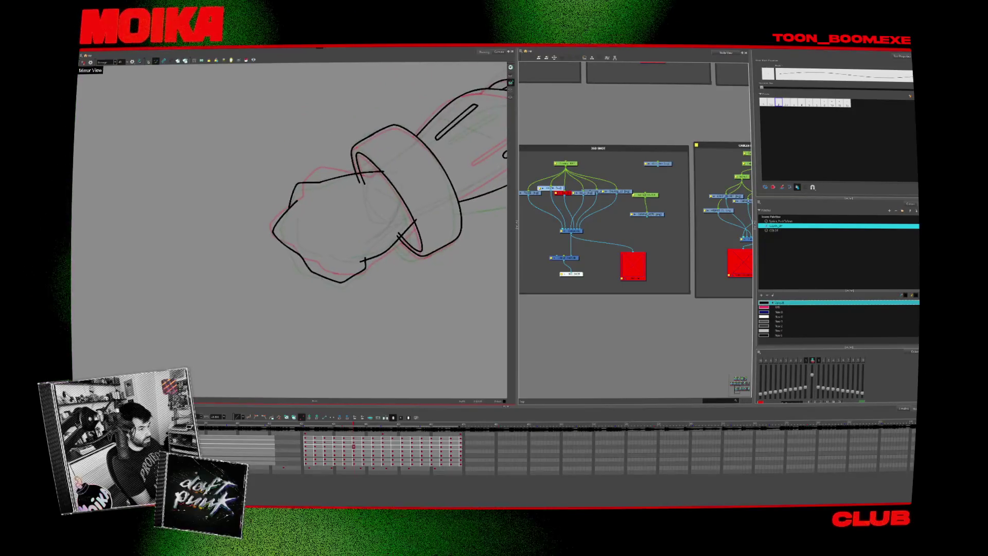
key("alt+s")
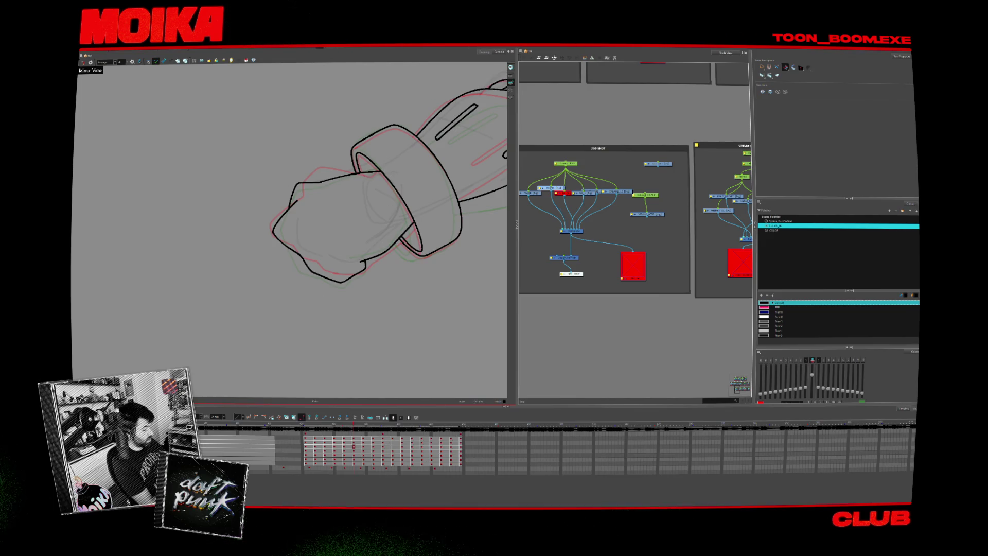
key("shift+m")
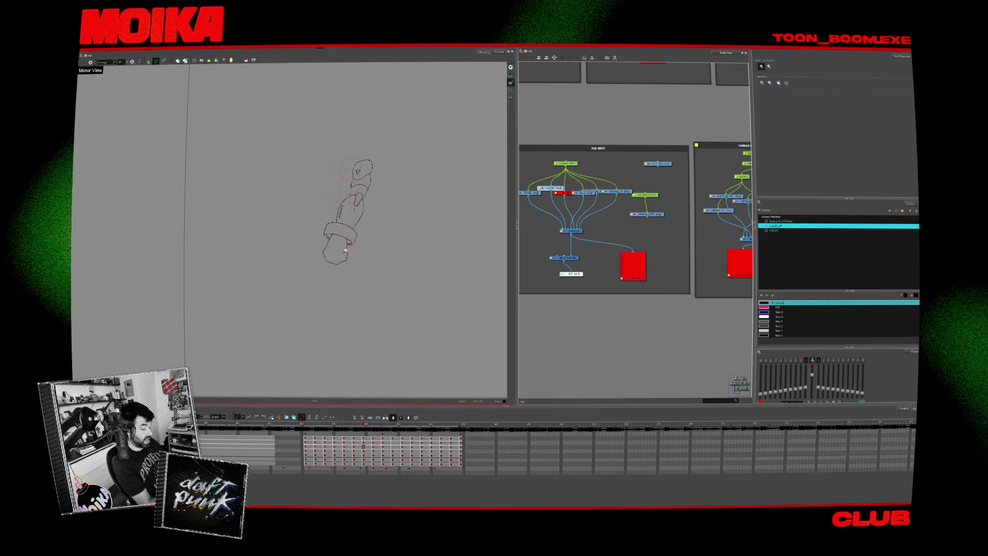
Zoom in on the forearm and step through the following forearm drawings with the Select tool.
scroll(343, 257, "up", 2)
scroll(342, 255, "up", 2)
scroll(340, 250, "up", 2)
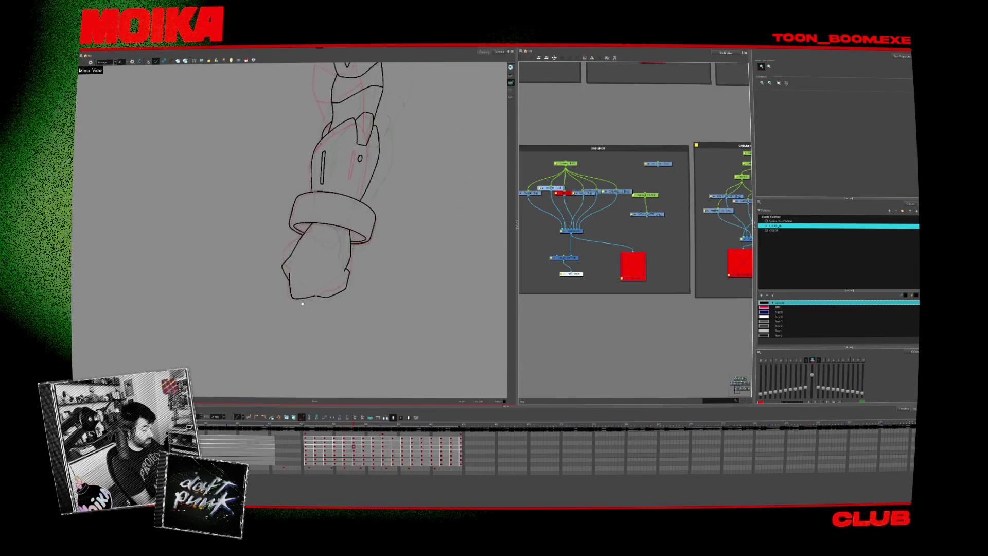
key("period")
key("period")
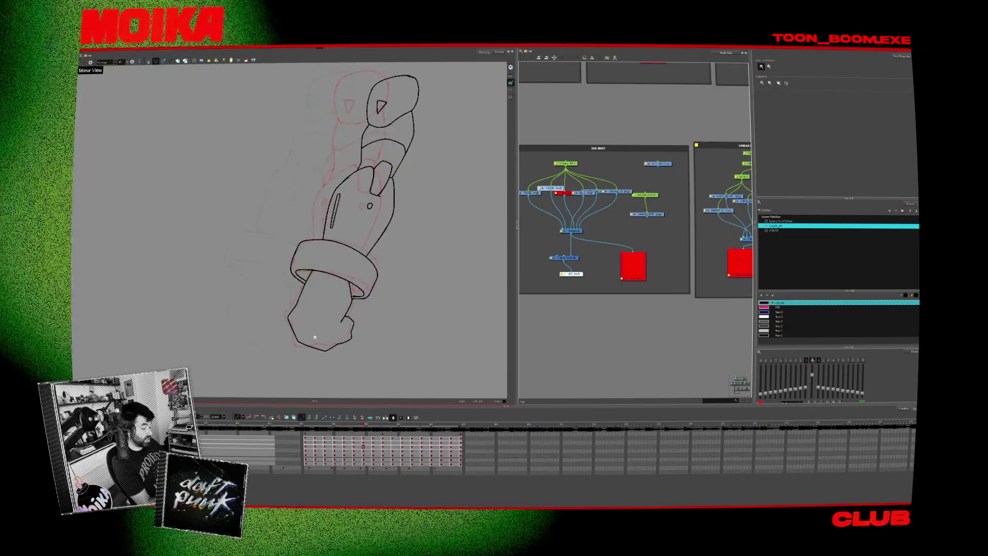
key("period")
key("period")
key("period")
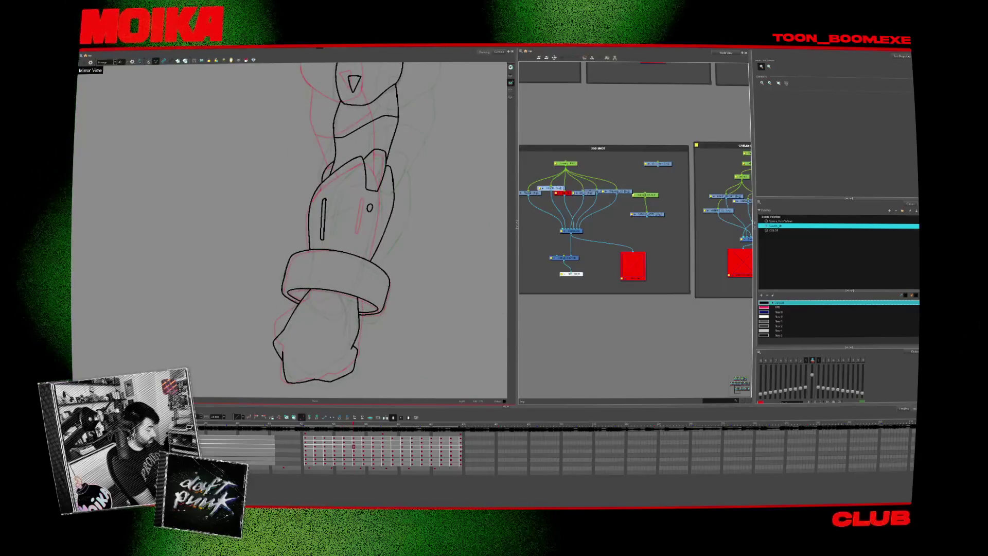
left_click(149, 62)
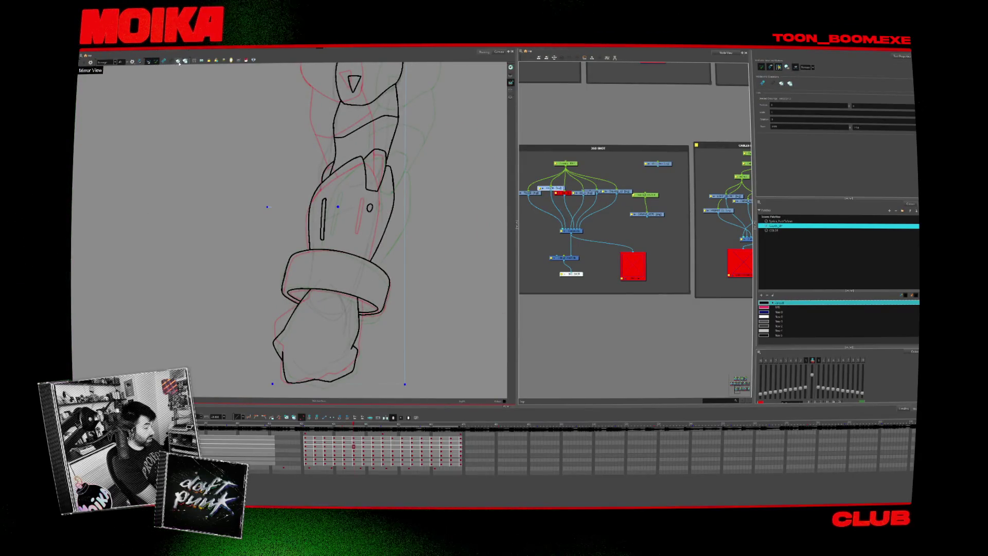
Flip through neighbouring forearm drawings to find the slot stroke to fix.
key("period")
key("alt+b")
key("period")
key("period")
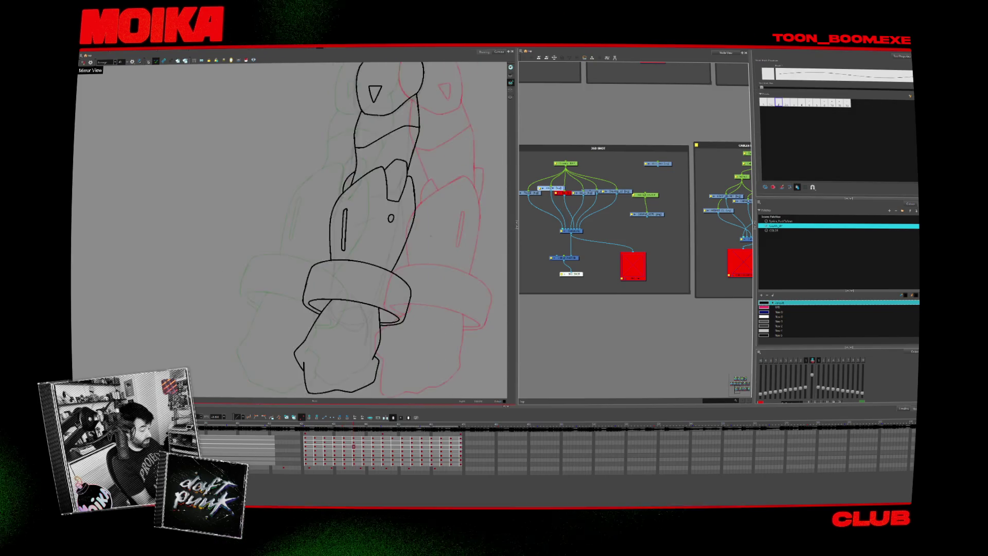
key("period")
key("comma")
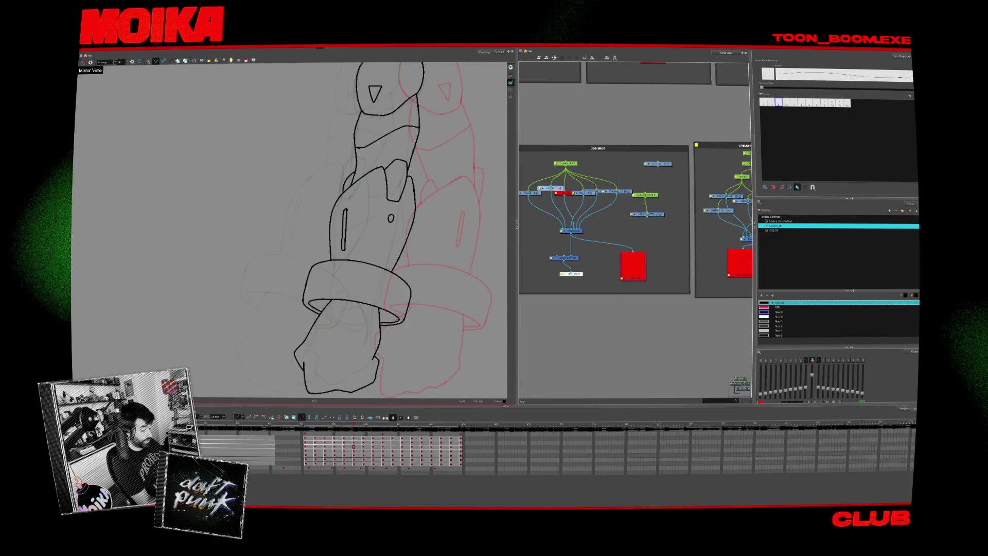
key("comma")
key("period")
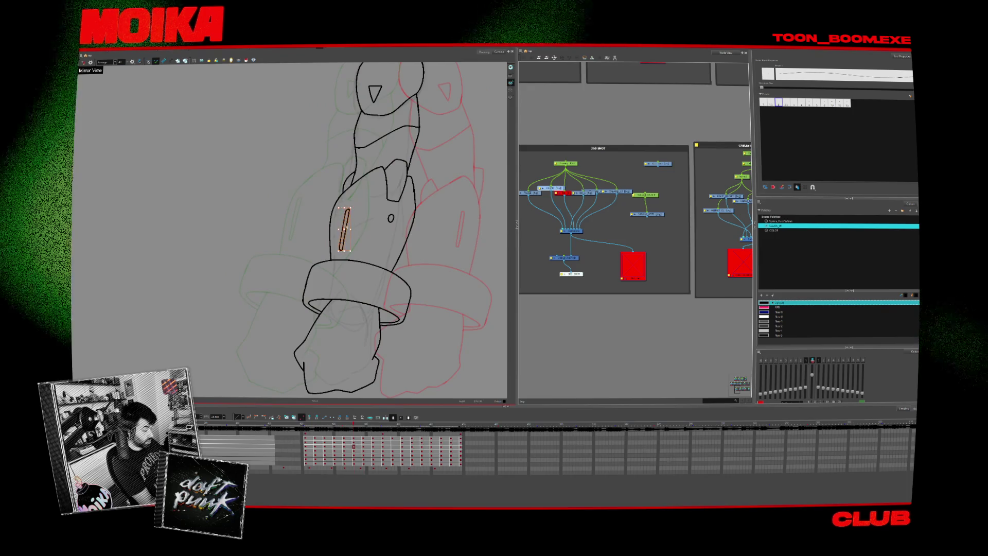
Replace the vertical slot stroke with a slanted one and compare it against neighbouring poses.
key("Delete")
left_click_drag(362, 205, 353, 243)
left_click(355, 235)
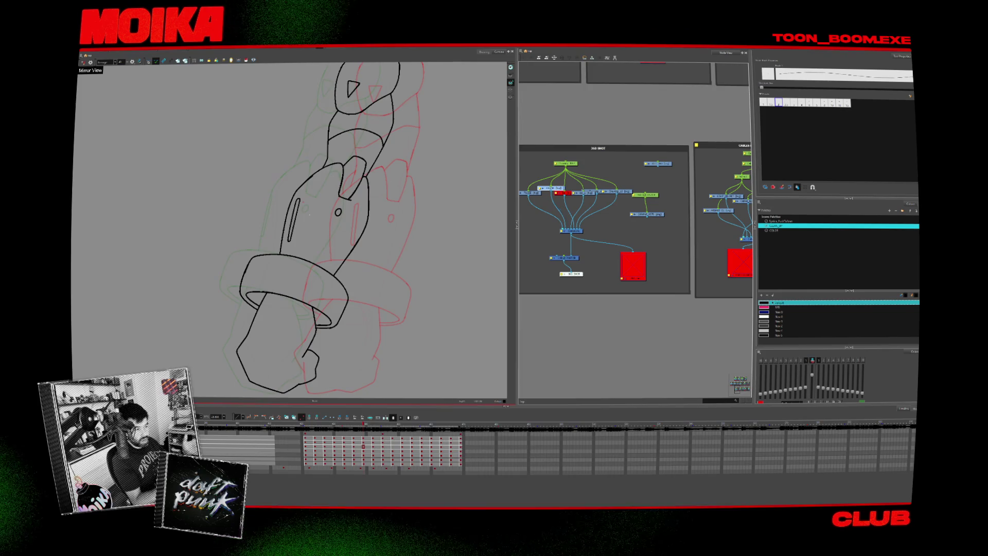
key("comma")
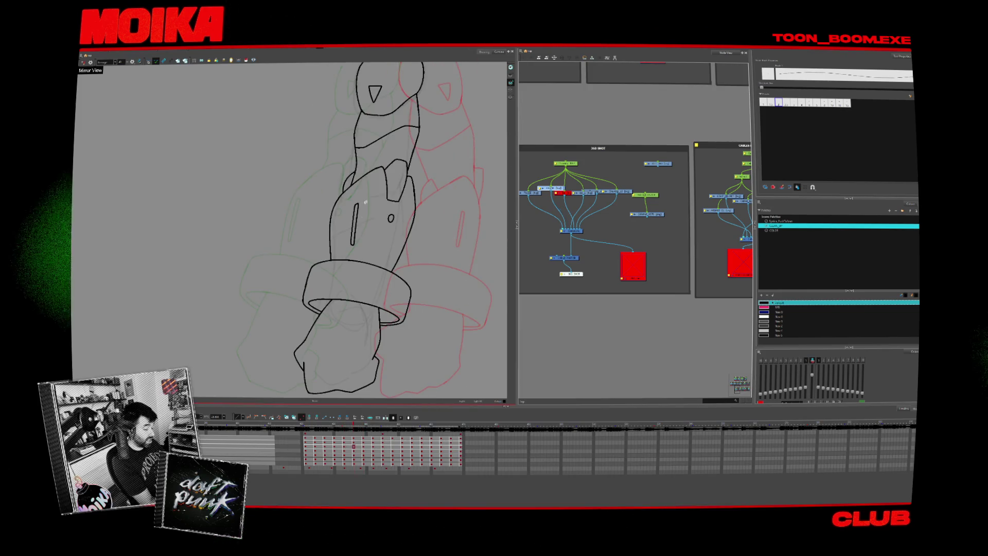
key("period")
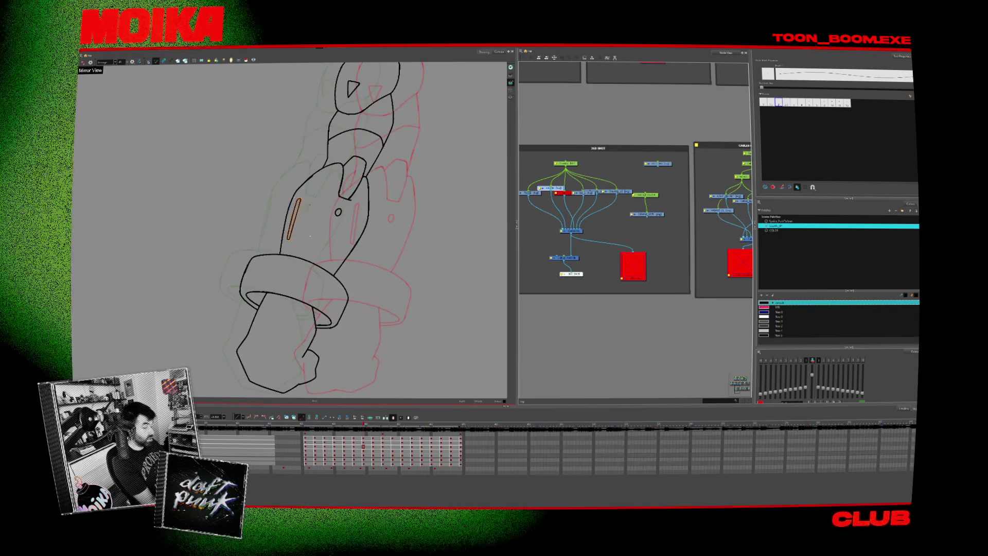
key("period")
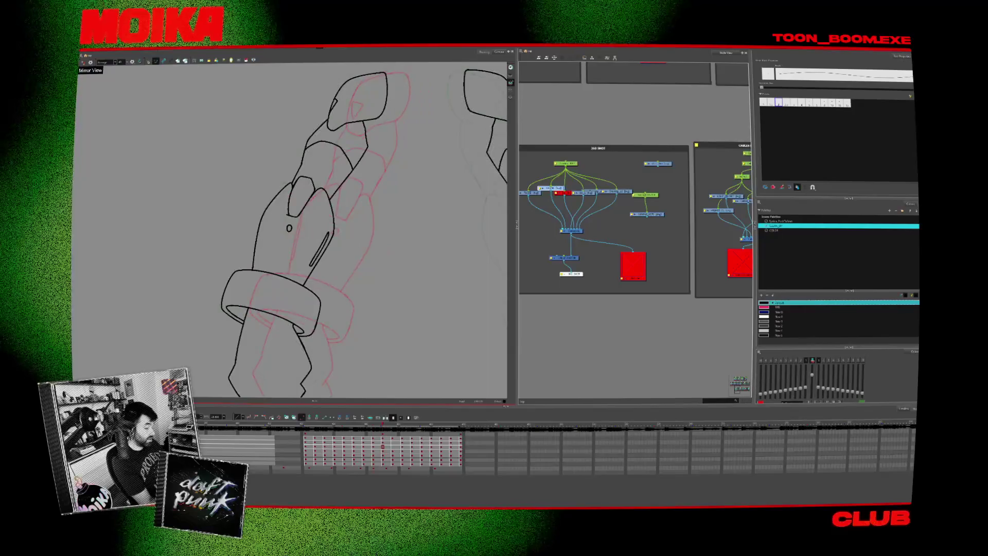
scroll(380, 298, "down", 3)
key("comma")
key("comma")
key("comma")
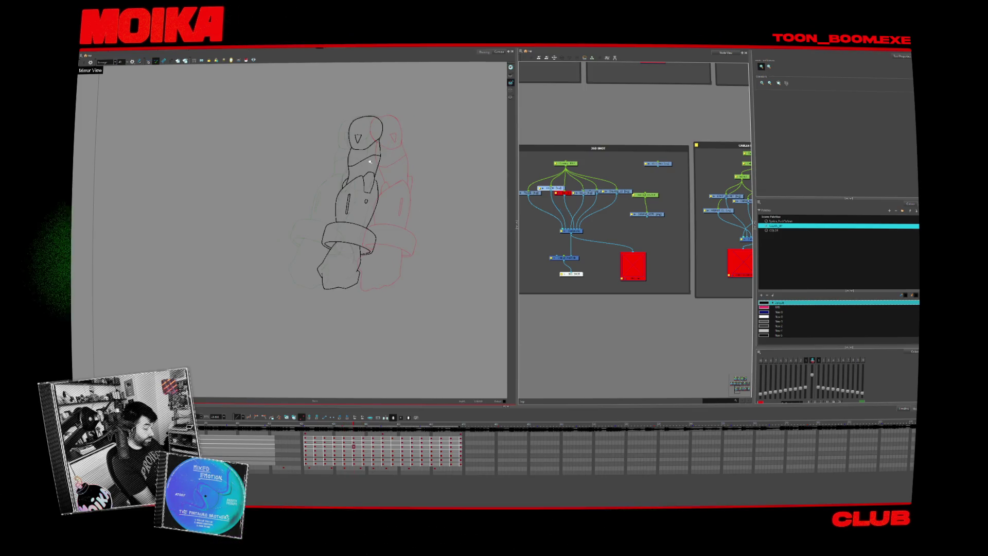
key("period")
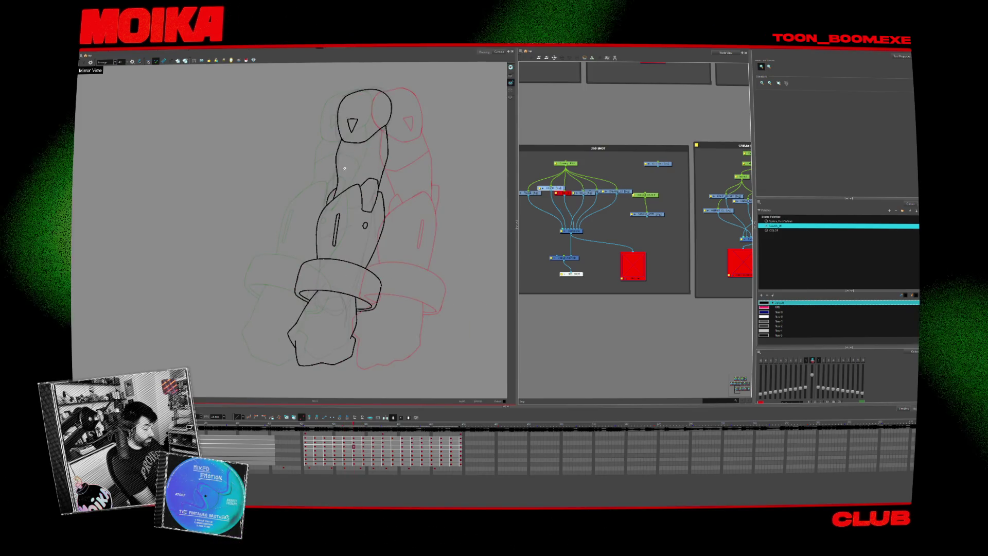
key("alt+b")
key("period")
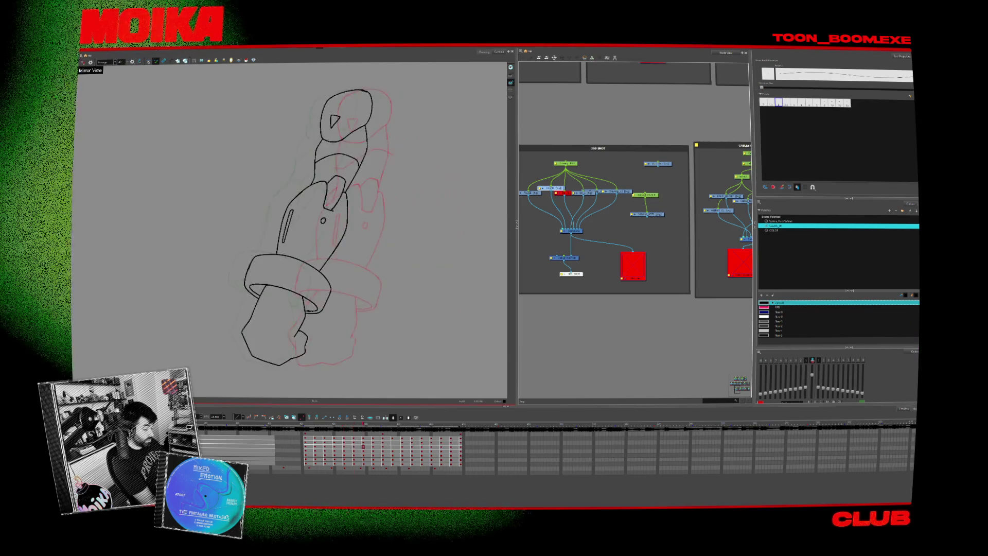
key("comma")
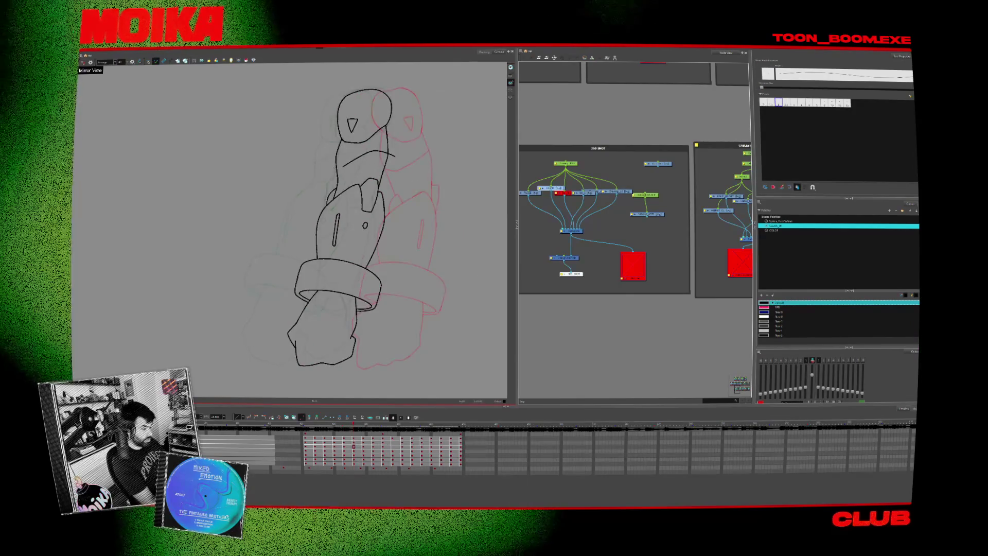
key("period")
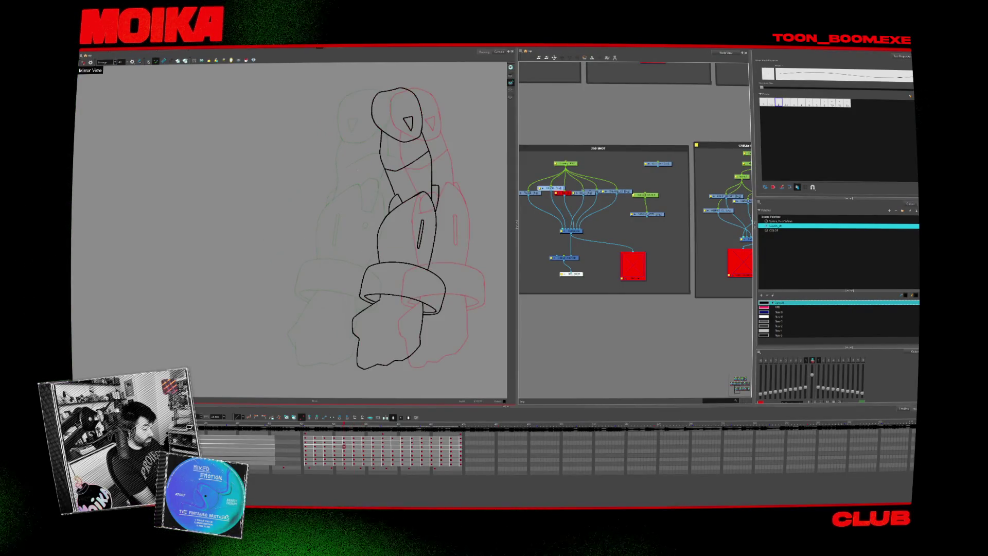
key("alt+s")
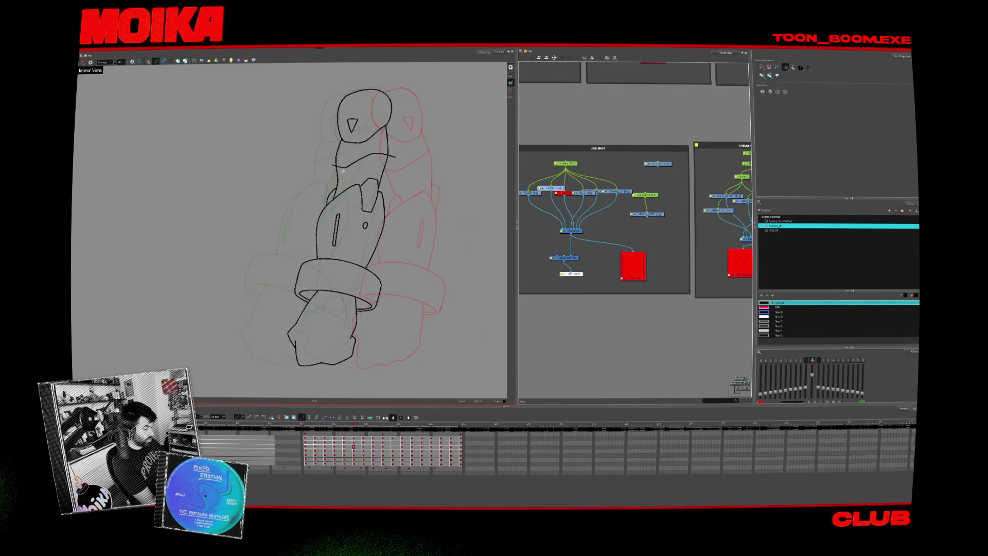
scroll(404, 205, "down", 2)
scroll(399, 216, "down", 2)
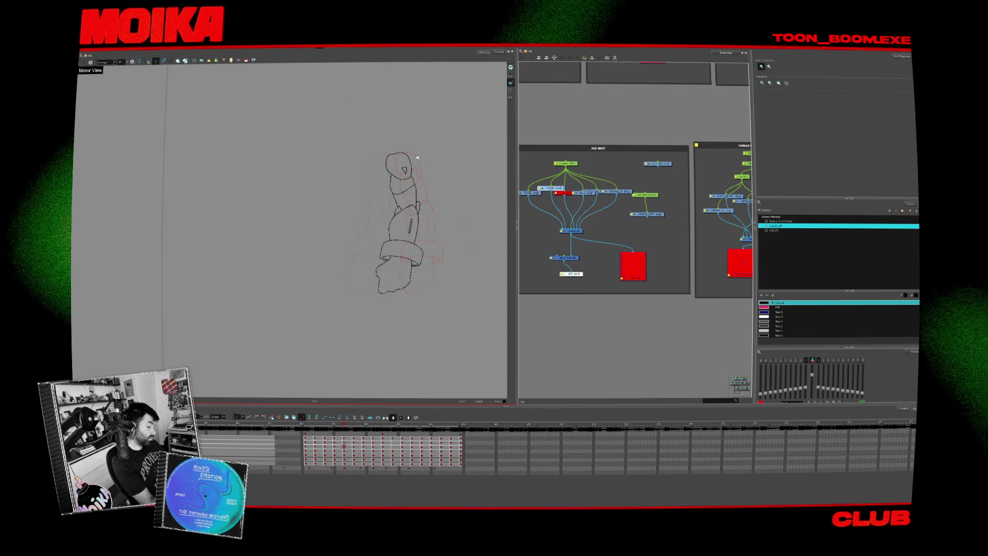
scroll(398, 165, "up", 2)
scroll(392, 169, "up", 2)
scroll(376, 174, "up", 1)
scroll(363, 179, "up", 1)
scroll(370, 195, "down", 1)
scroll(392, 236, "down", 1)
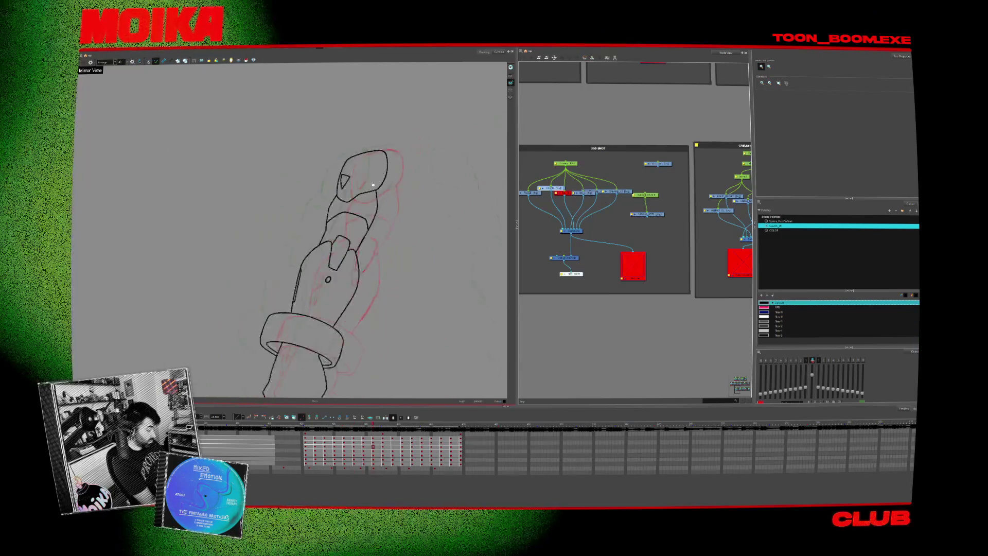
scroll(405, 270, "down", 1)
left_click_drag(405, 271, 433, 259)
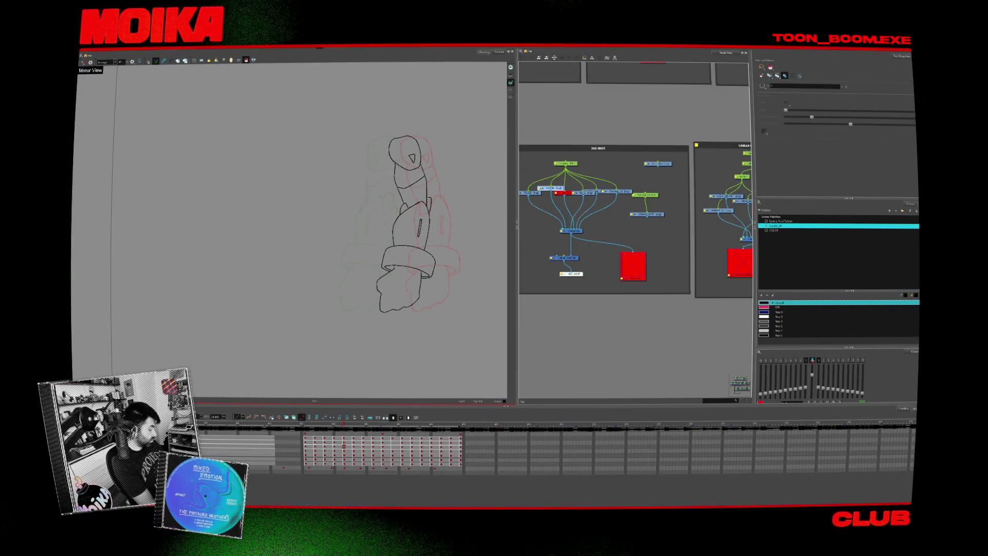
Detach the line-art-only node to show the colour fills, and advance three frames.
left_click_drag(575, 261, 563, 263)
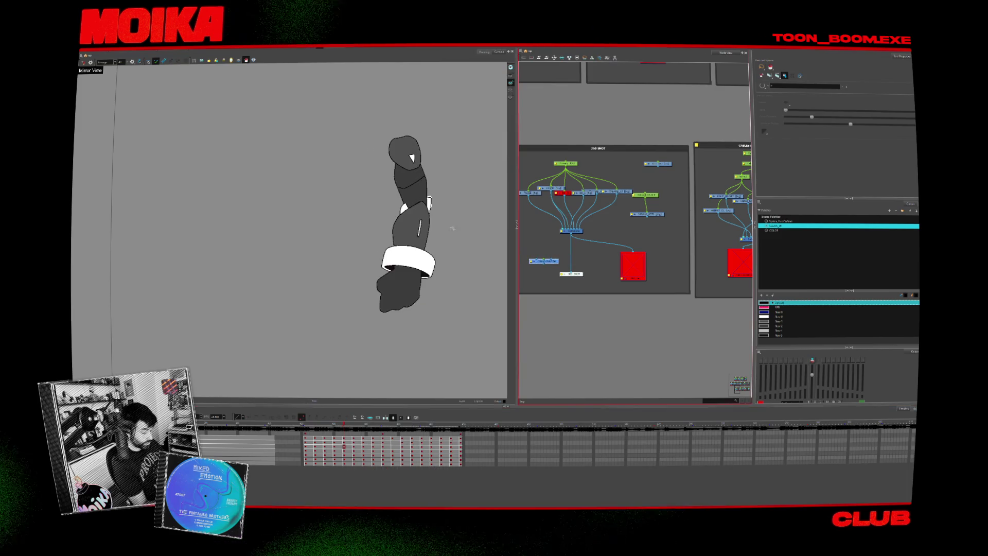
key("period")
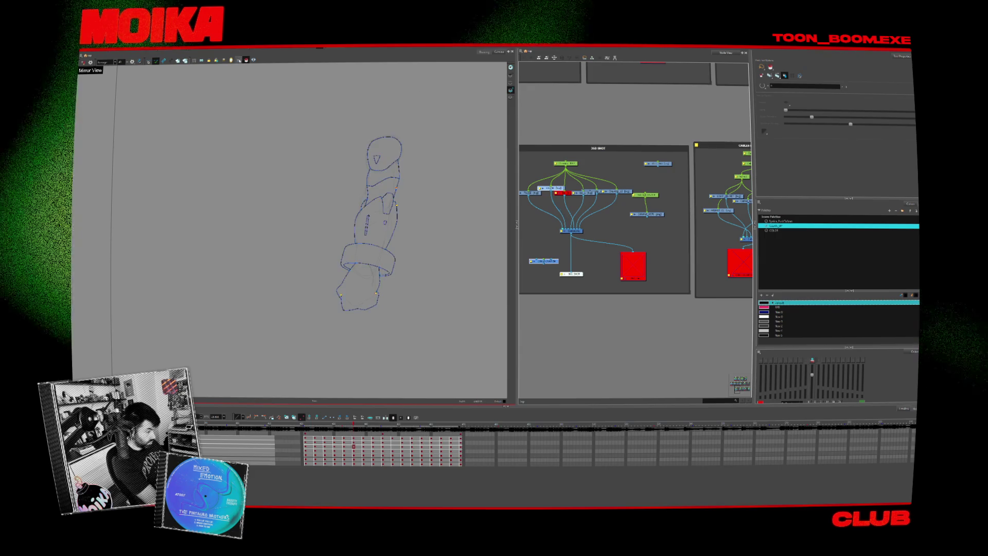
key("period")
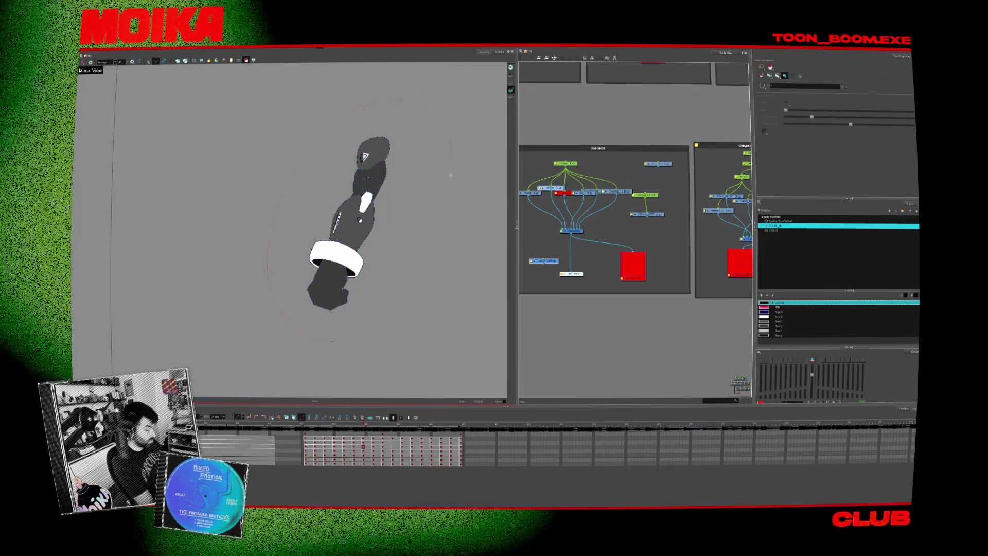
key("period")
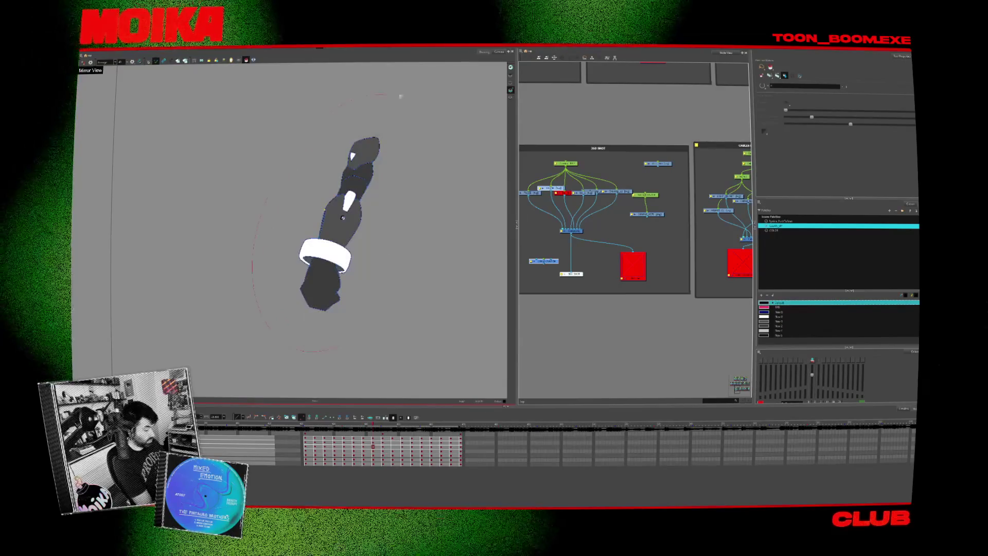
Toggle line-art display, turn on Mirror View, and step back through the frames.
left_click(236, 61)
left_click(246, 60)
key("period")
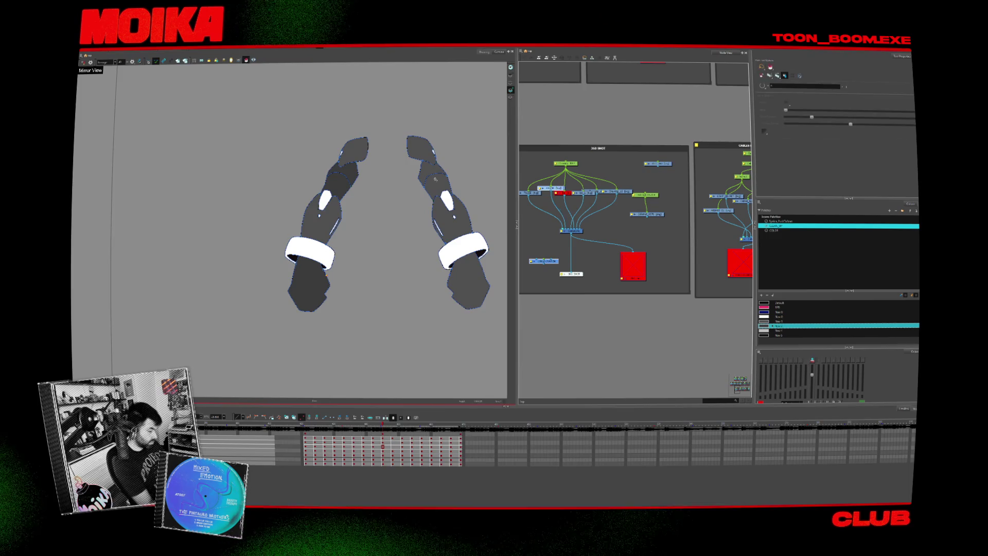
key("comma")
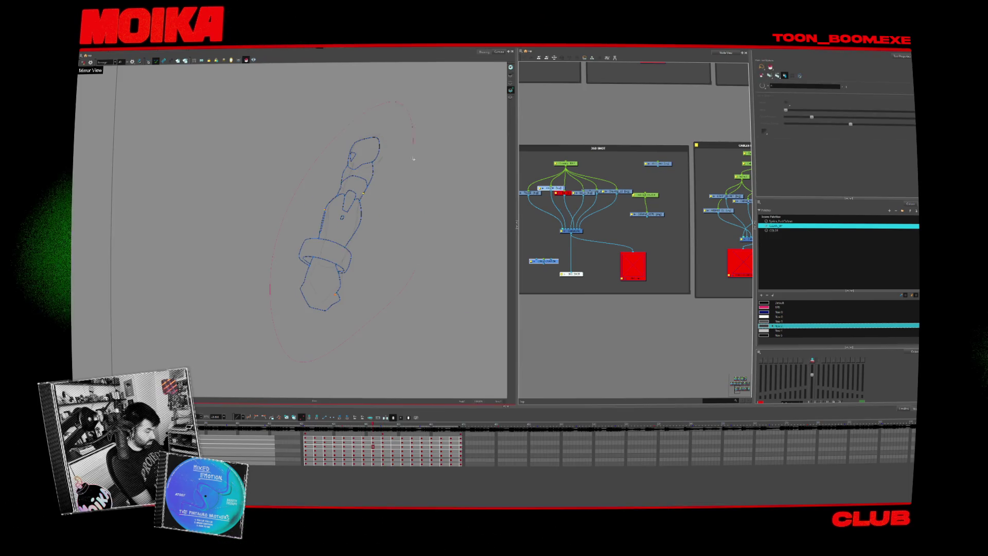
key("comma")
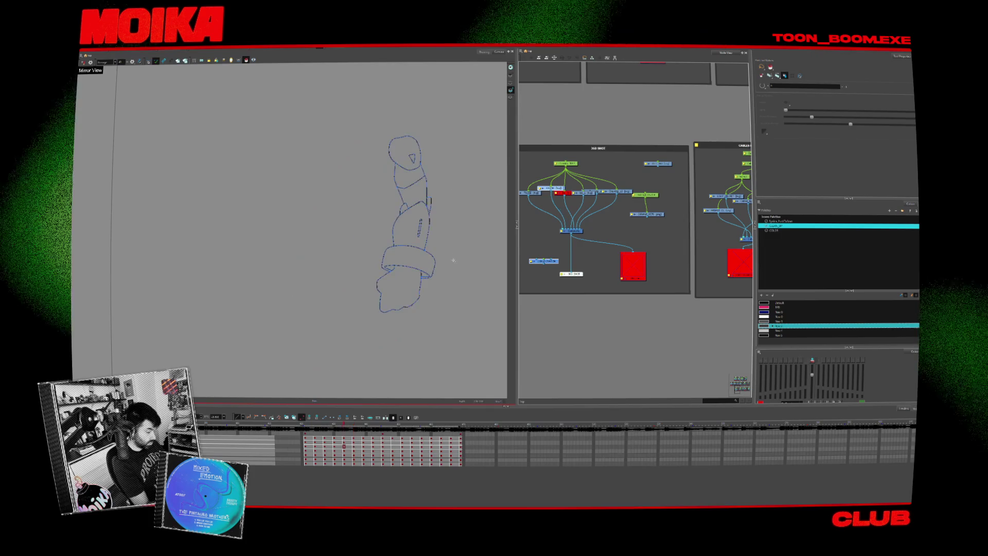
key("comma")
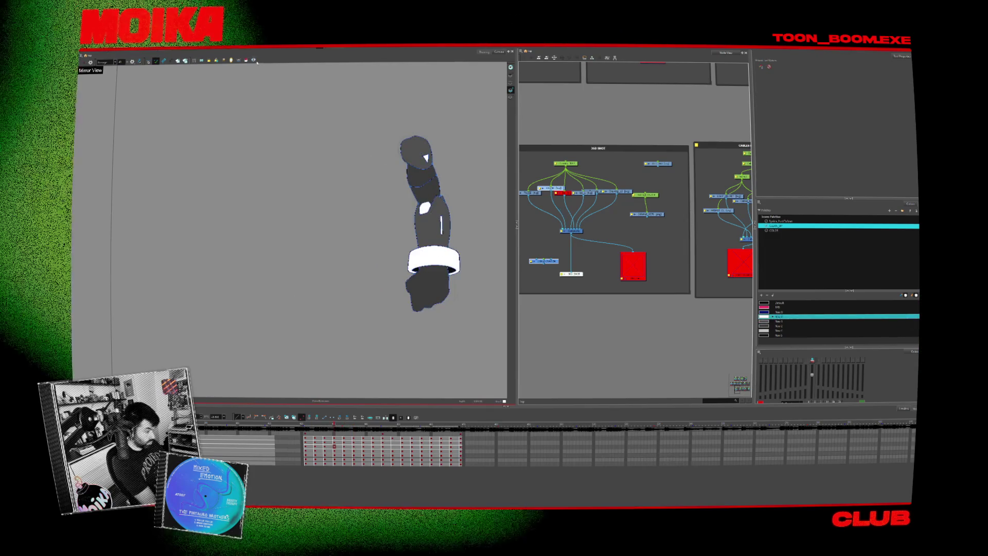
left_click(246, 60)
key("period")
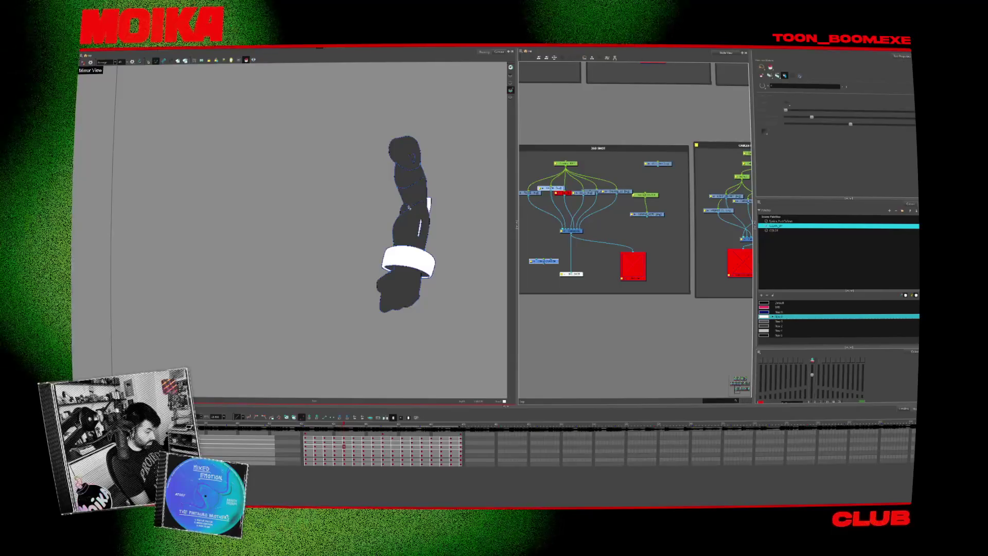
key("period")
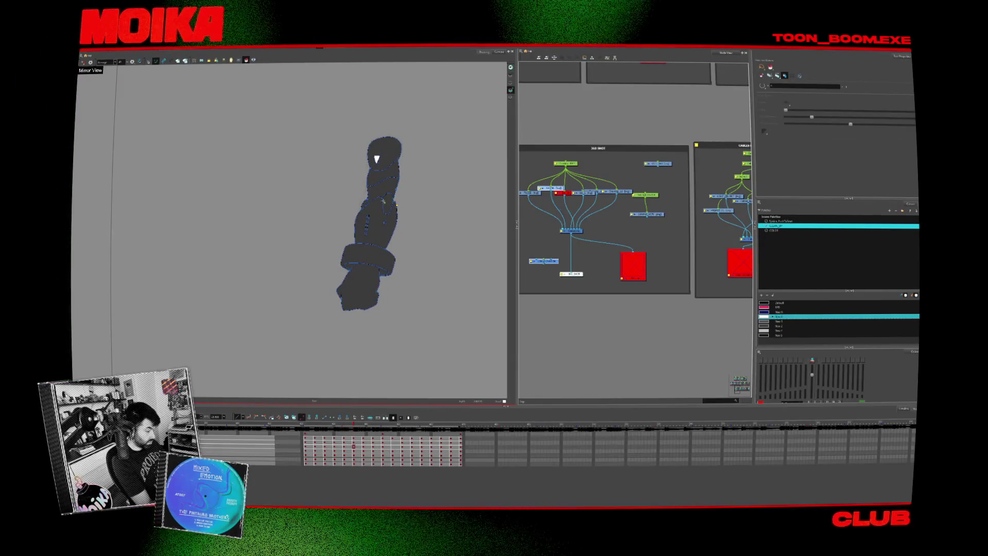
key("comma")
key("period")
key("period")
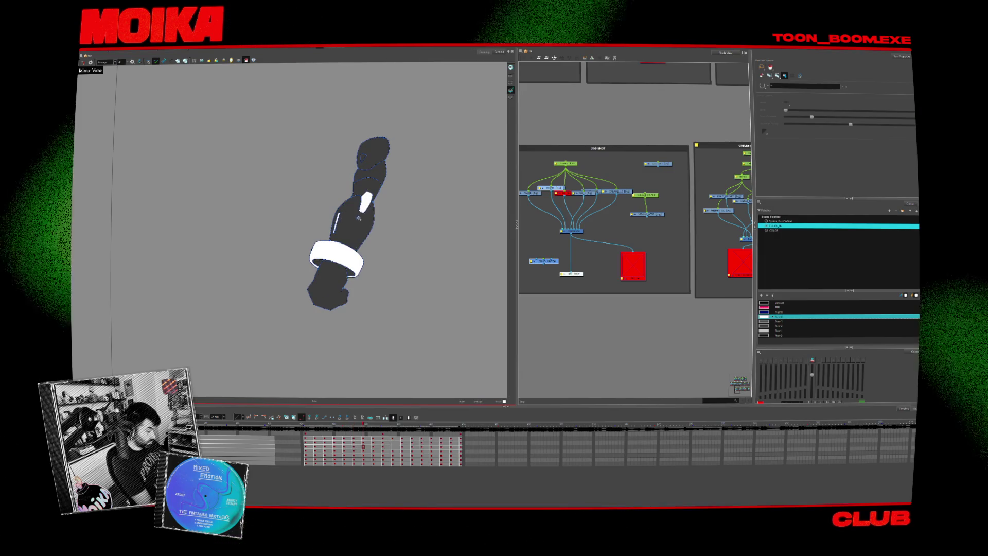
key("period")
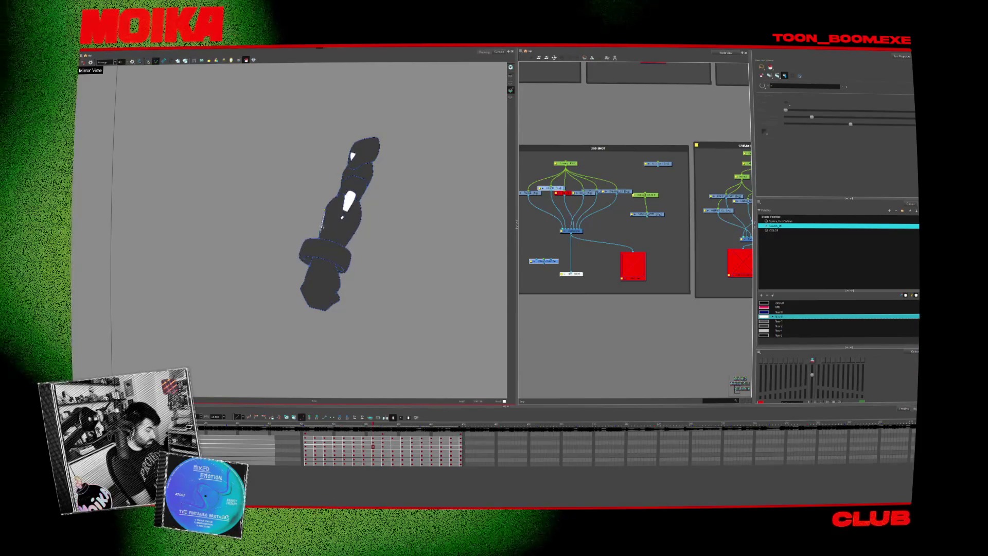
key("period")
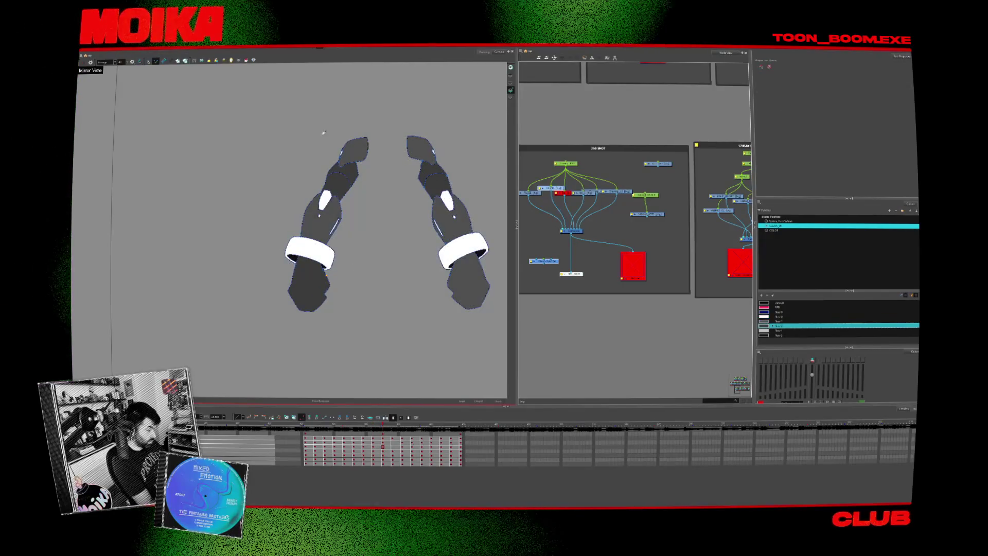
key("comma")
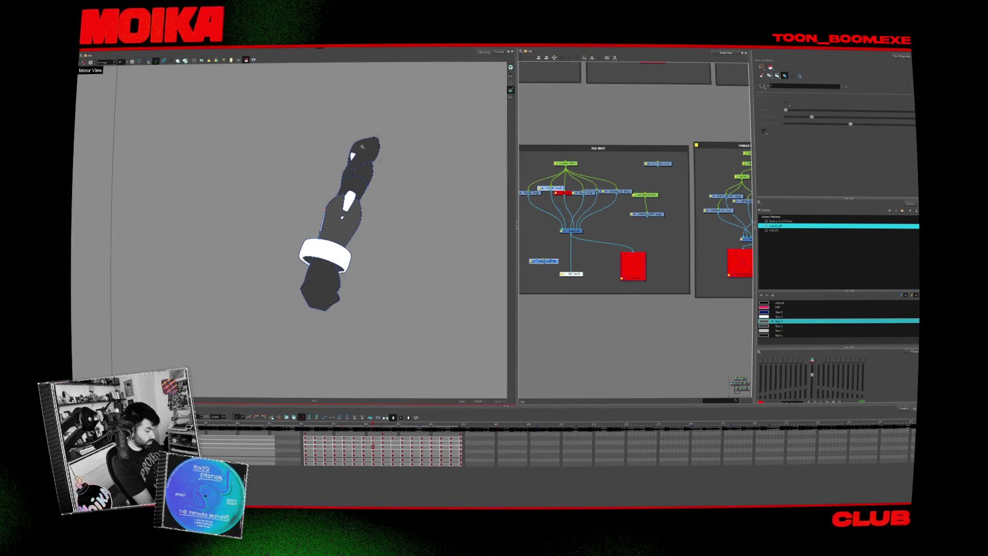
key("period")
key("comma")
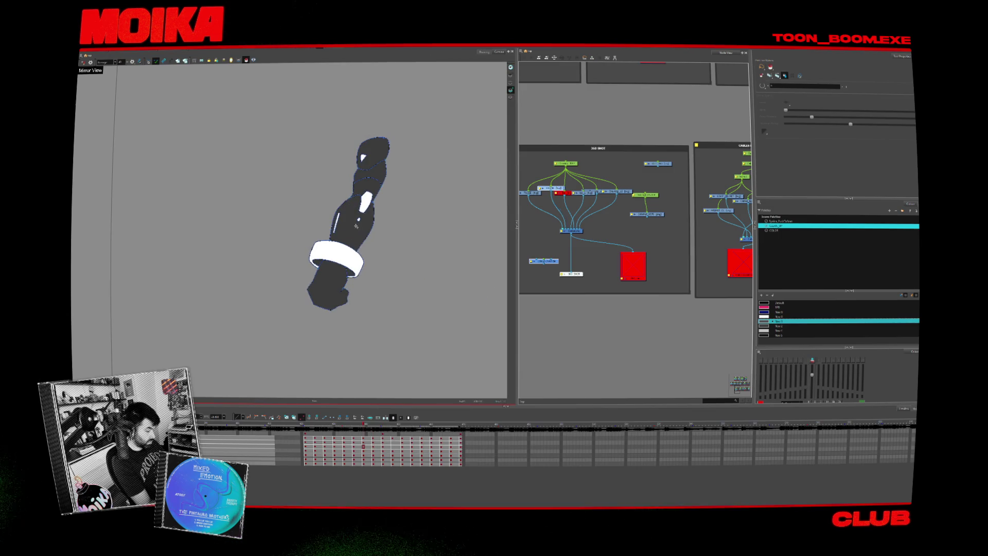
key("comma")
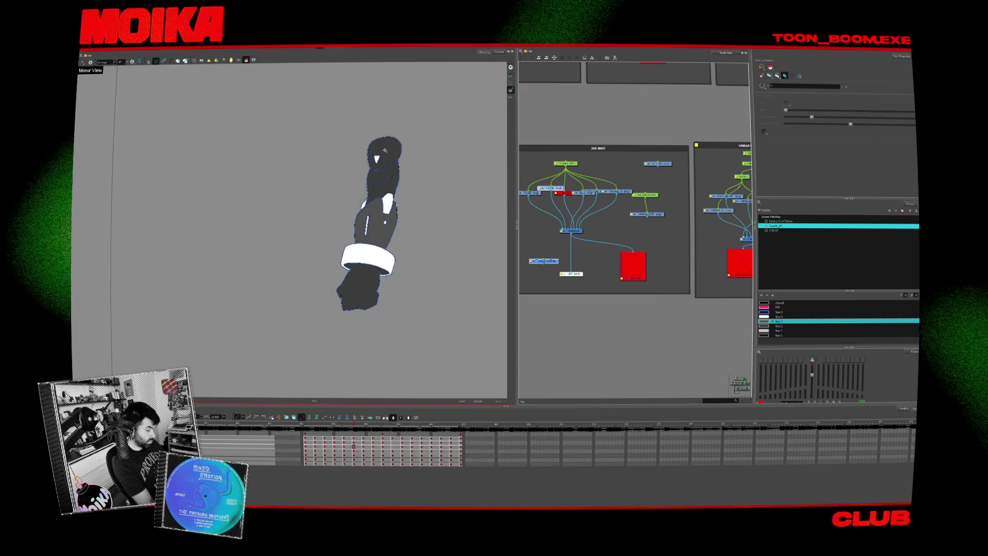
key("comma")
key("comma")
key("period")
key("comma")
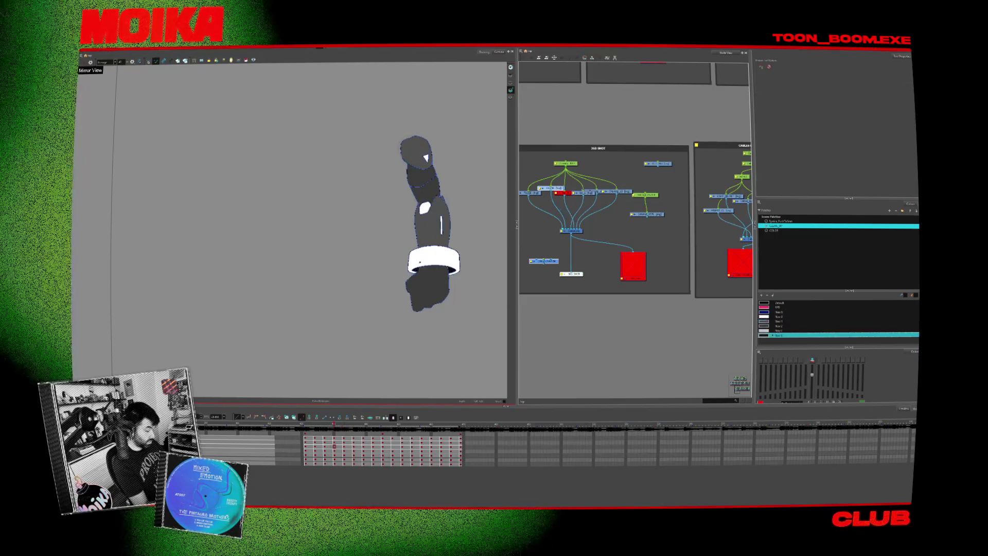
key("period")
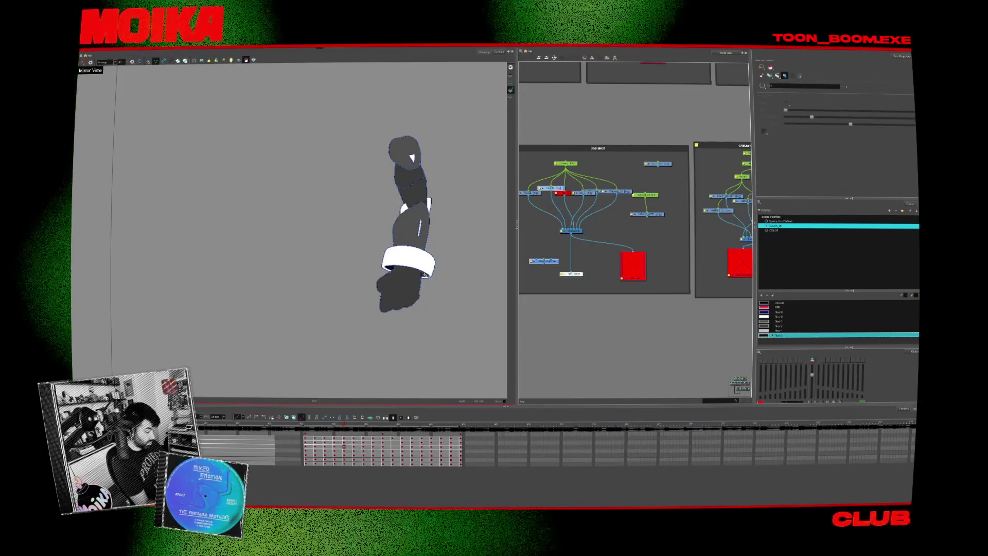
key("alt+z")
left_click(428, 275)
key("2")
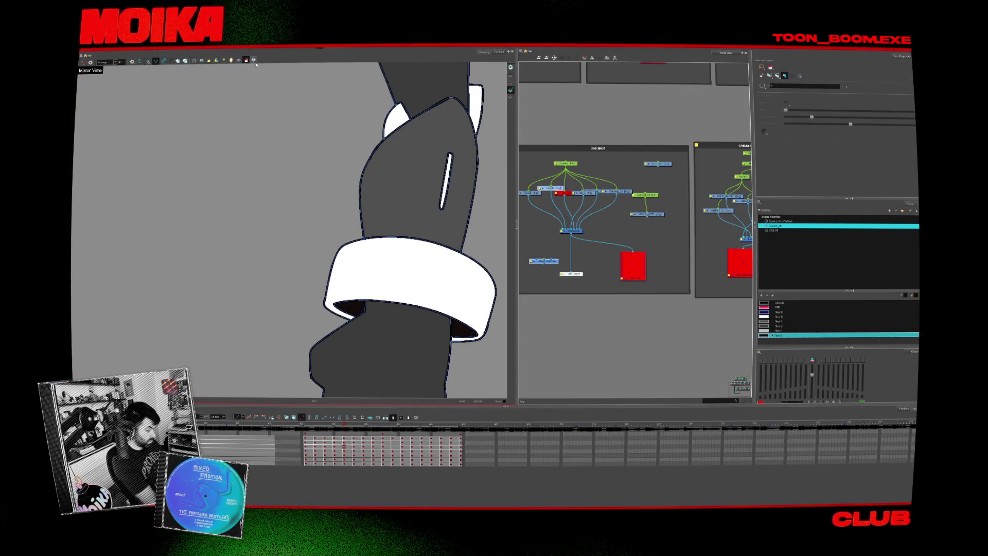
key("period")
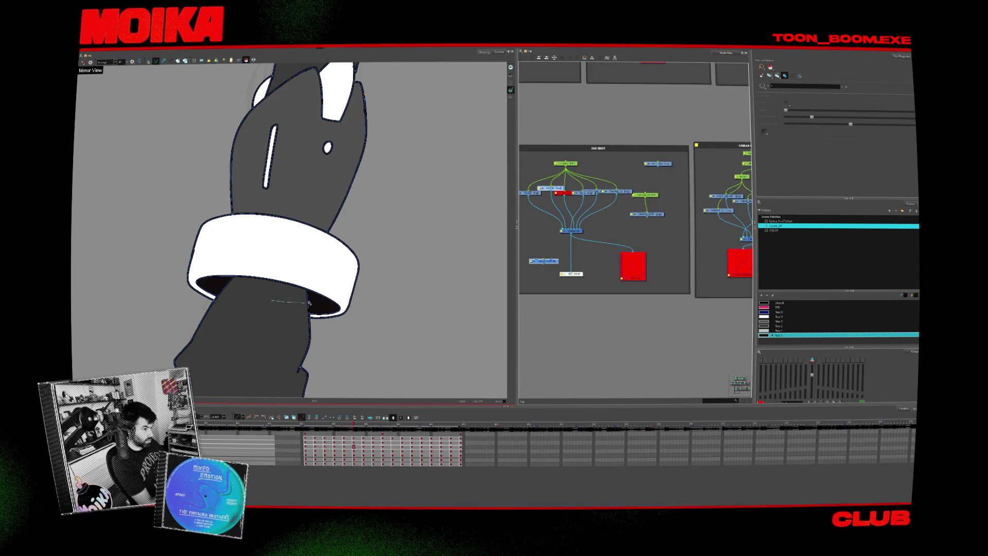
key("period")
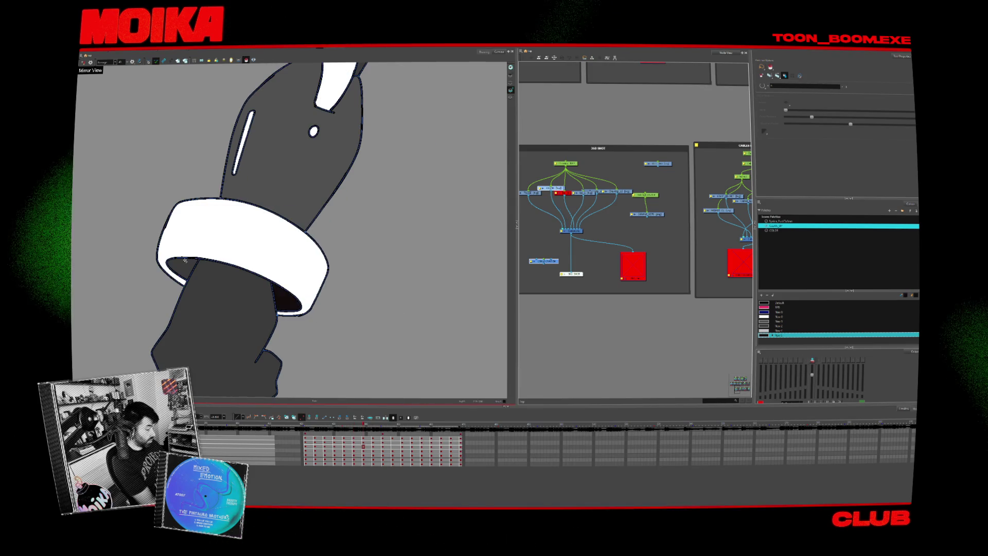
key("period")
key("period")
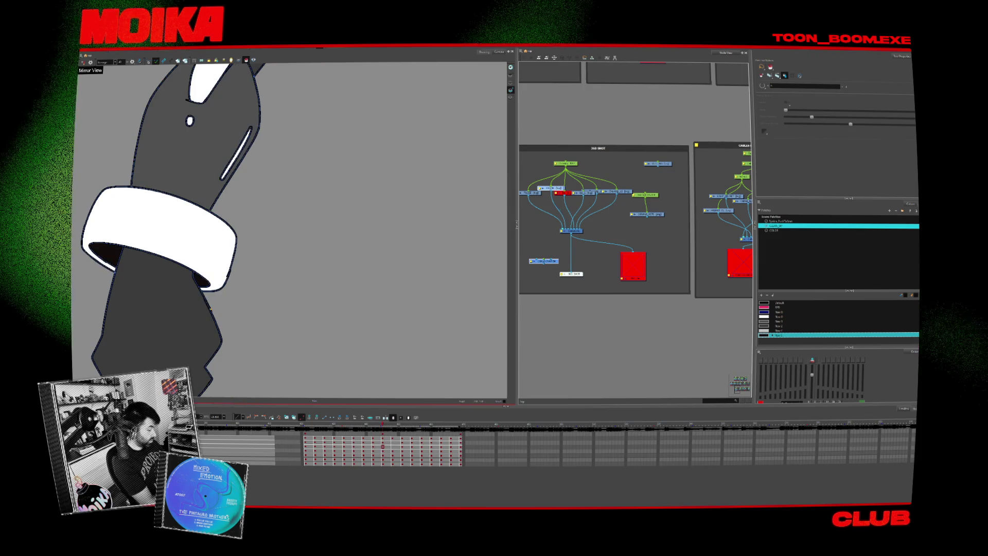
key("shift+m")
key("shift+n")
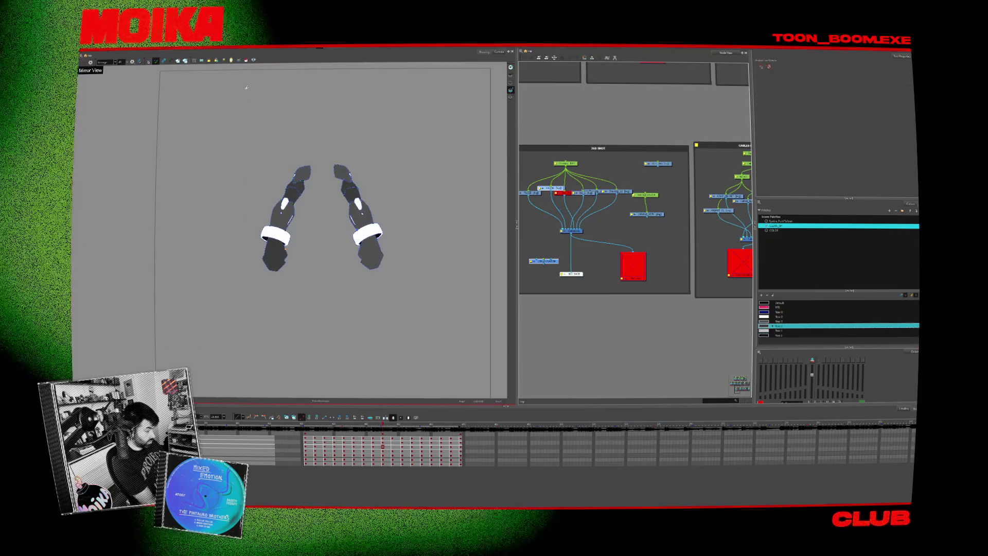
key("period")
key("period")
key("period")
key("period")
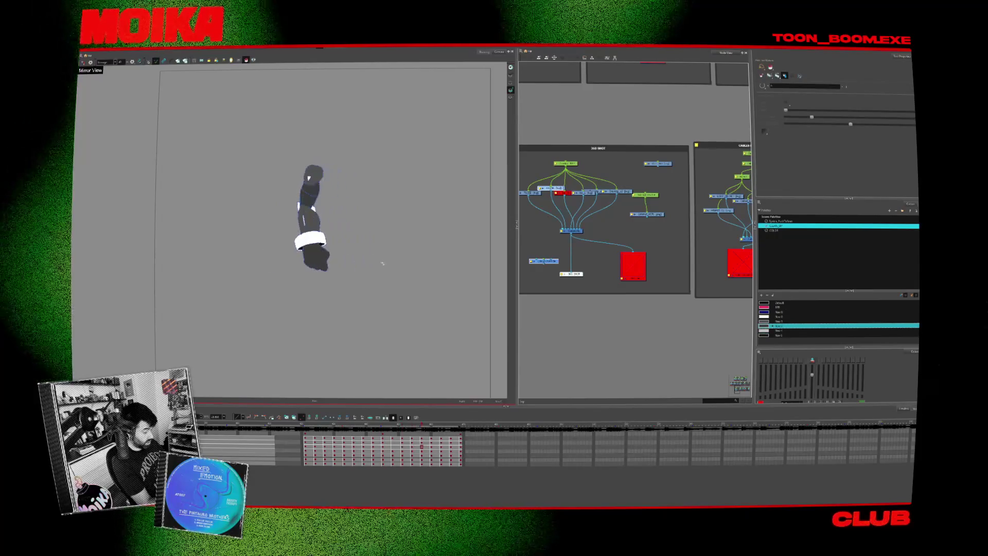
key("period")
key("period")
key("period")
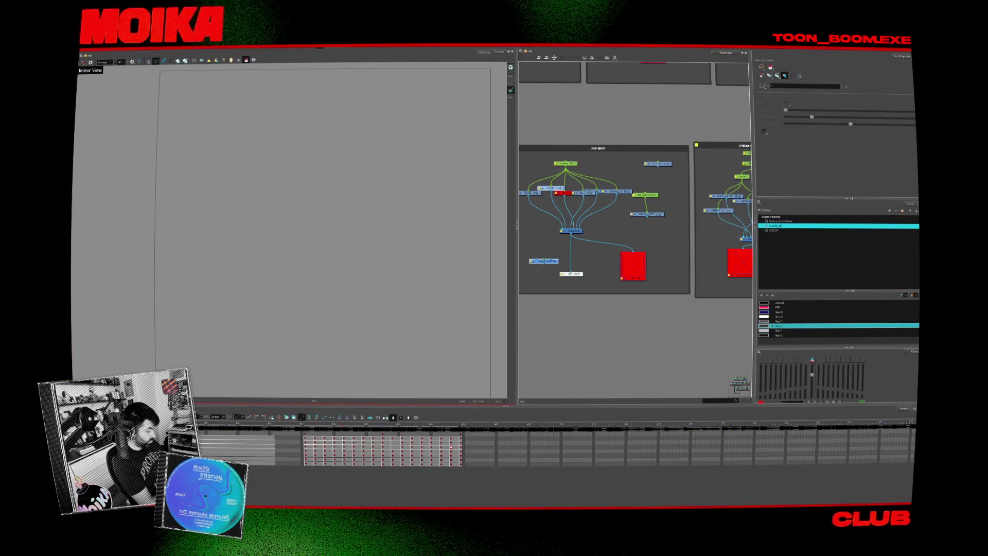
Play the selected turnaround frame range in the Timeline and stop at the front-facing pose.
left_click(319, 425)
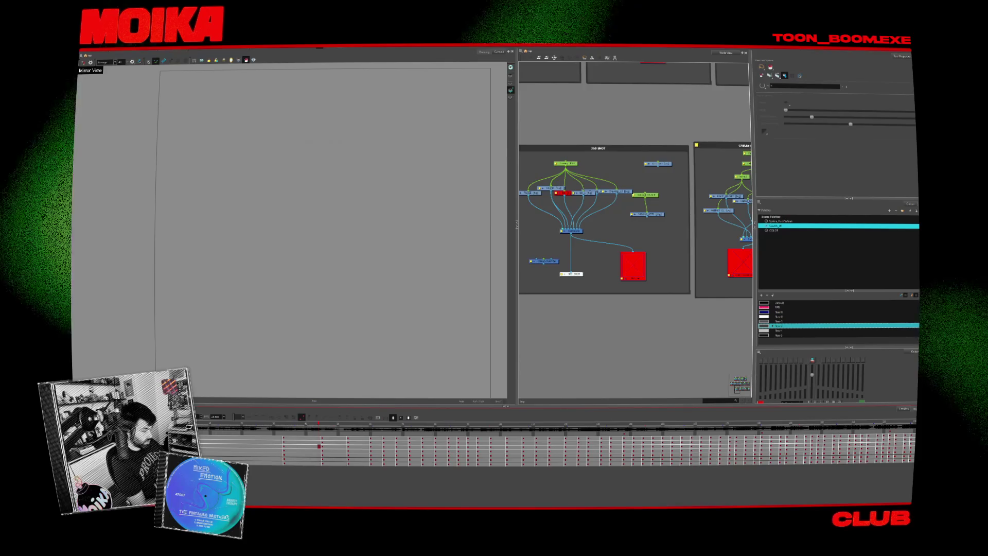
left_click_drag(547, 447, 386, 428)
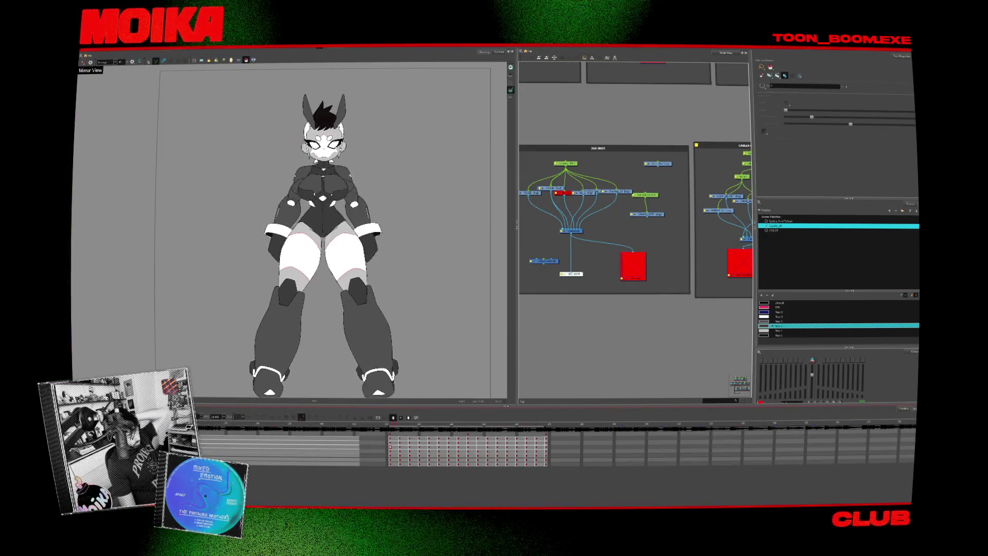
key("Return")
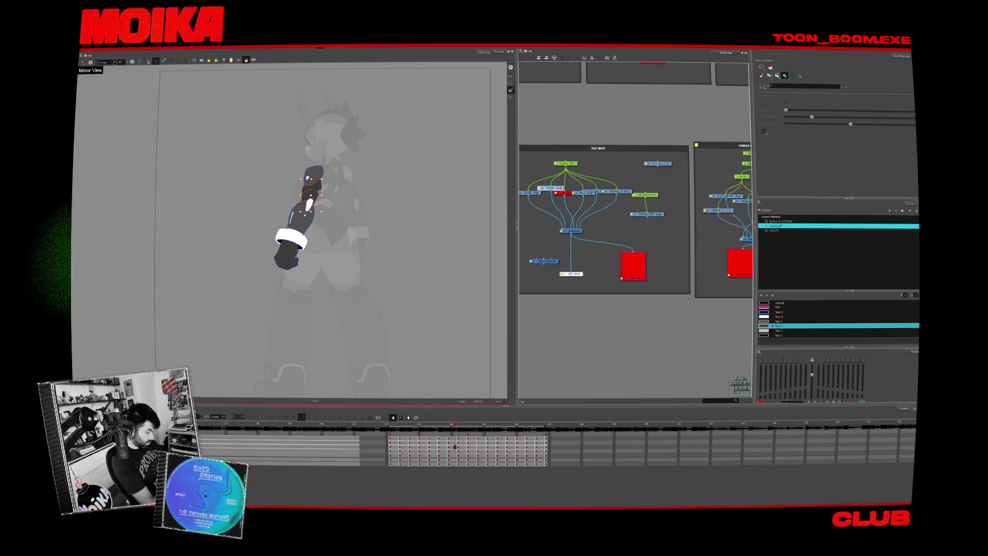
key("comma")
key("comma")
key("comma")
key("comma")
key("comma")
key("comma")
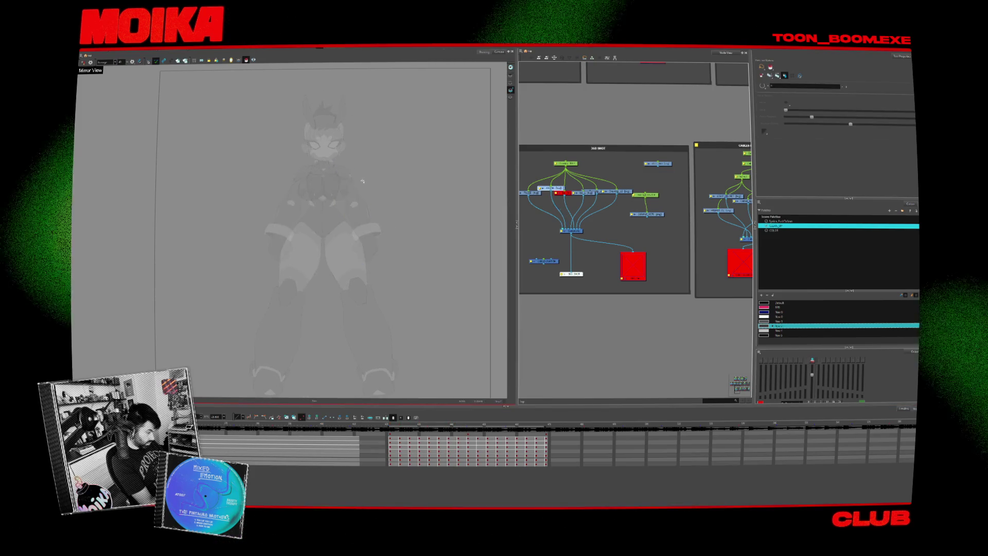
key("comma")
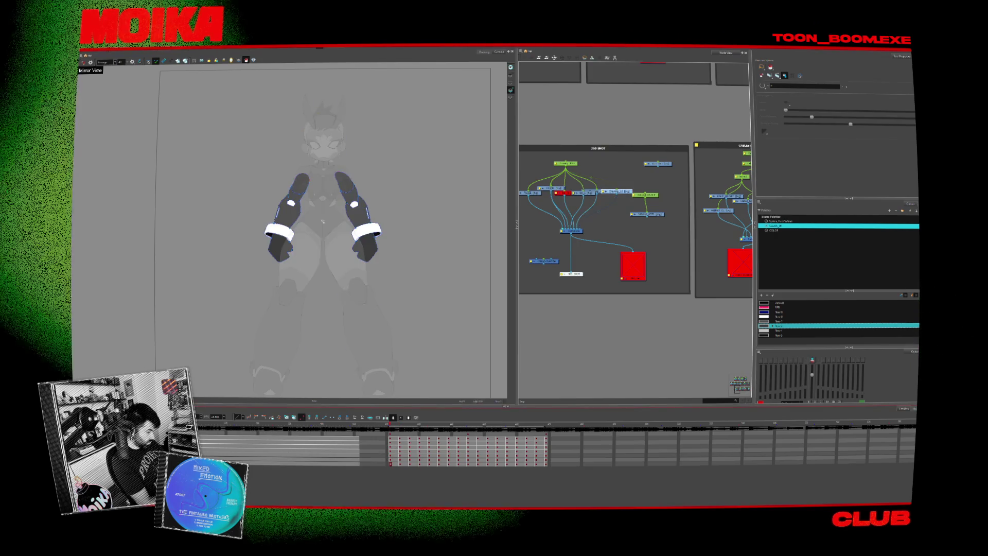
key("period")
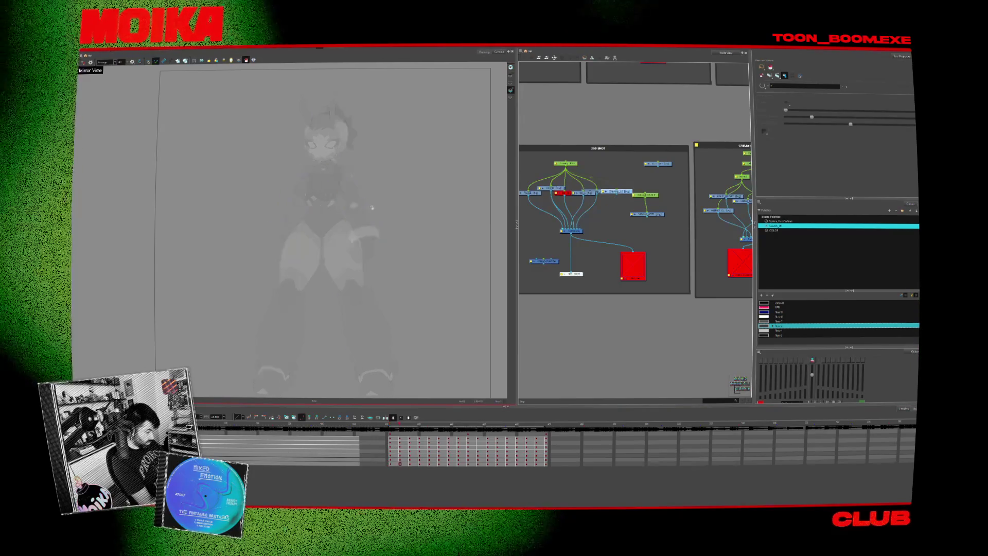
key("comma")
Pick the last palette colour for the Brush and replay the coloured character turnaround.
left_click(823, 335)
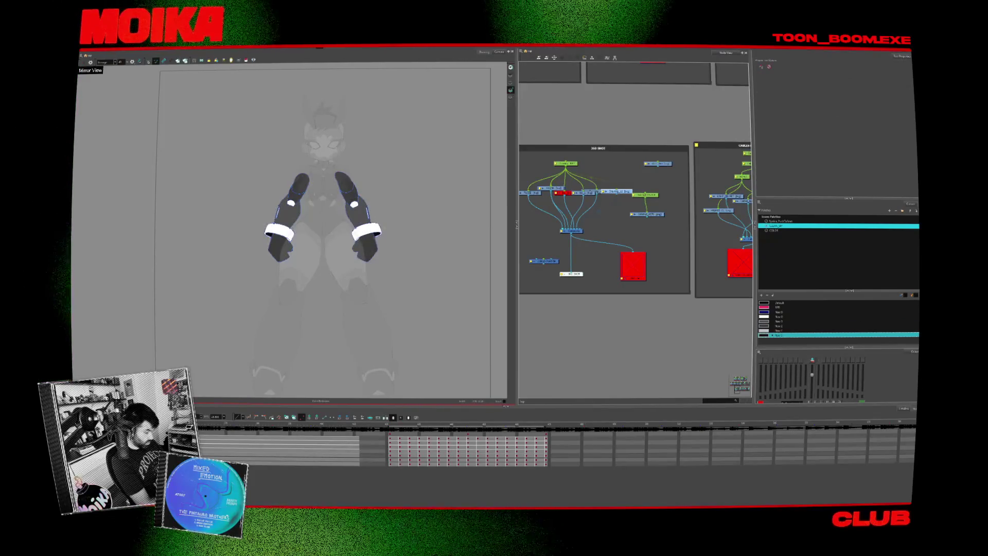
key("Return")
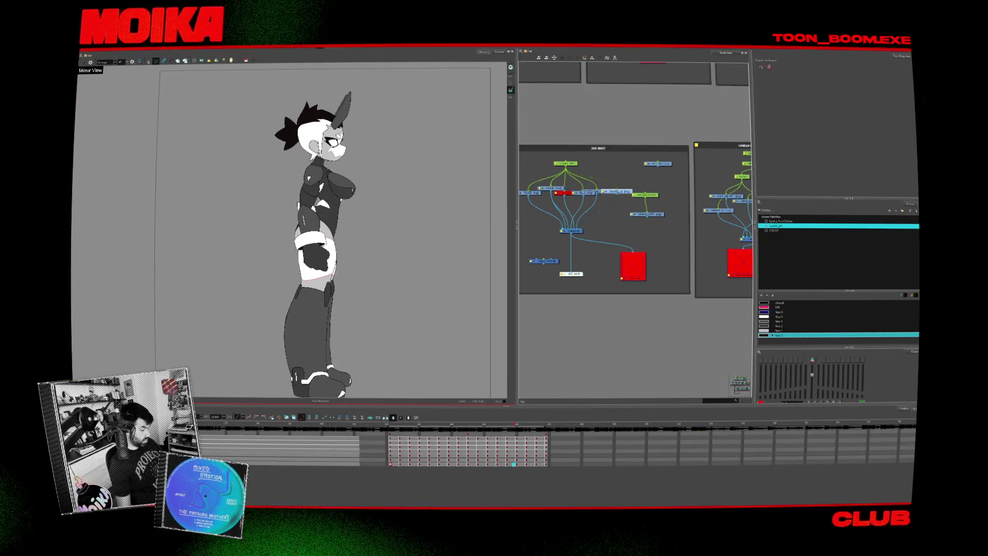
left_click(397, 426)
scroll(355, 197, "up", 2)
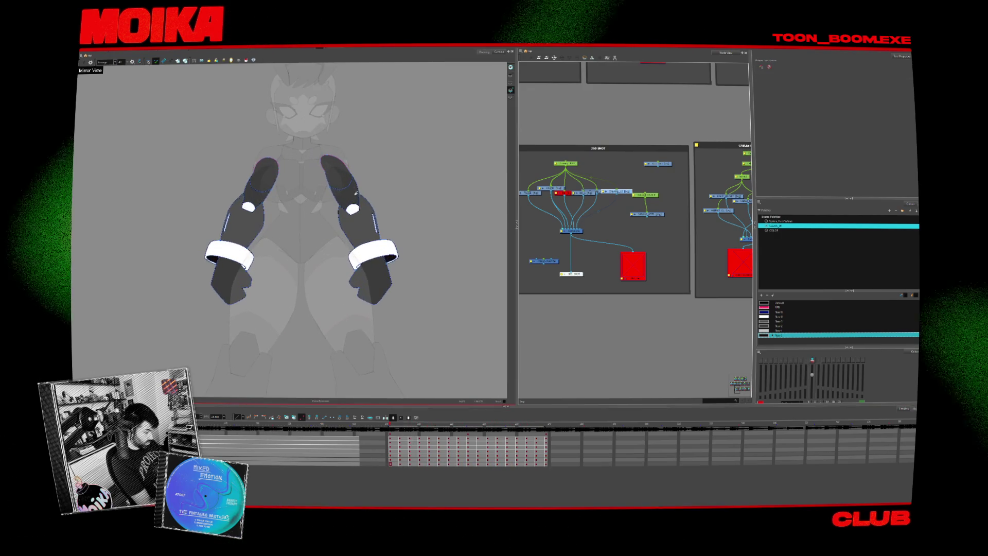
key("alt+b")
key("Return")
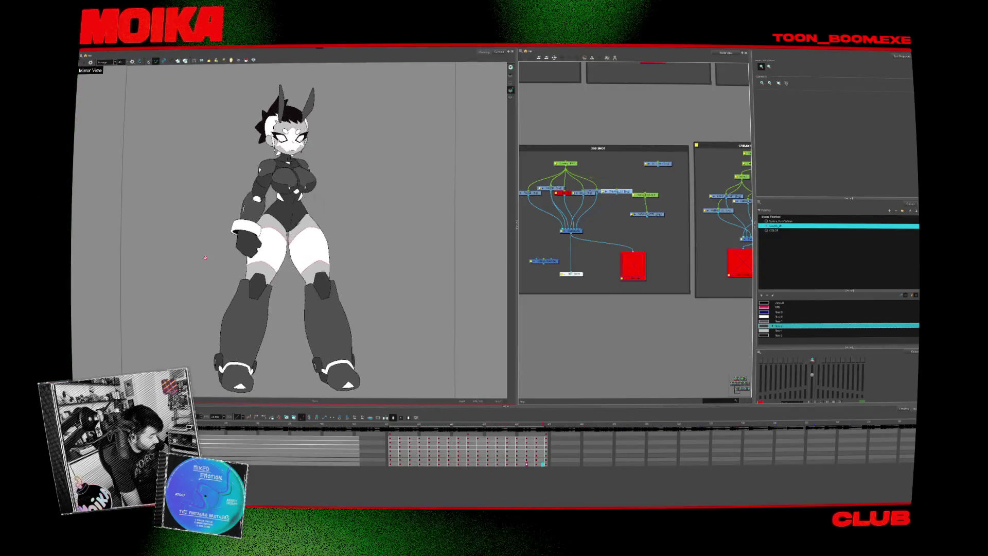
scroll(163, 269, "down", 1)
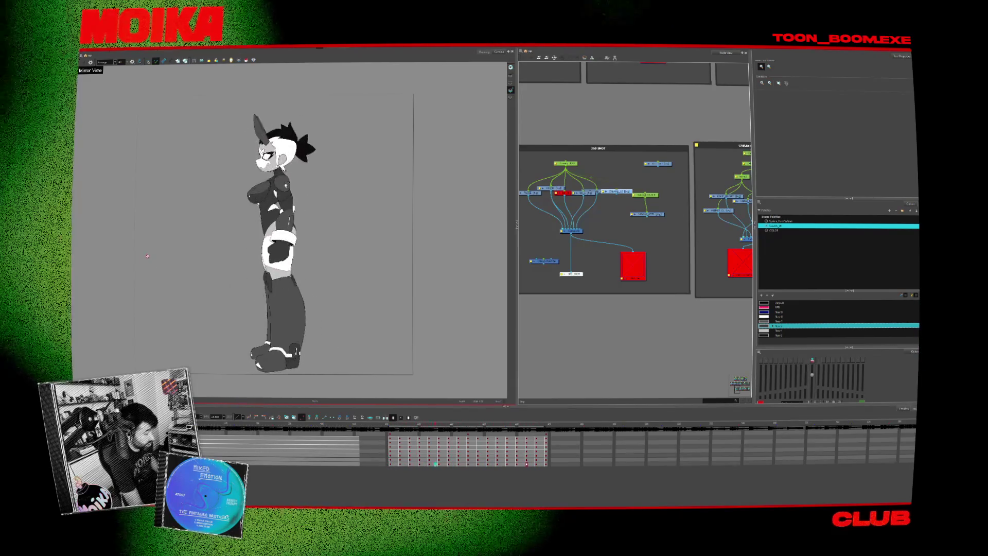
scroll(193, 240, "up", 1)
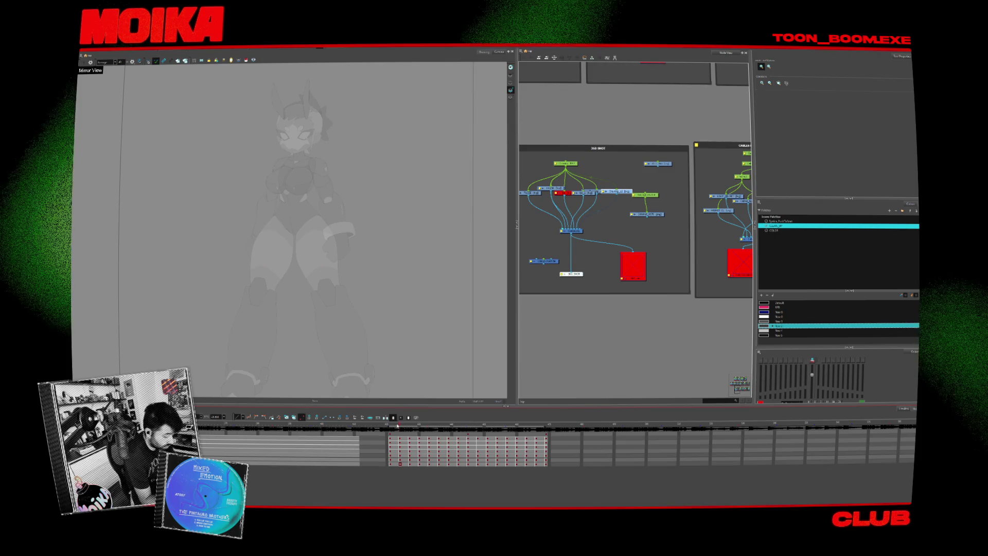
Check the face, chest and body-suit drawings, then return to the arms drawing.
left_click(410, 292)
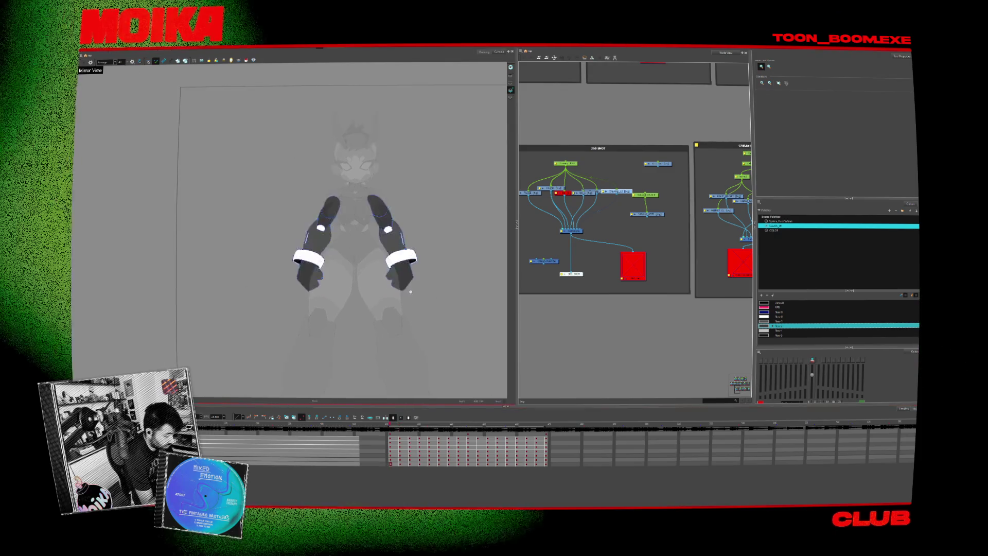
scroll(349, 223, "up", 3)
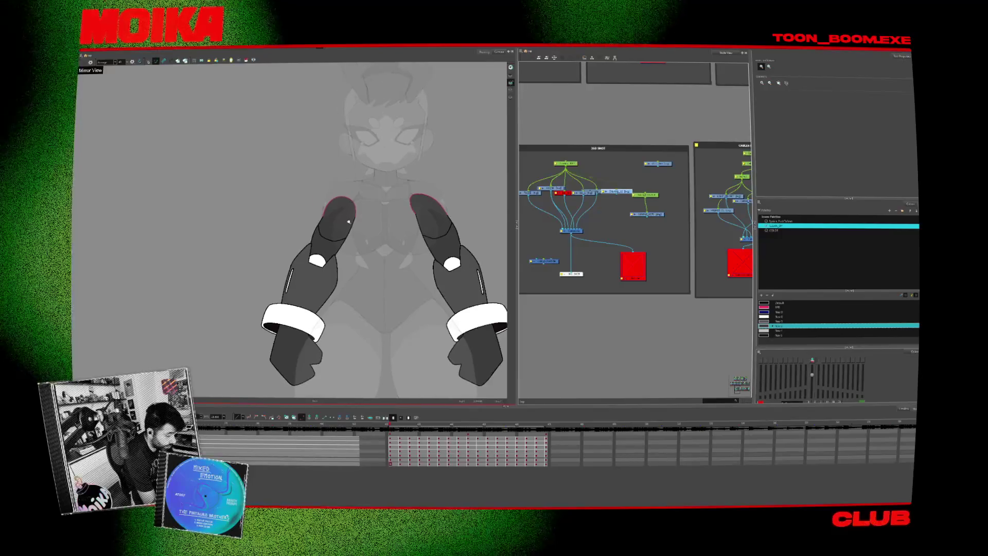
scroll(348, 222, "up", 1)
key("alt+b")
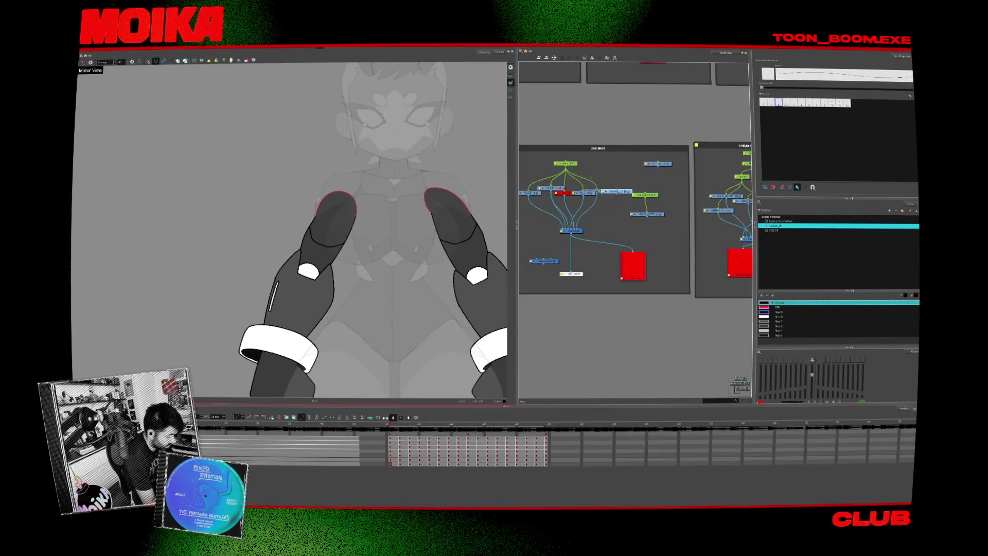
left_click(390, 441)
left_click(390, 450)
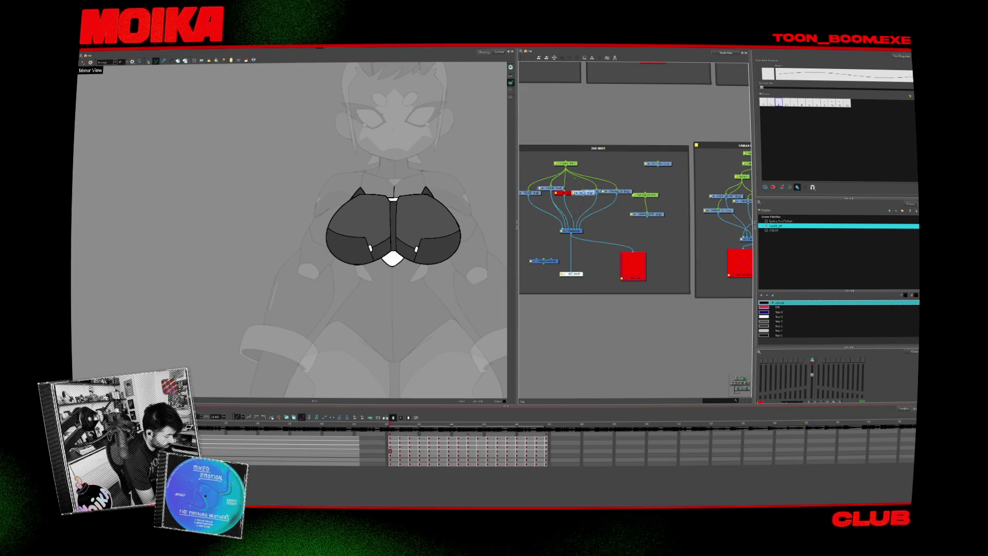
left_click(390, 441)
left_click(389, 451)
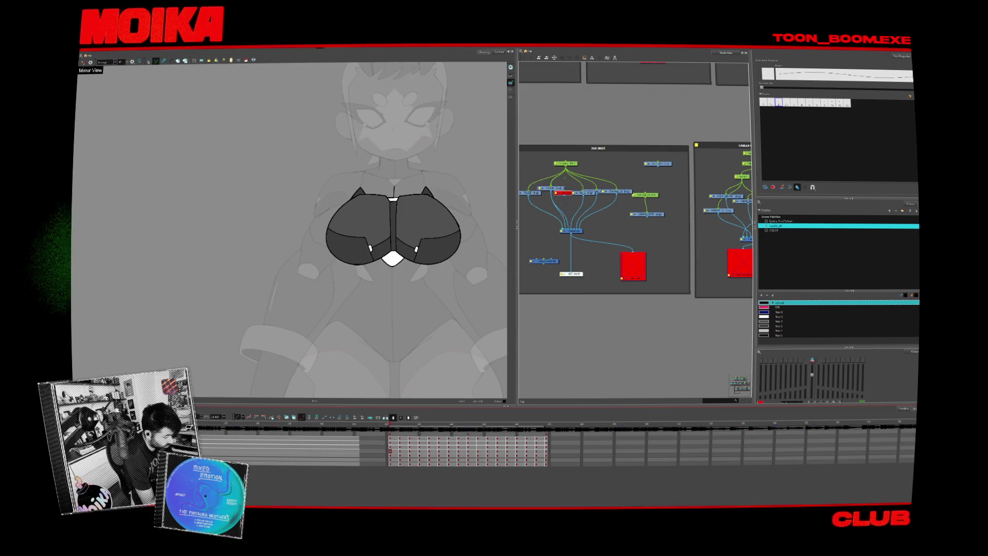
left_click(390, 459)
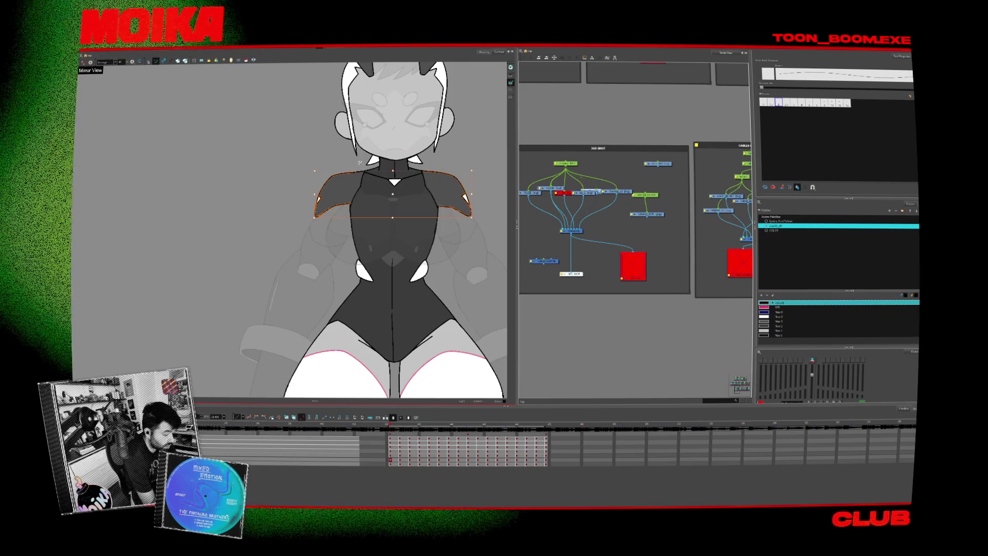
key("ctrl+a")
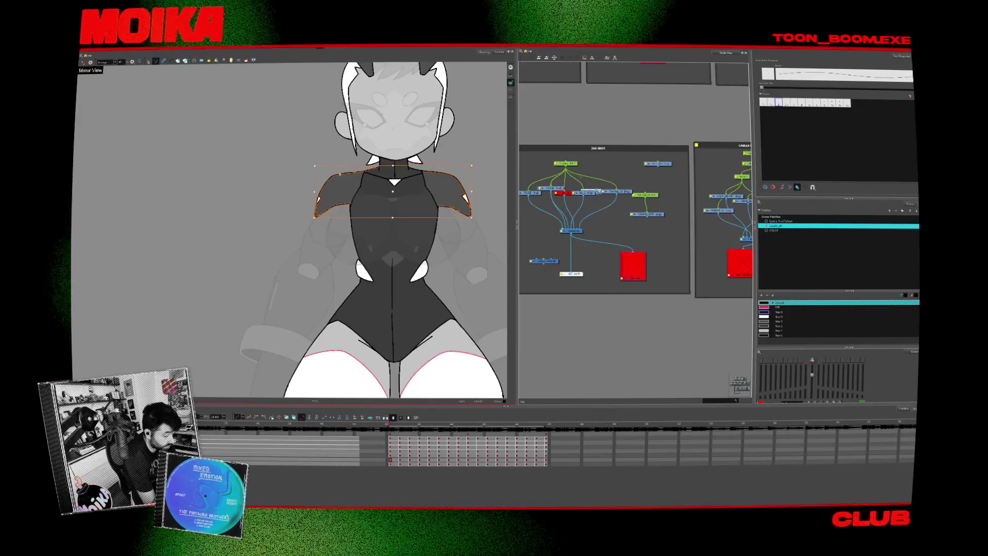
key("Escape")
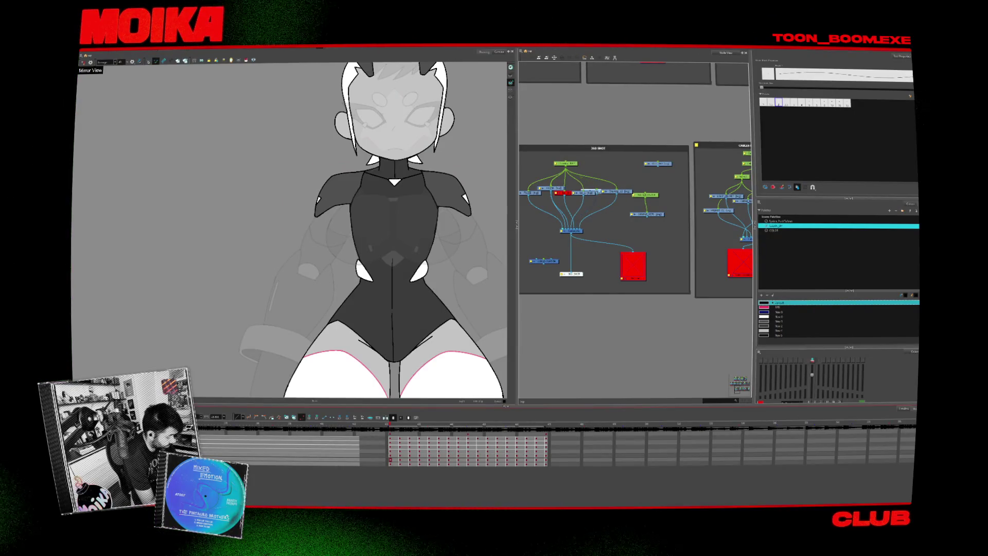
left_click(391, 463)
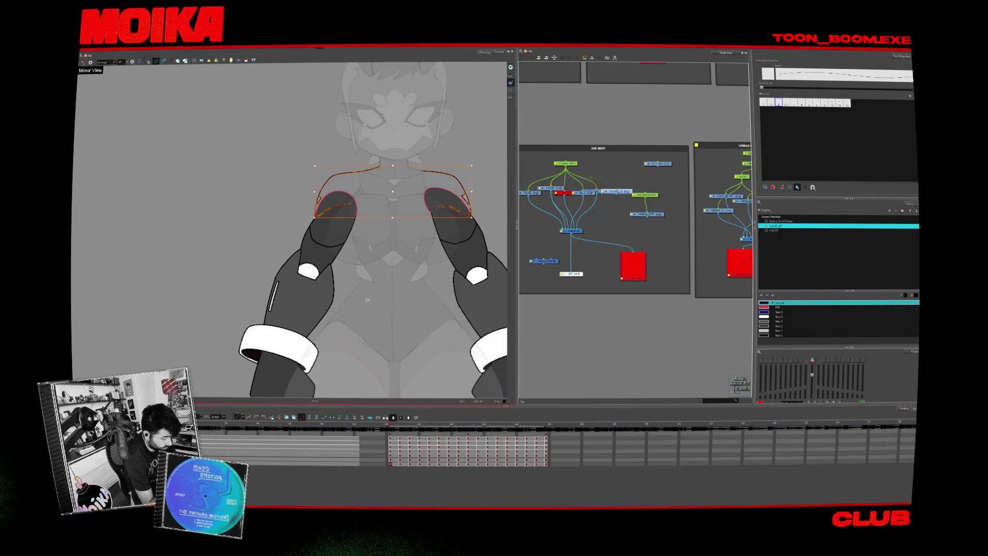
Zoom in on the left shoulder and extend the outline stroke across it.
key("alt+z")
left_click(354, 219)
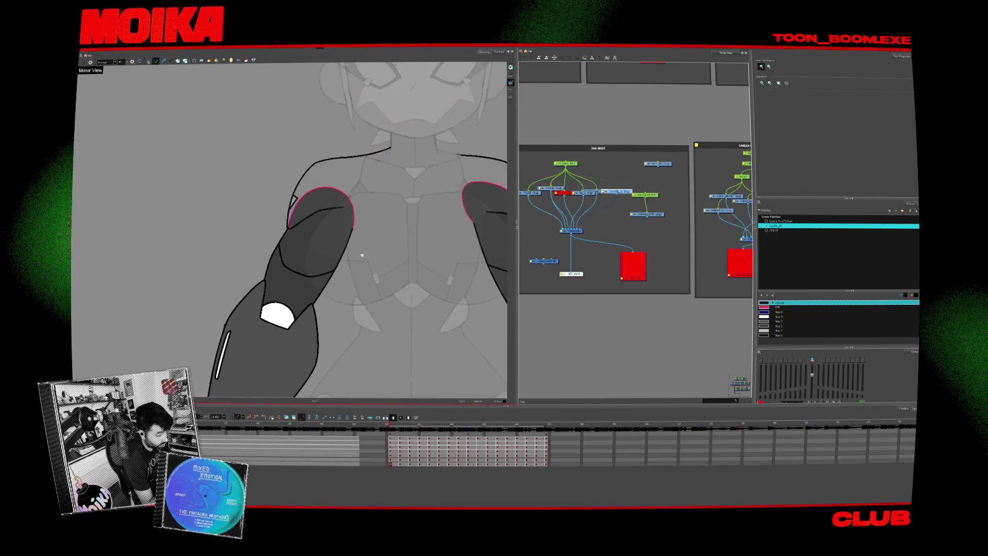
scroll(358, 248, "up", 3)
key("alt+b")
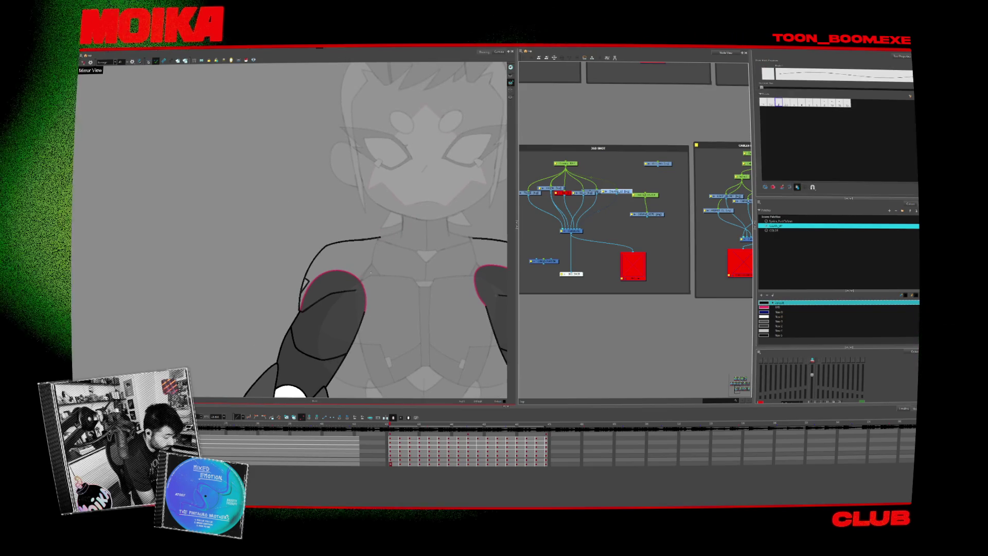
left_click_drag(354, 292, 365, 289)
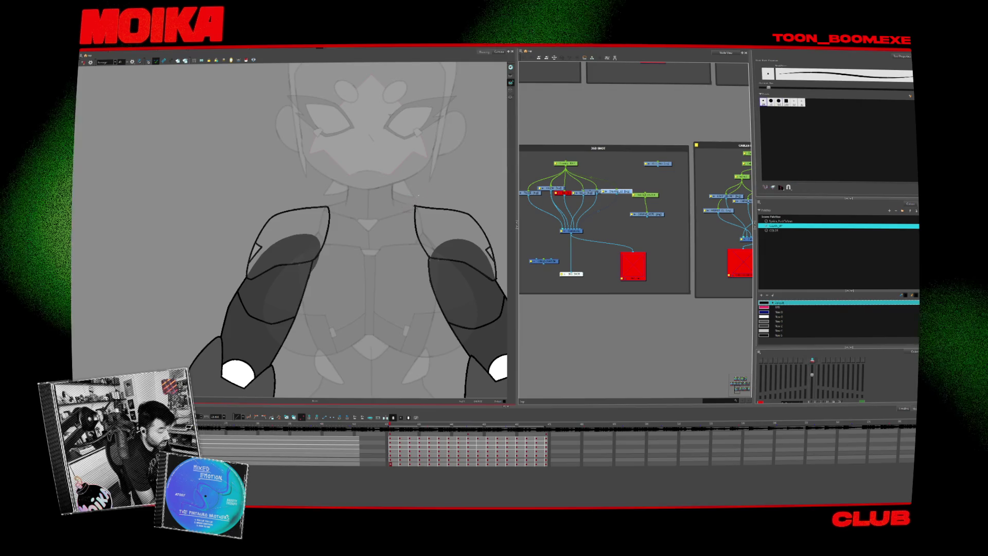
key("period")
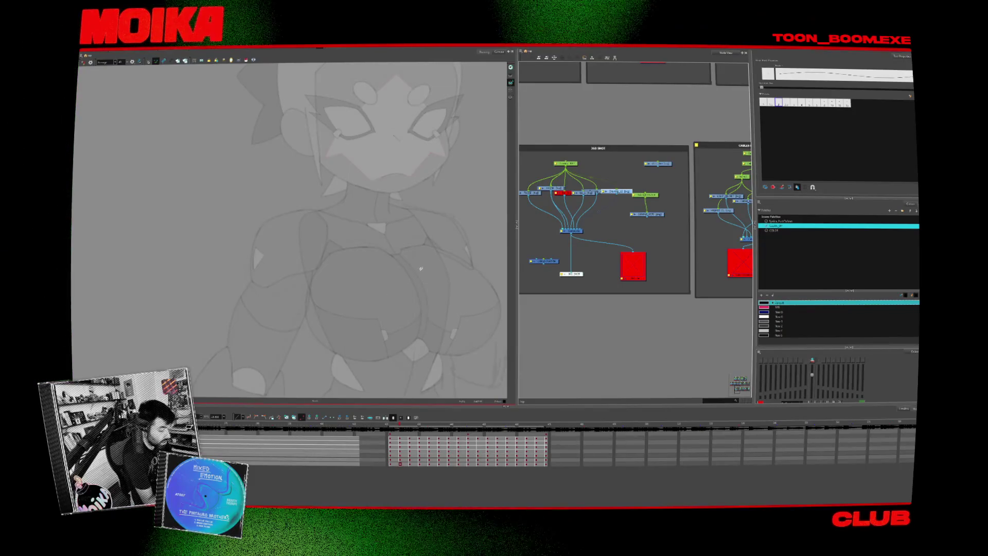
Redraw the upper shoulder stroke shorter and add a curved shoulder line toward the neck.
key("comma")
key("period")
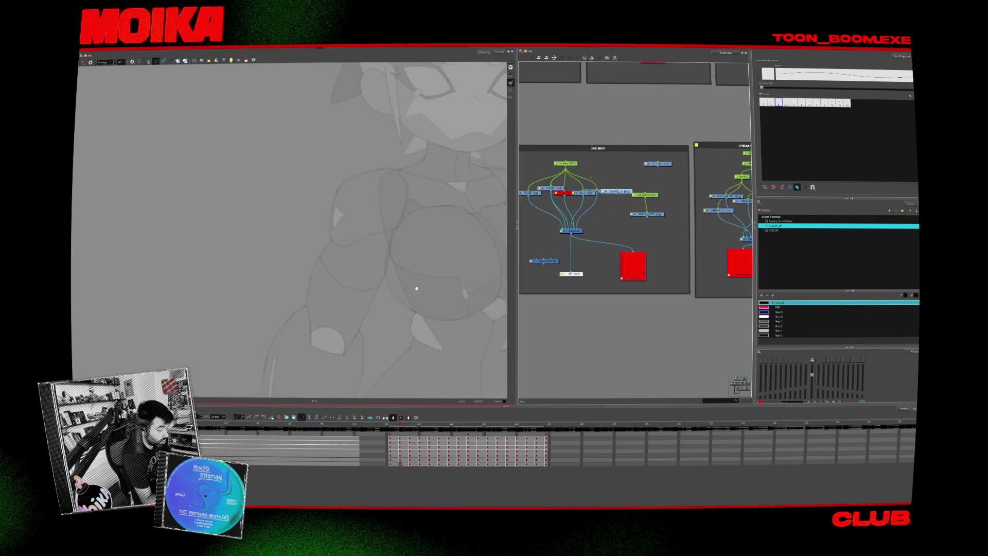
key("comma")
key("period")
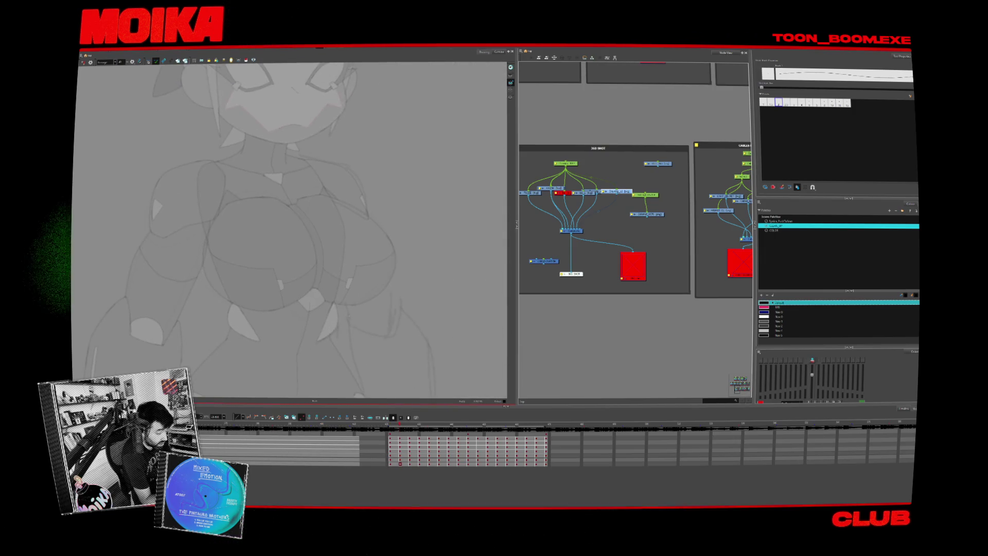
left_click_drag(454, 317, 267, 320)
key("period")
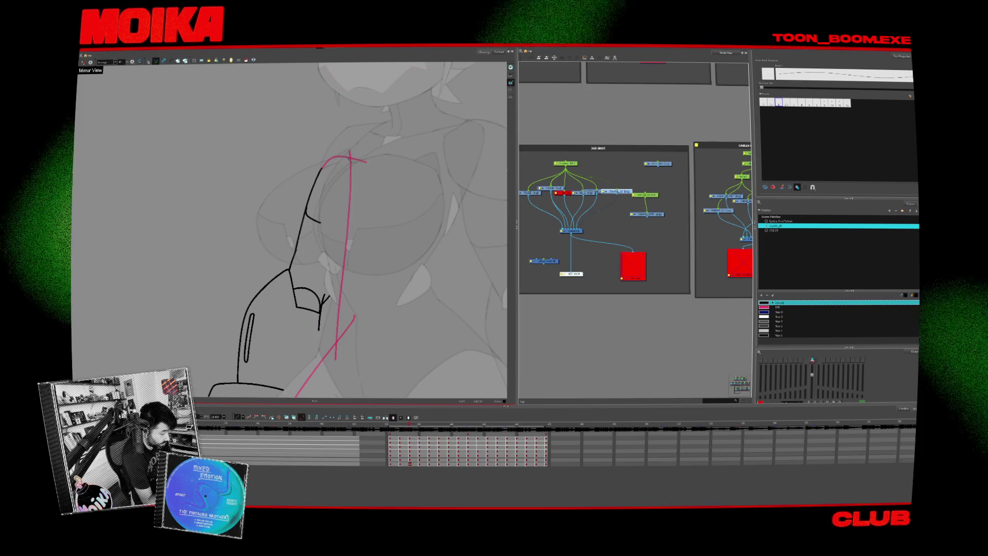
scroll(360, 294, "up", 3)
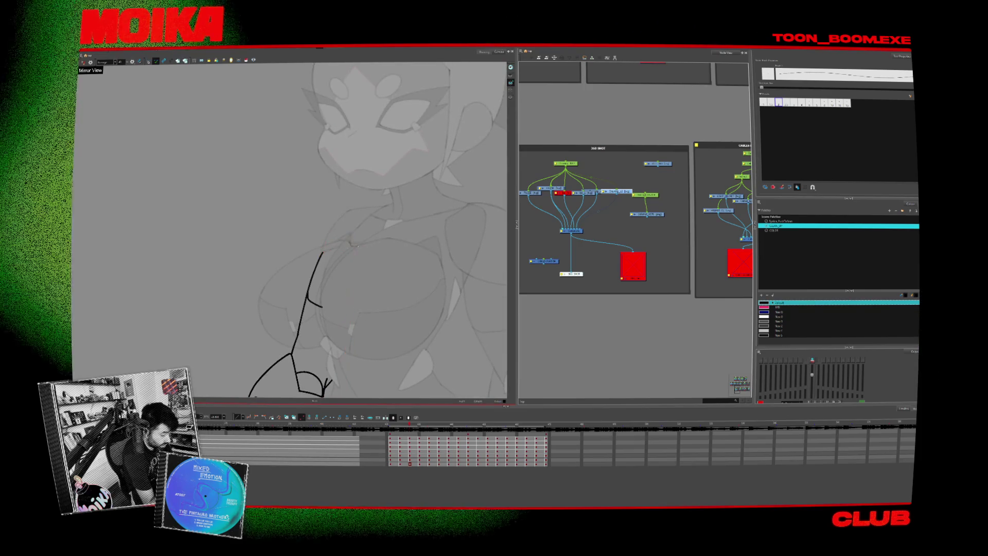
key("ctrl+z")
left_click_drag(314, 271, 307, 296)
mouse_move(321, 254)
left_mouse_down()
mouse_move(325, 232)
mouse_move(395, 207)
left_mouse_up()
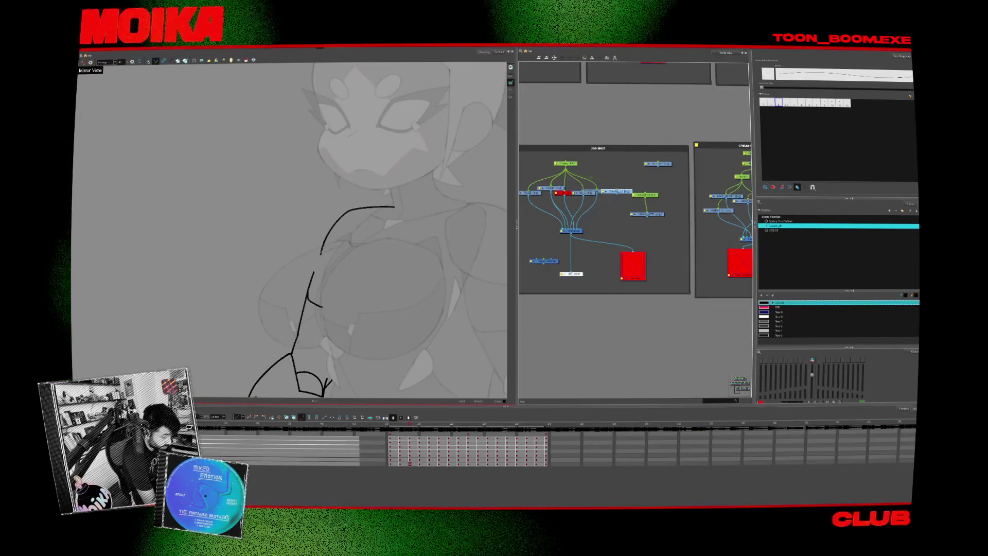
Two frames on, replace the short stroke with a longer arc below the chin.
key("comma")
key("comma")
key("period")
key("period")
key("period")
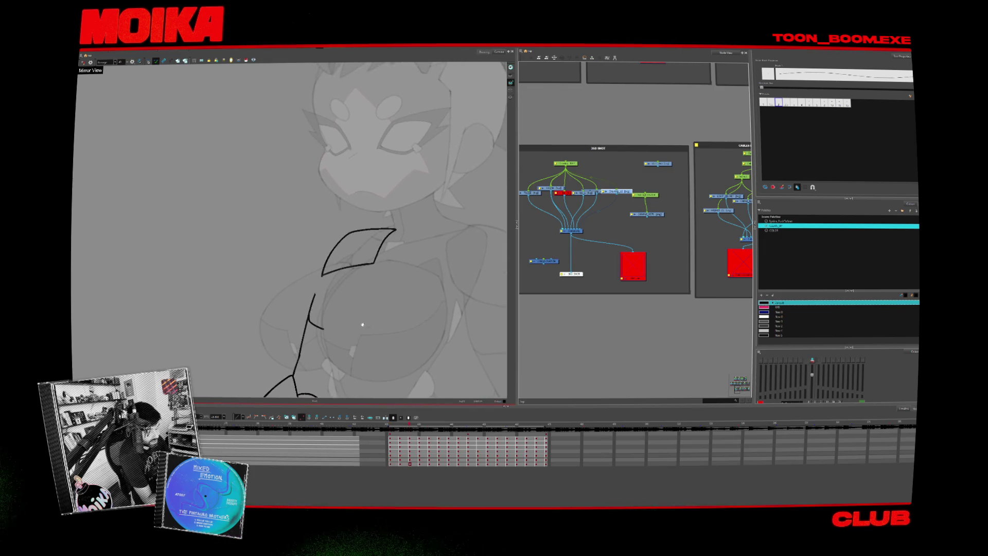
key("period")
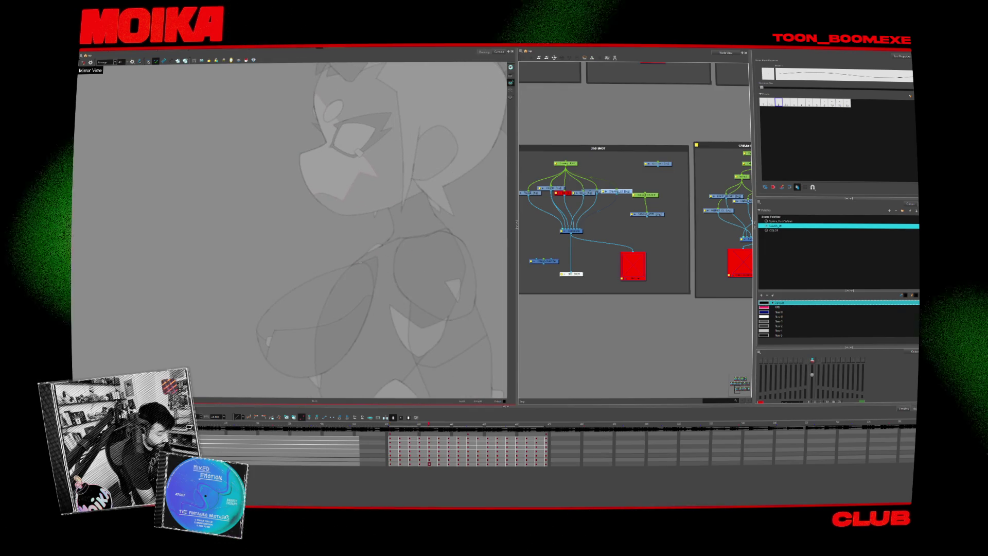
key("ctrl+z")
mouse_move(367, 261)
left_mouse_down()
mouse_move(416, 235)
mouse_move(368, 260)
left_mouse_up()
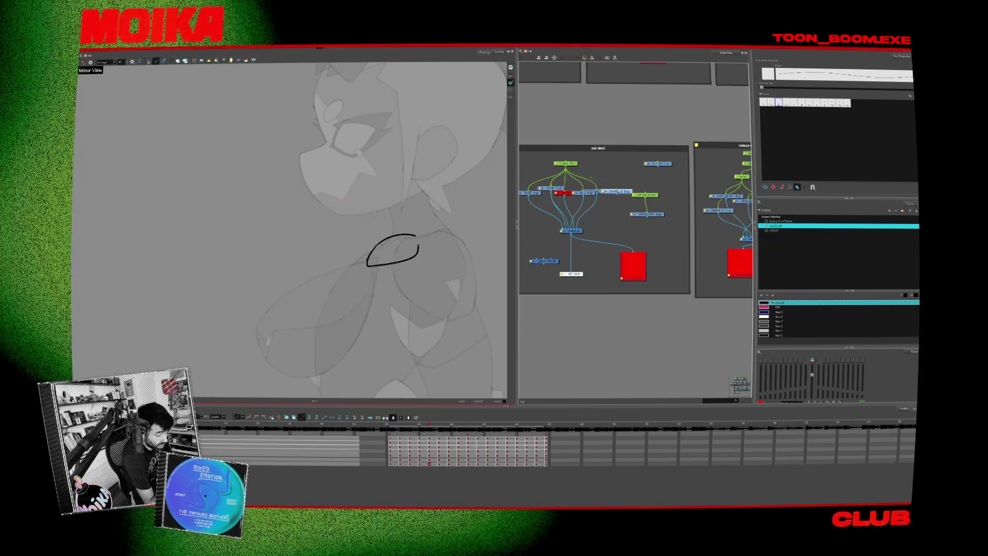
Flip through neighbouring drawings to compare them, landing on the line-drawing frame.
key("comma")
key("comma")
key("period")
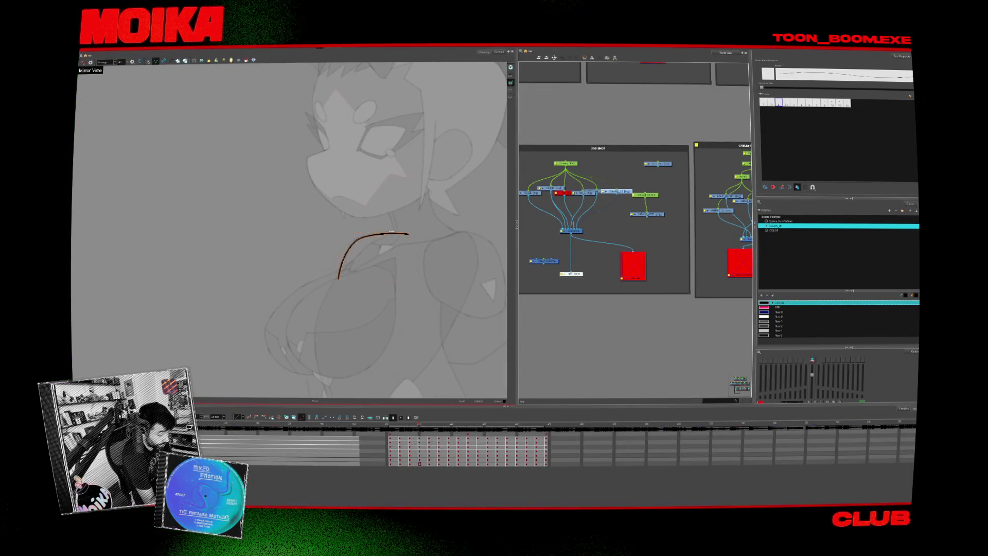
key("comma")
key("period")
key("period")
key("comma")
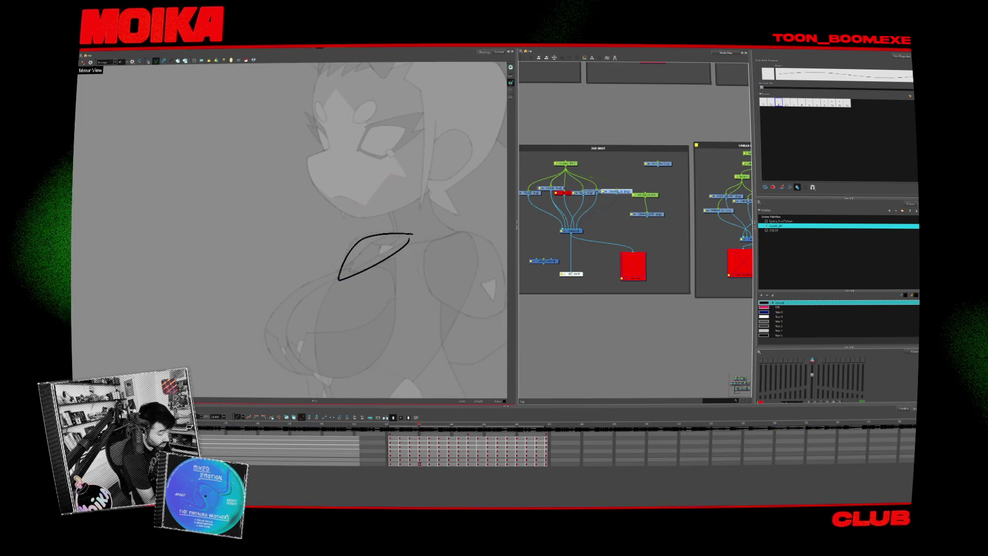
key("period")
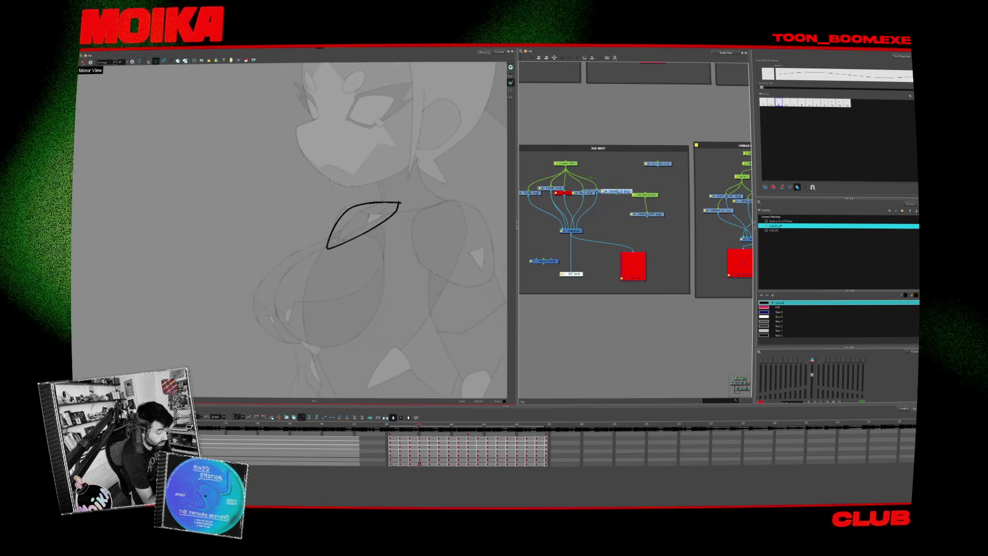
key("period")
key("period")
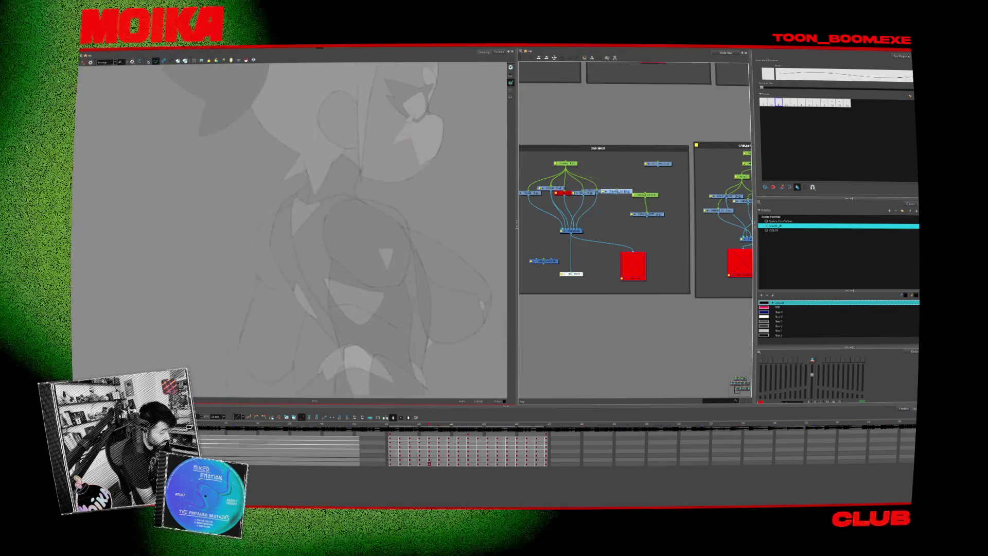
key("period")
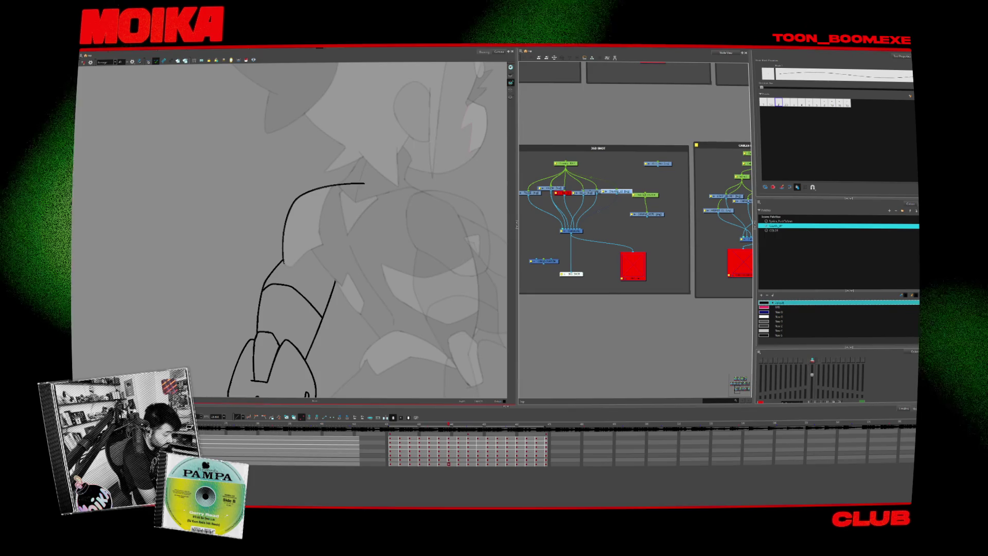
Draw a new shoulder line and the curve joining its top, trimming the overhanging end.
left_click_drag(285, 265, 324, 243)
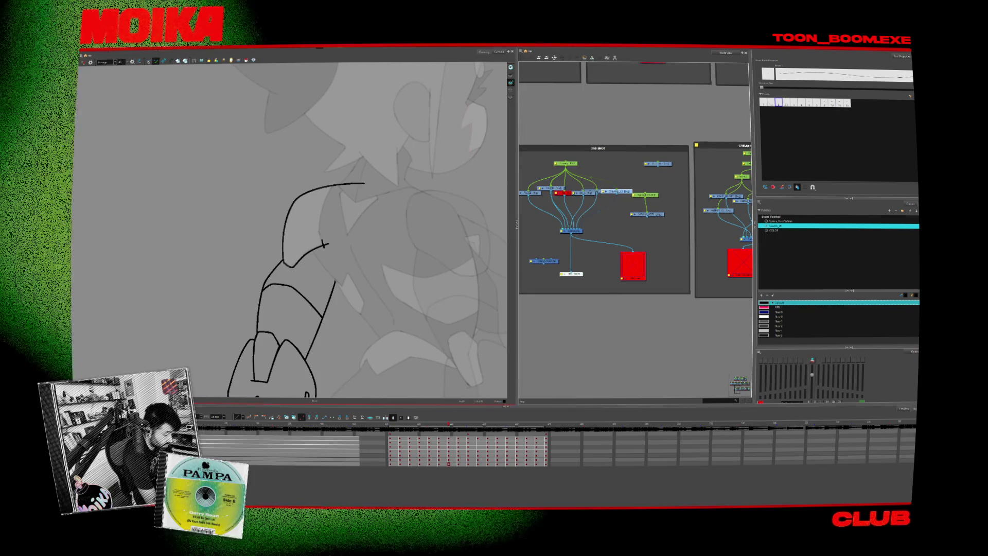
left_click_drag(338, 183, 322, 246)
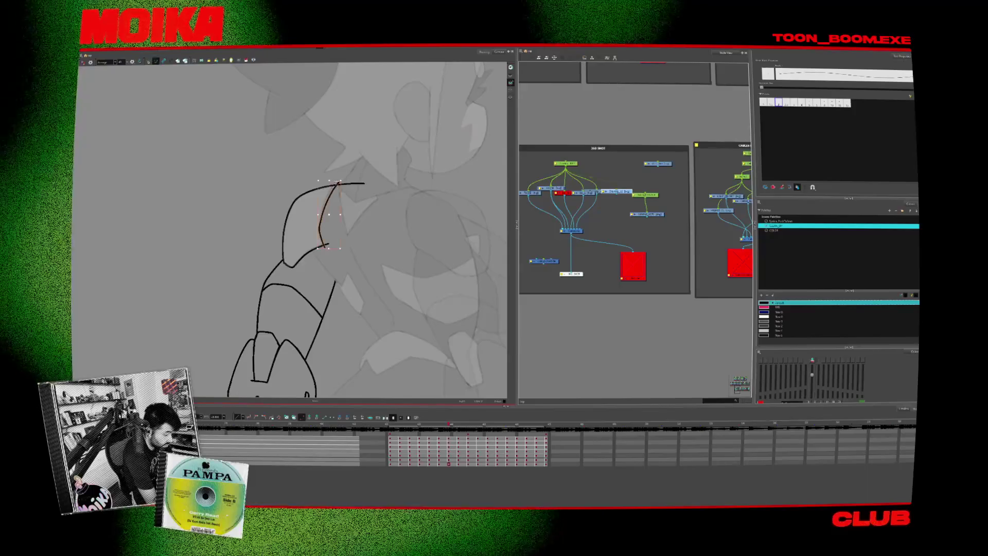
key("alt+t")
left_click(343, 184)
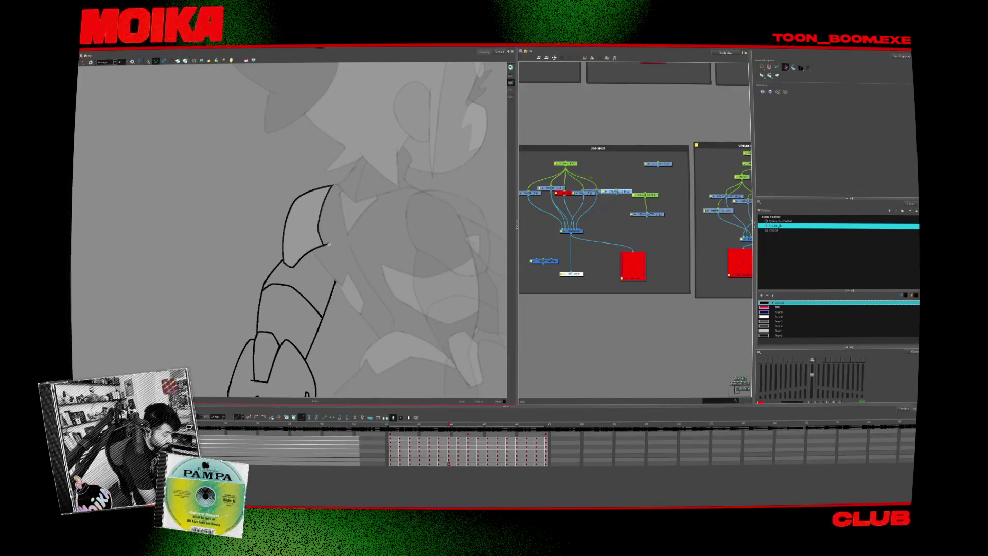
key("alt+b")
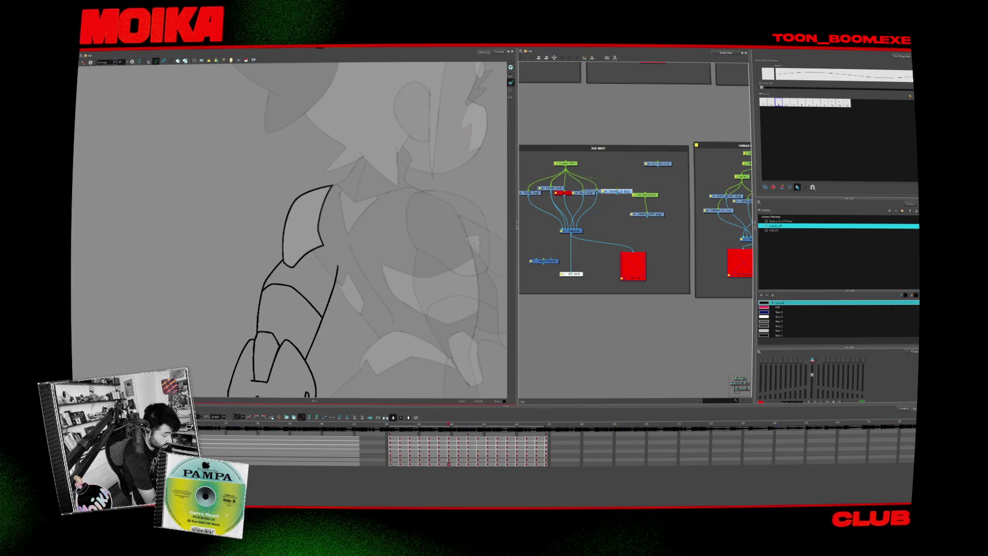
With the view mirrored and rotated, extend the forearm outline below the cuff.
scroll(391, 257, "down", 5)
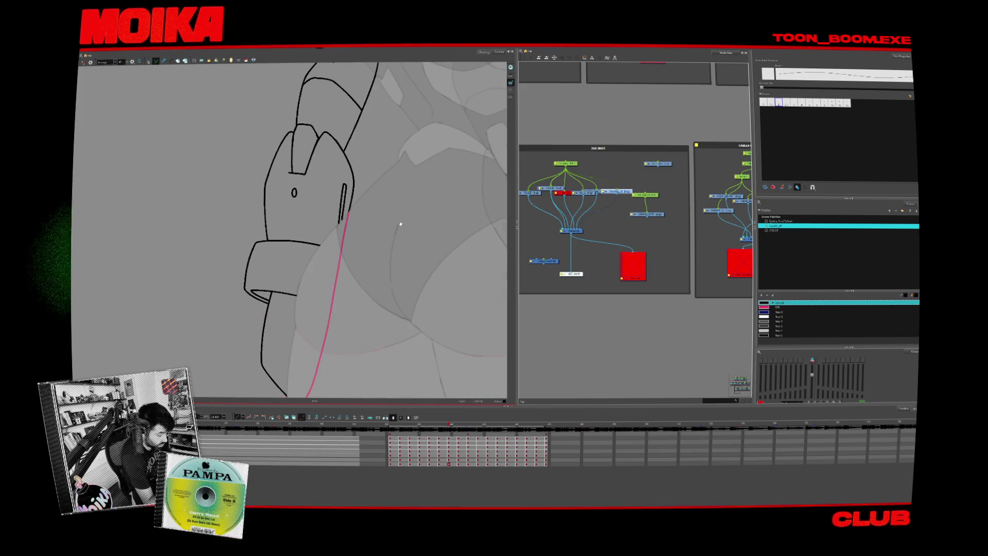
left_click(83, 62)
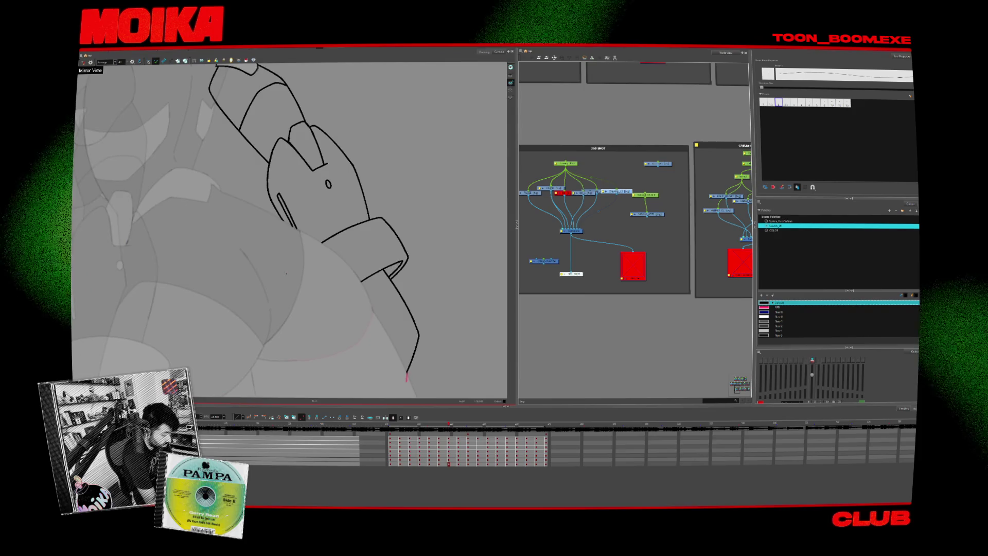
left_click_drag(288, 231, 361, 216)
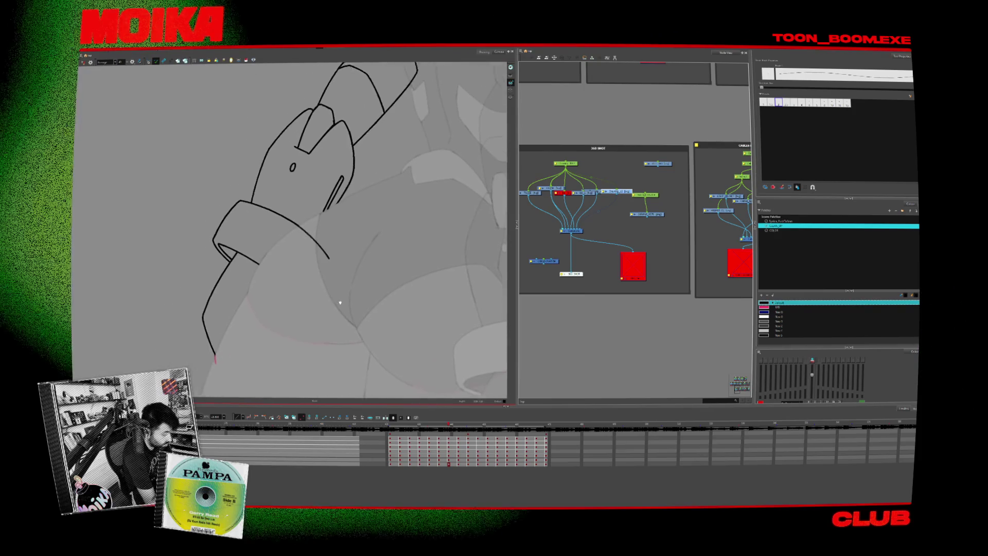
left_click_drag(231, 355, 246, 371)
left_click_drag(253, 252, 307, 283)
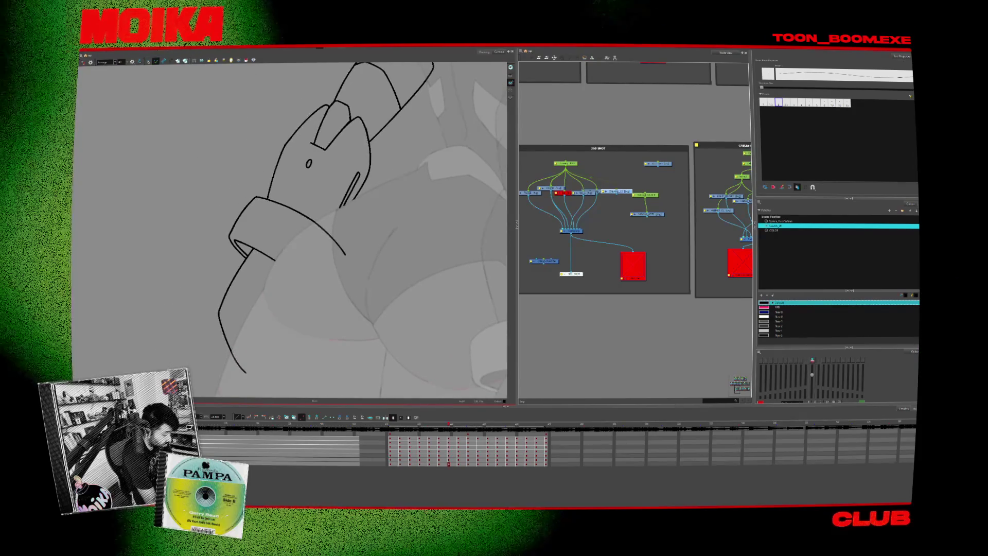
left_click(84, 62)
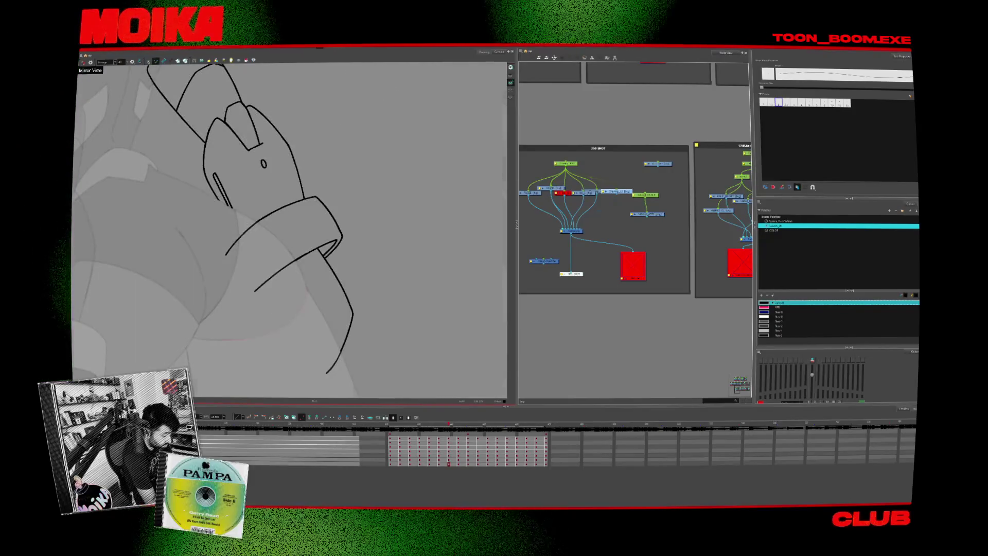
left_click(83, 63)
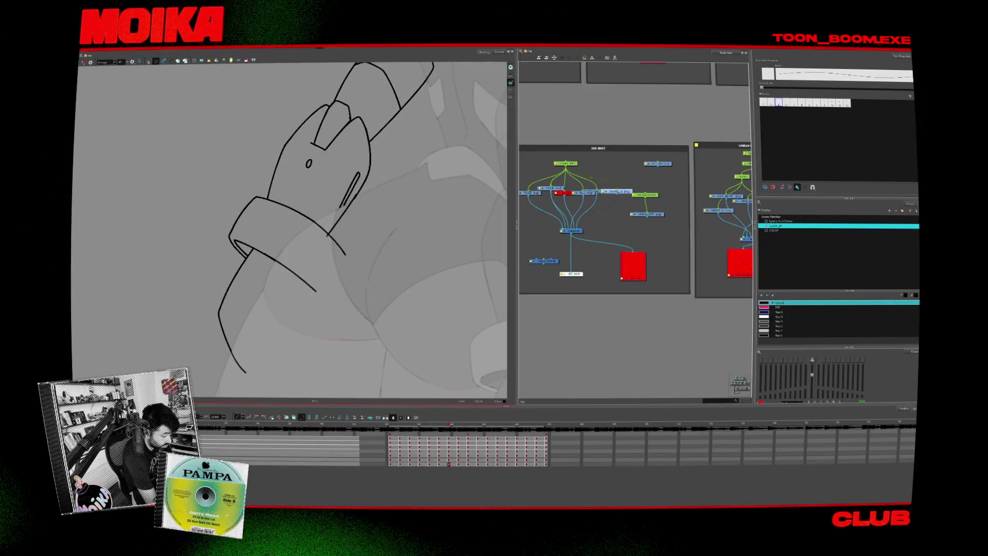
scroll(292, 229, "up", 2)
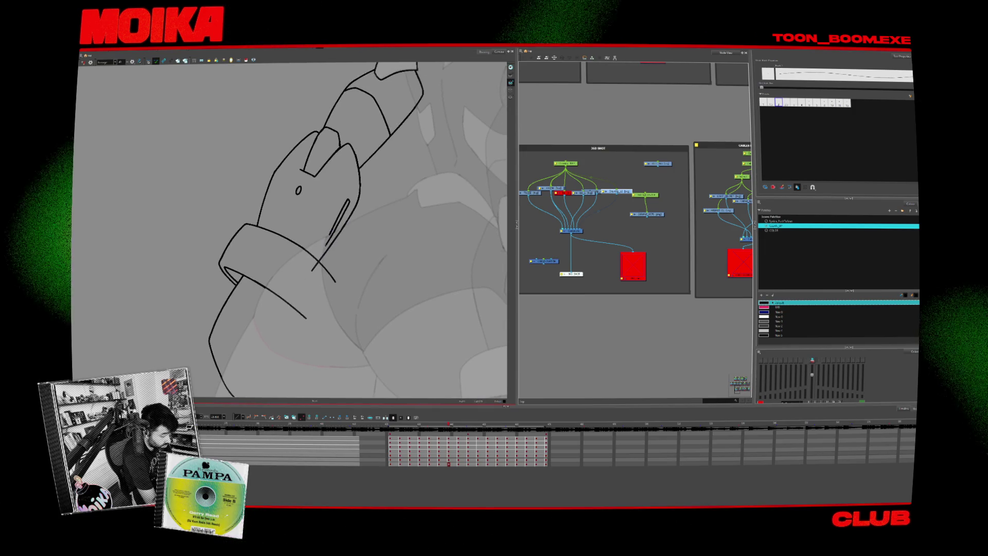
key("comma")
key("comma")
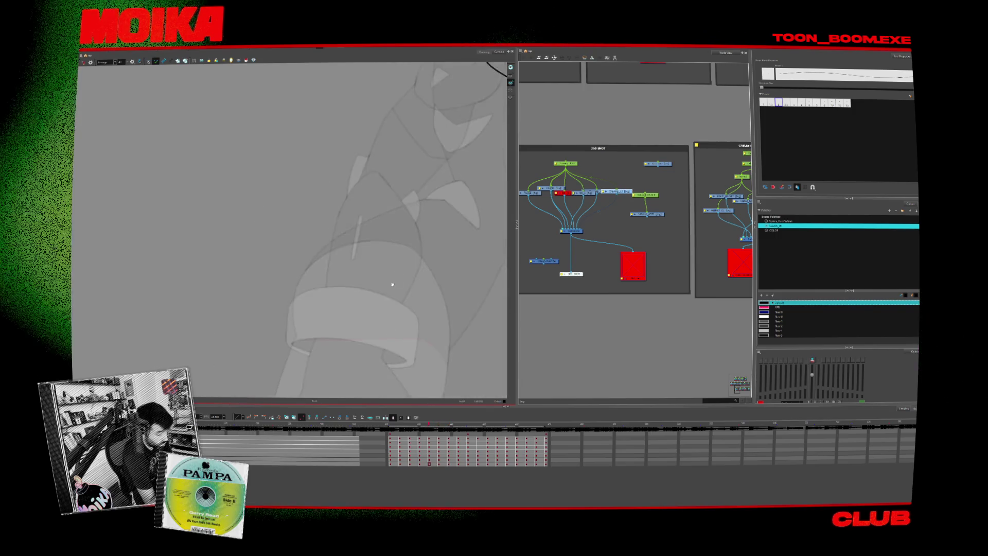
On the new sketch frame, mirror and rotate the view and draw the cuff's upper and lower edges.
key("period")
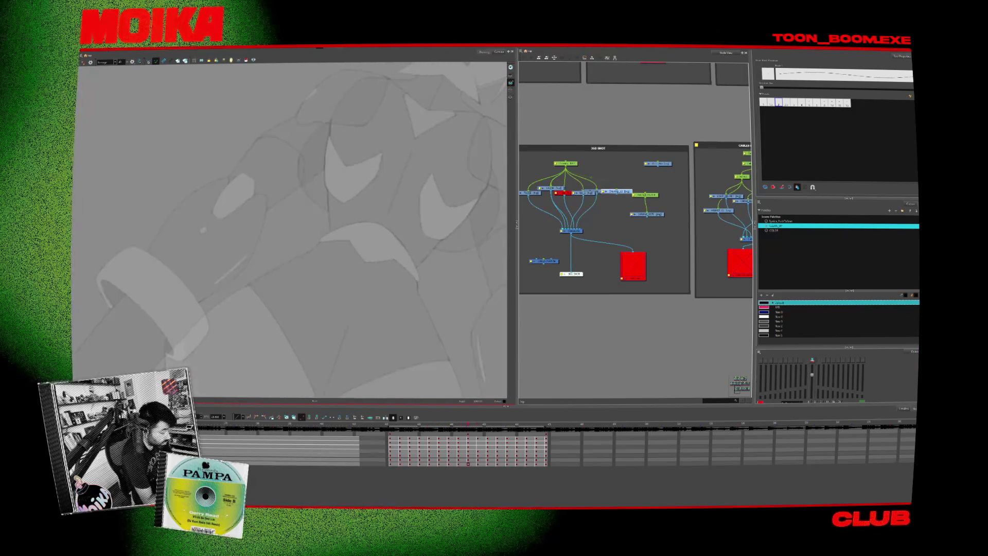
key("period")
key("comma")
key("comma")
key("comma")
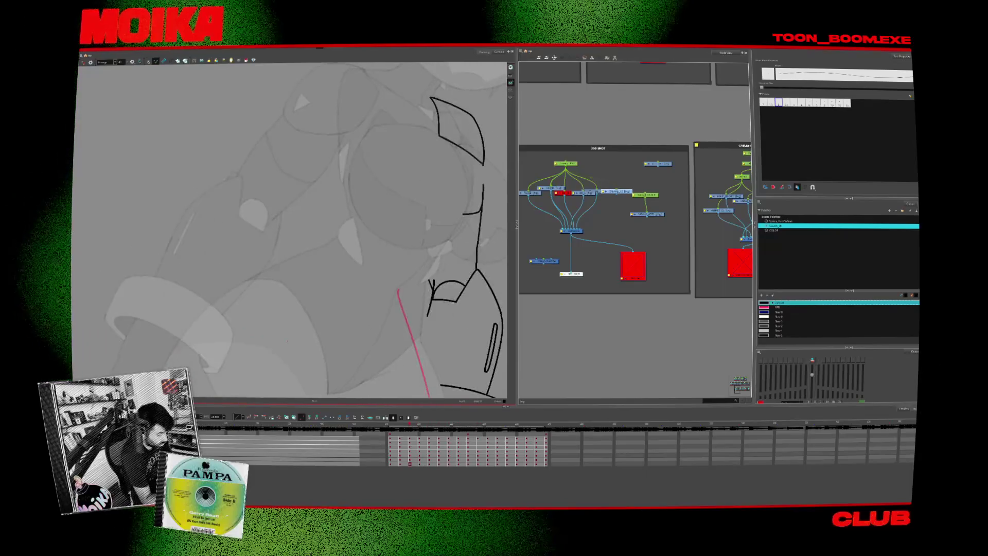
key("comma")
left_click(83, 62)
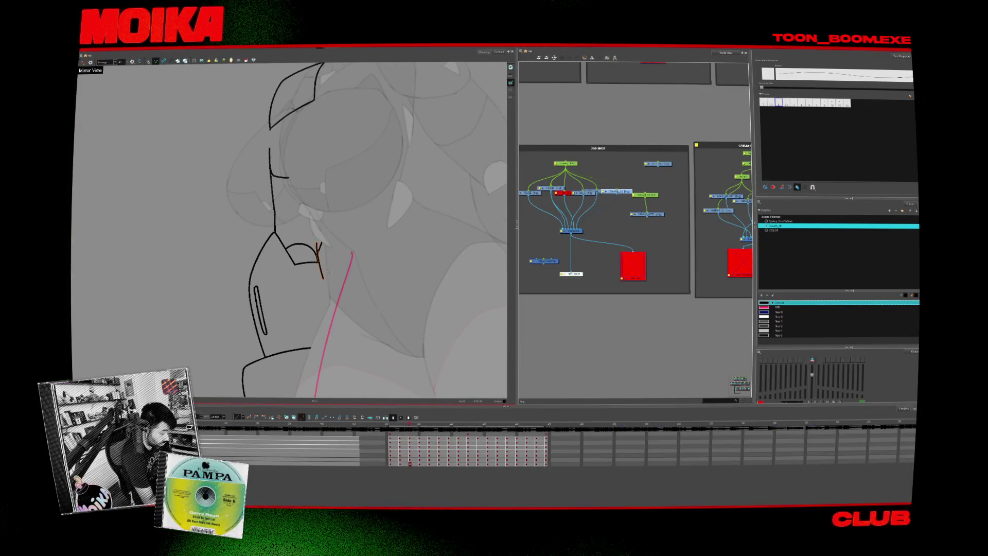
key("v")
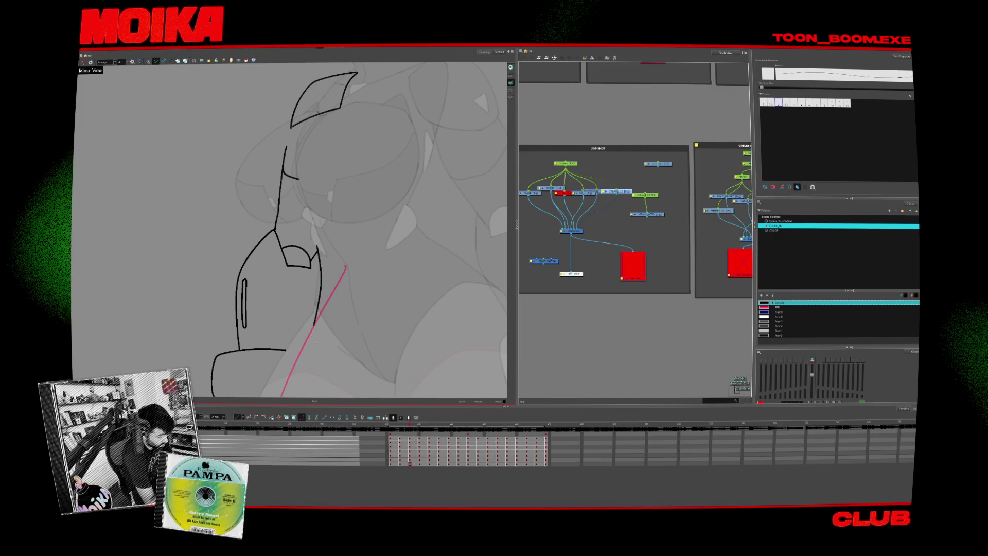
left_click_drag(309, 257, 327, 234)
left_click_drag(386, 188, 372, 138)
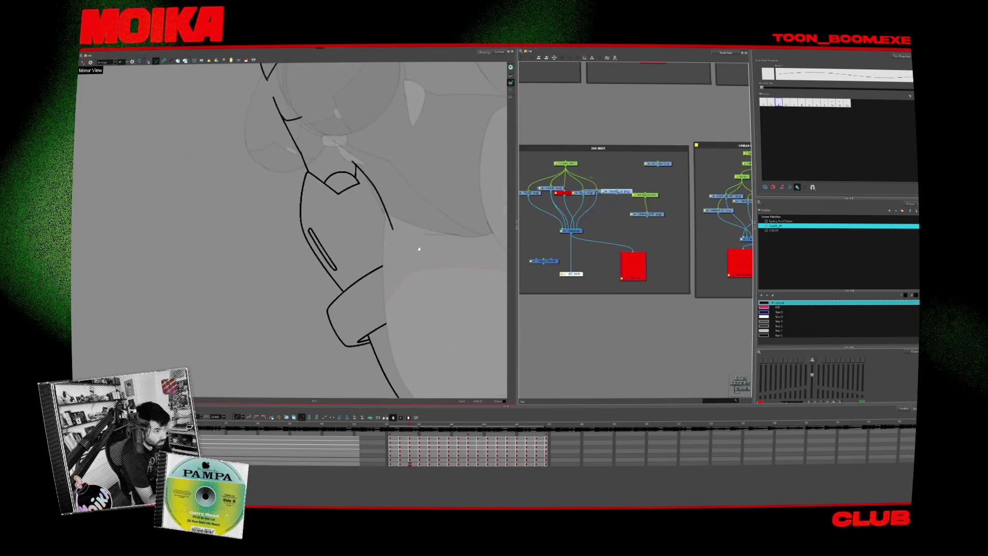
left_click_drag(344, 289, 420, 253)
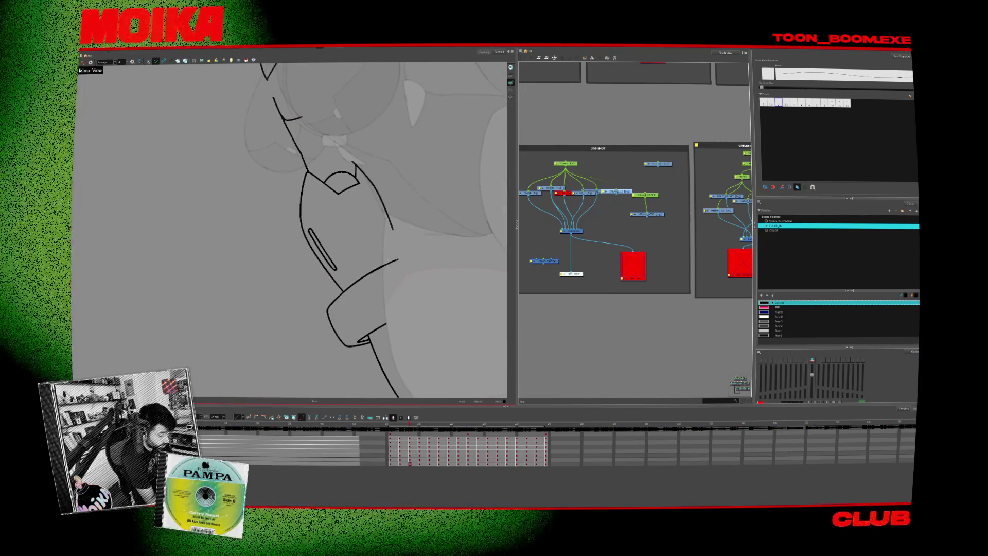
left_click_drag(357, 339, 426, 307)
left_click_drag(425, 348, 385, 288)
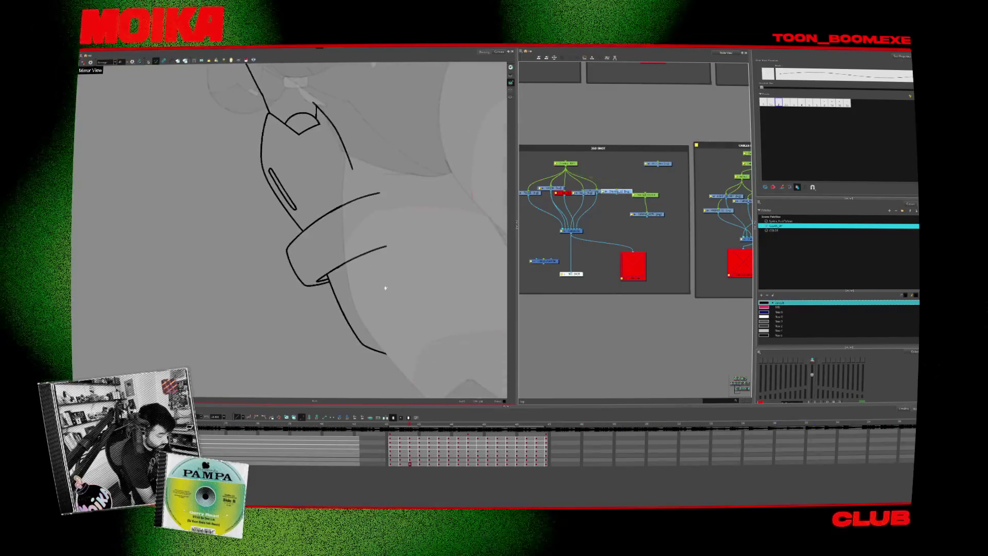
Rotate the view back upright and draw a new upper arm line.
key("shift+x")
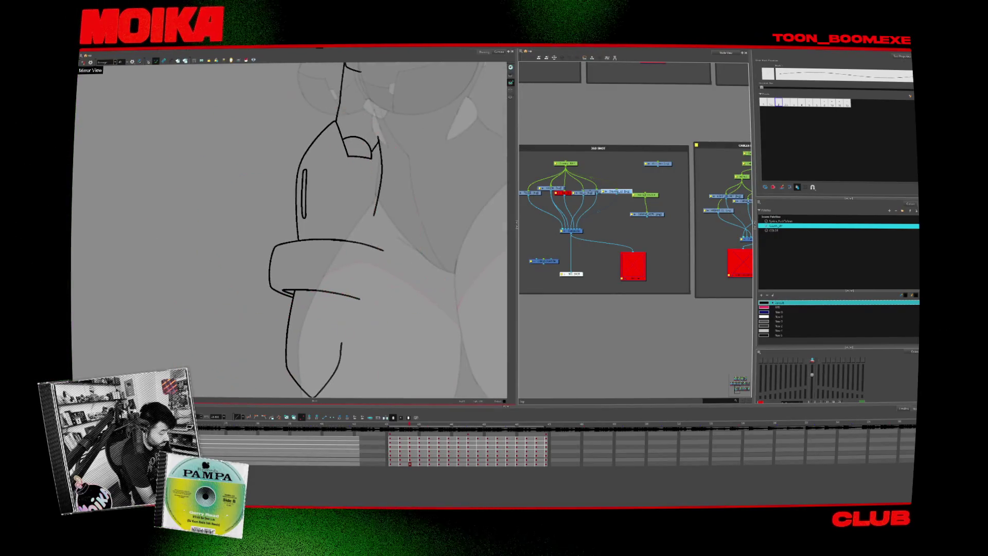
left_click_drag(309, 206, 297, 256)
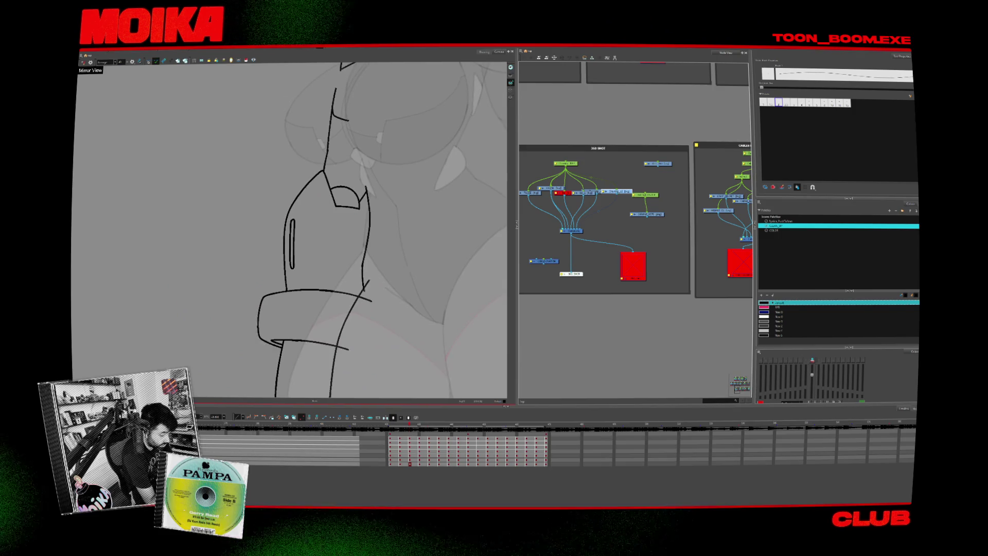
key("alt+s")
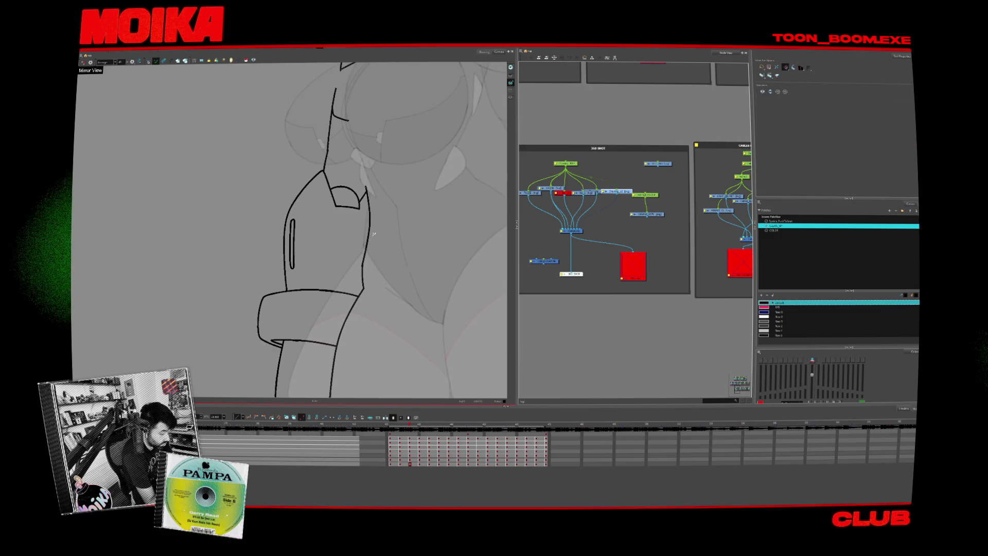
scroll(373, 235, "up", 4)
key("alt+b")
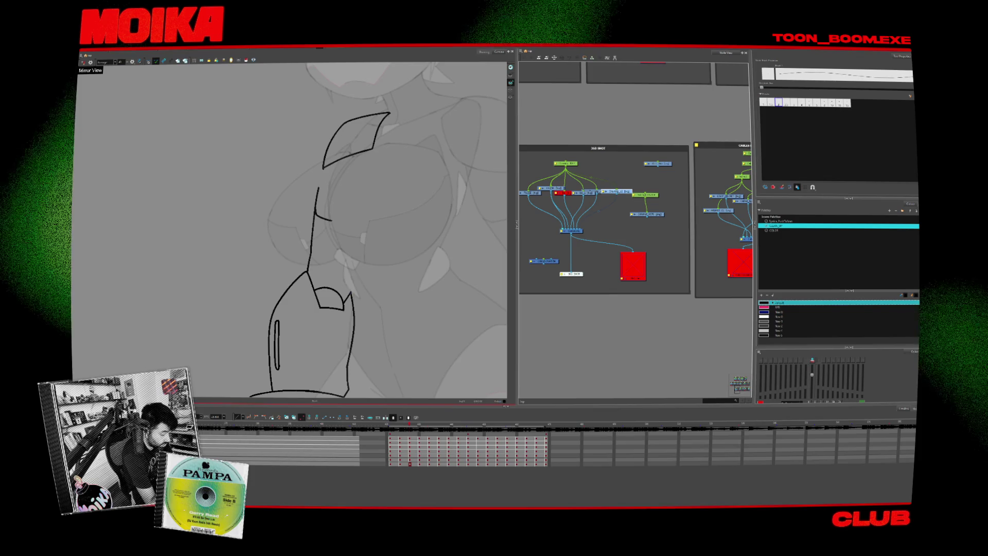
scroll(290, 230, "up", 2)
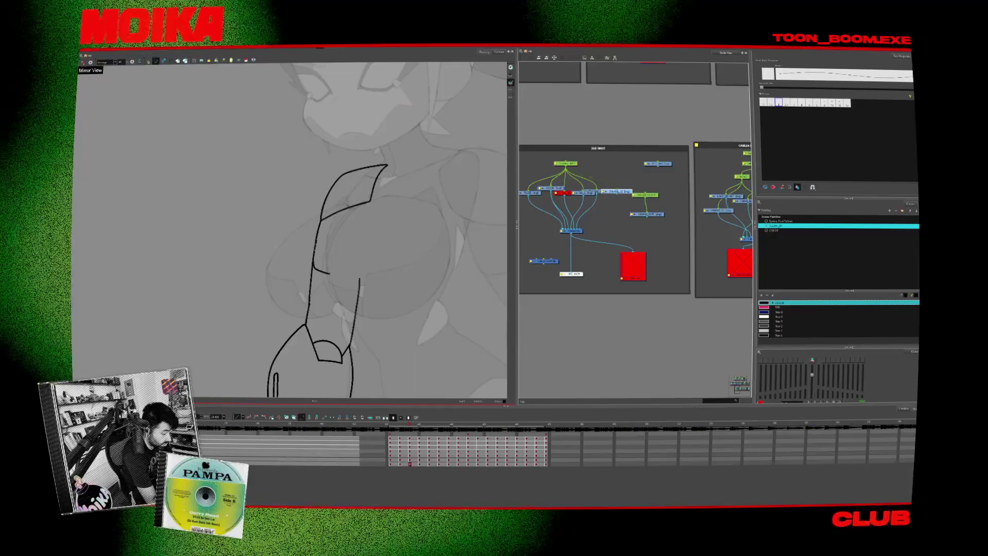
left_click_drag(313, 260, 329, 273)
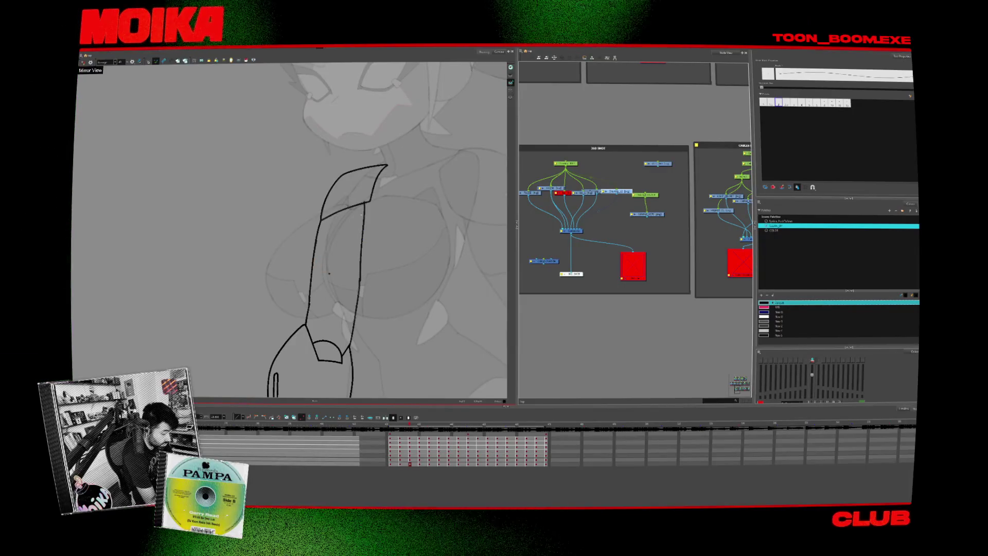
scroll(405, 292, "down", 3)
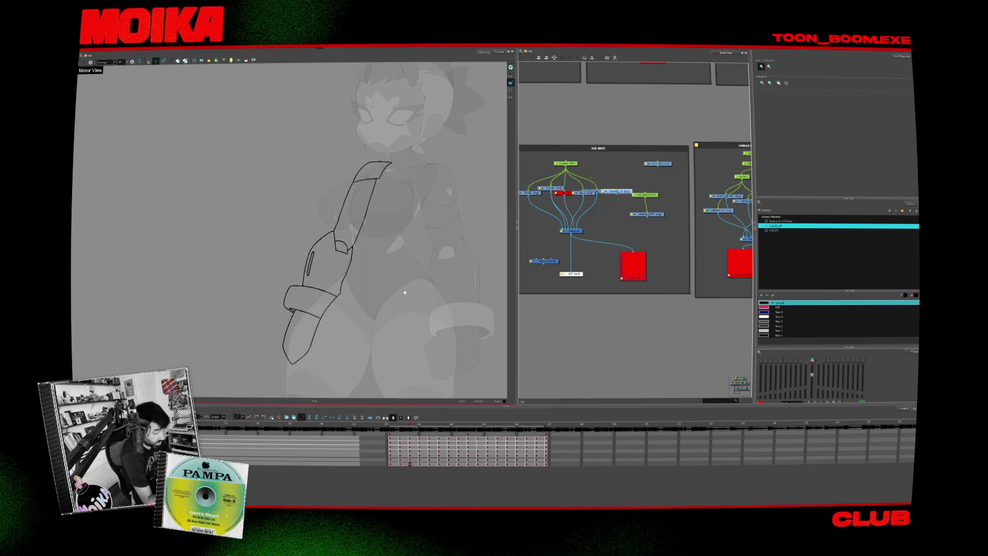
scroll(405, 293, "down", 1)
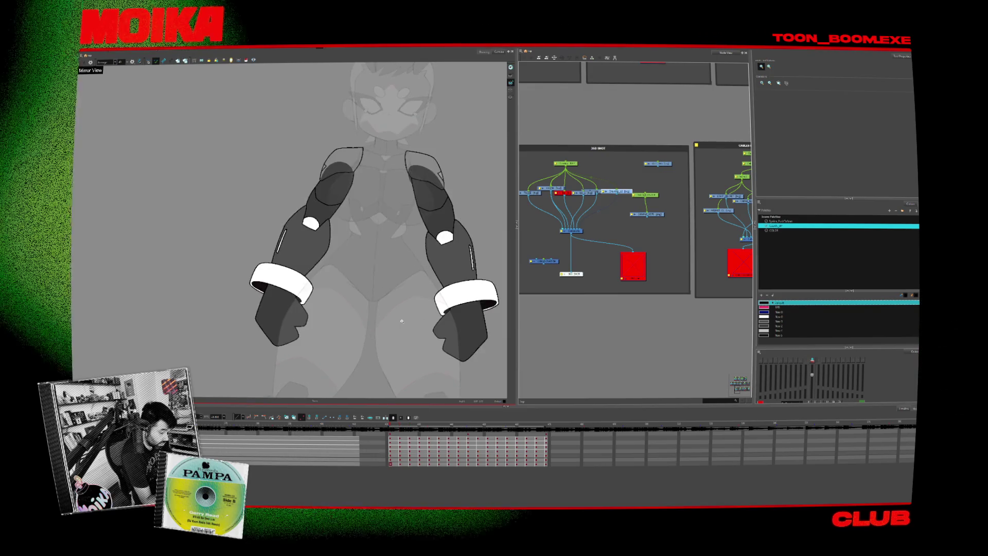
Zoom in on the arm outline, zoom back out to the whole arm, and play the frames.
key("comma")
key("period")
key("alt+slash")
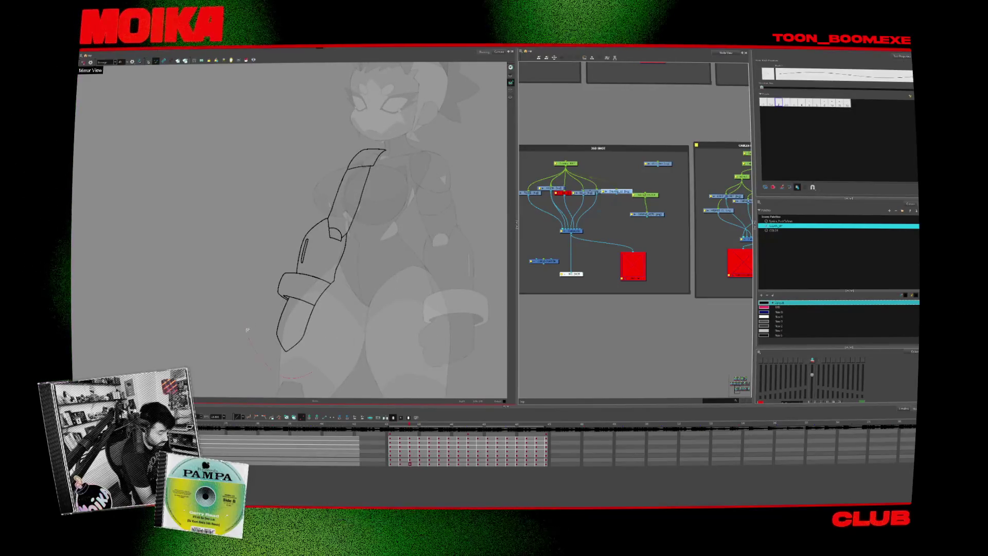
key("alt+z")
left_click(356, 233)
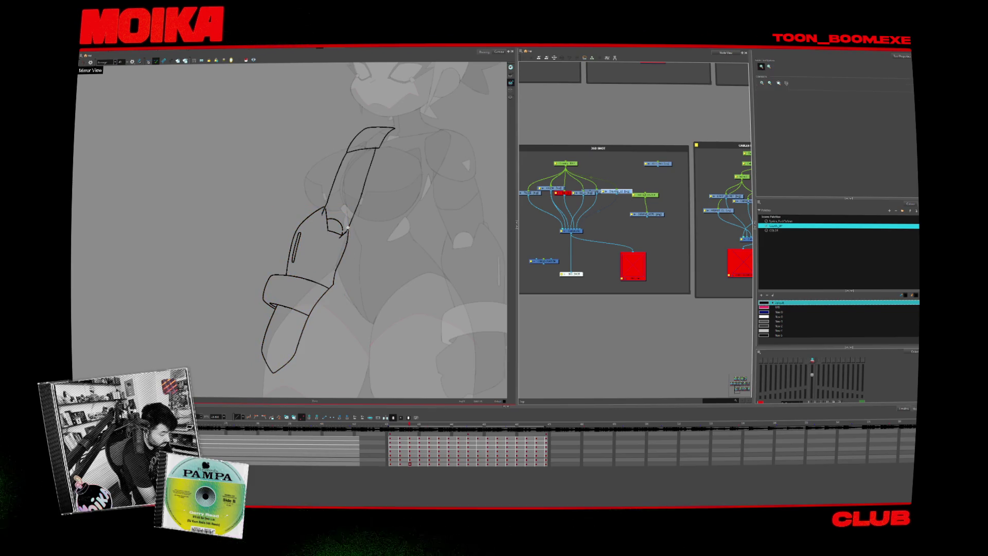
left_click(347, 227)
key("alt+slash")
left_click_drag(410, 301, 342, 320)
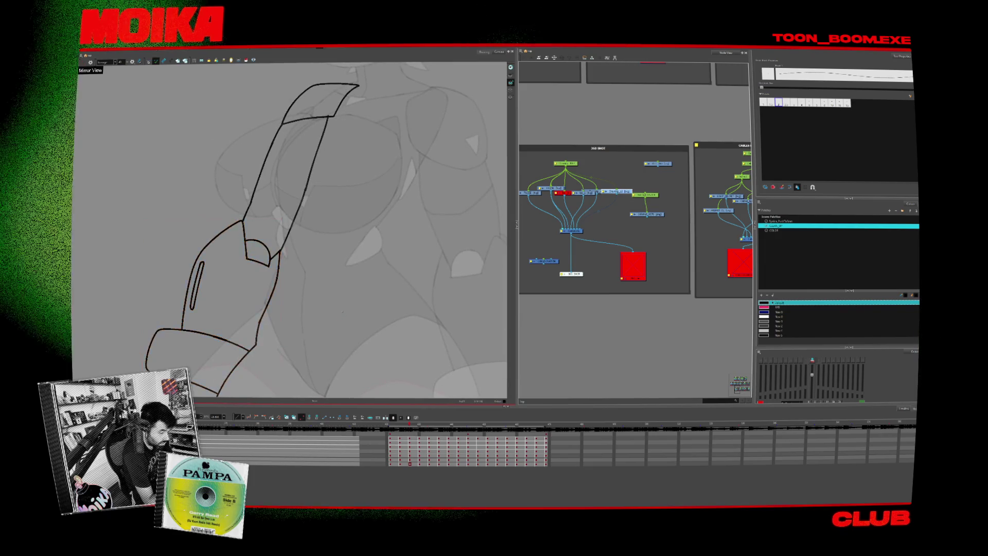
key("2")
mouse_move(281, 121)
left_mouse_down()
mouse_move(325, 153)
mouse_move(376, 251)
mouse_move(365, 213)
left_mouse_up()
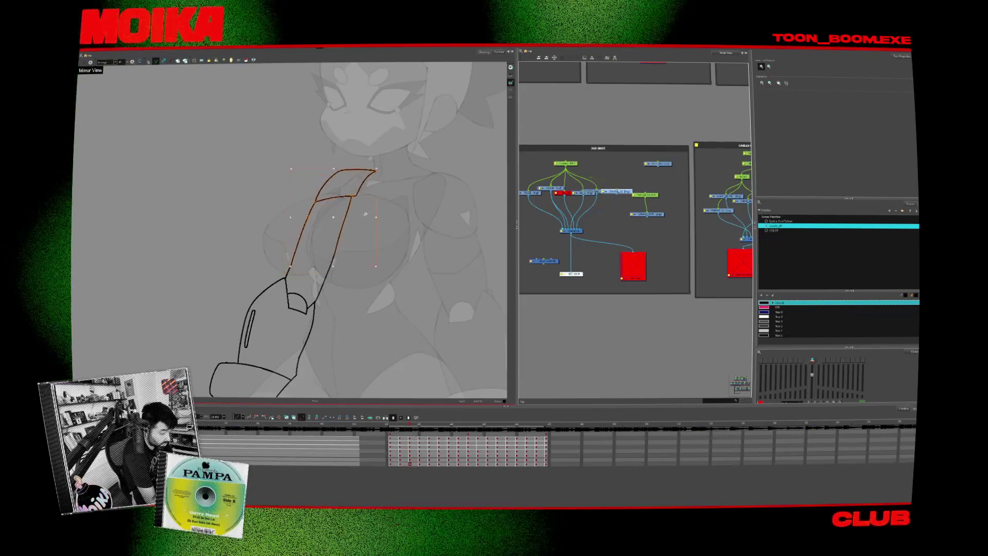
key("Return")
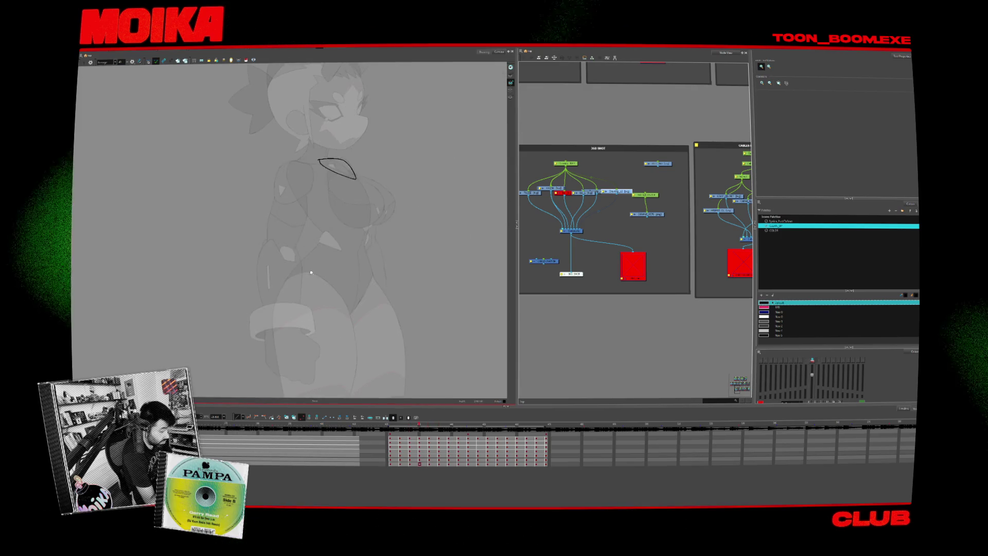
Draw the curved shoulder line, redrawing it twice, and extend it rightward from the bottom.
scroll(297, 224, "up", 3)
key("alt+b")
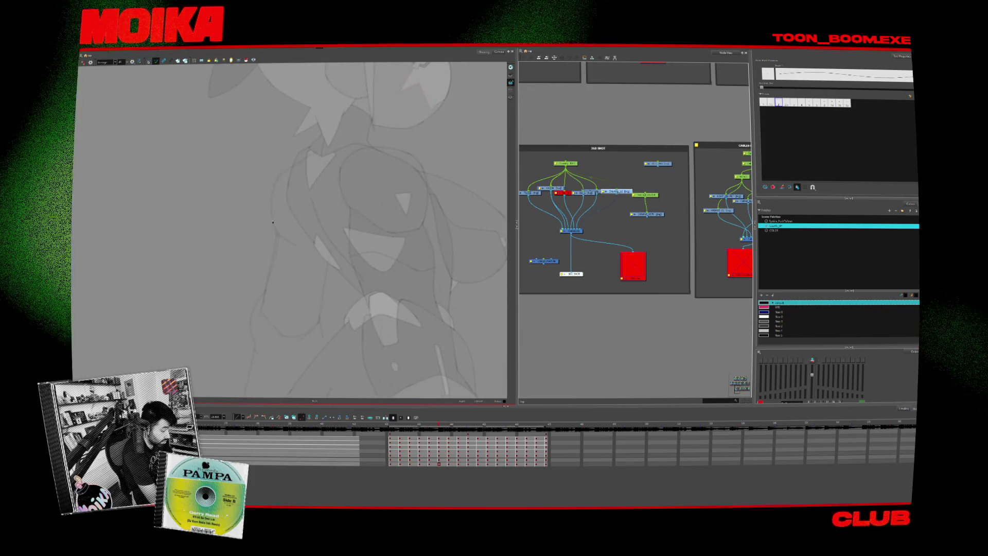
left_click_drag(285, 165, 272, 222)
key("ctrl+z")
left_click_drag(282, 164, 271, 221)
key("ctrl+z")
left_click_drag(279, 170, 272, 223)
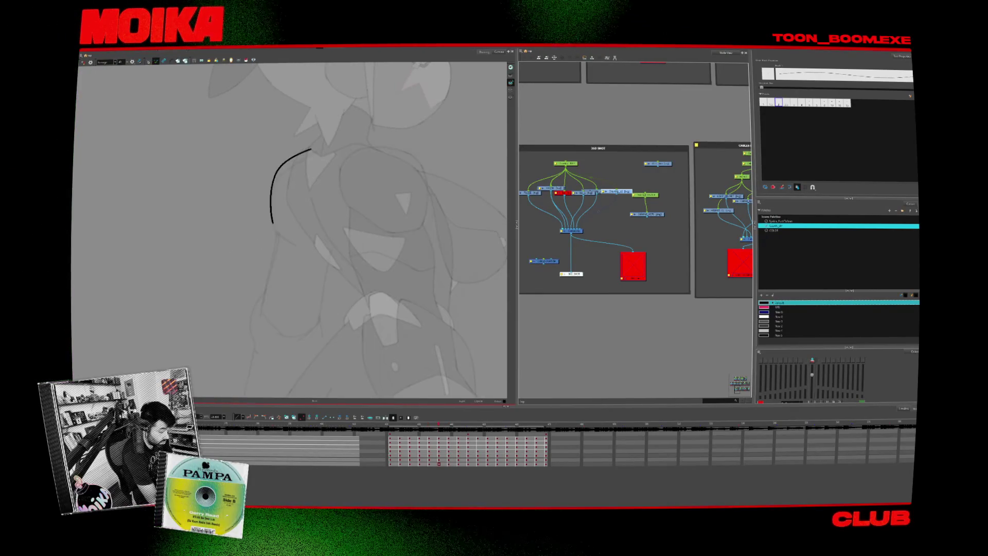
left_click_drag(289, 237, 321, 228)
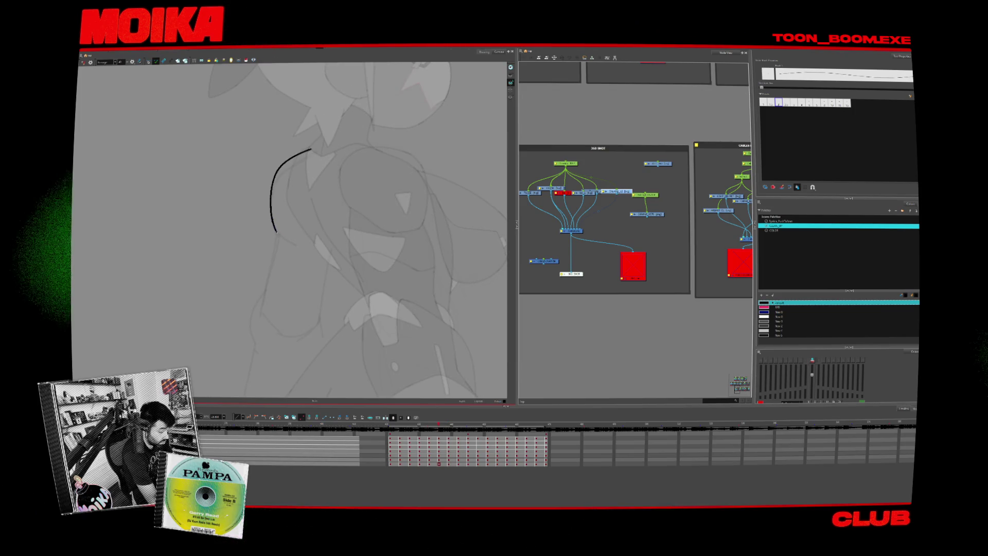
Check the inked layers above and delete the dark shoulder shape.
left_click(277, 154)
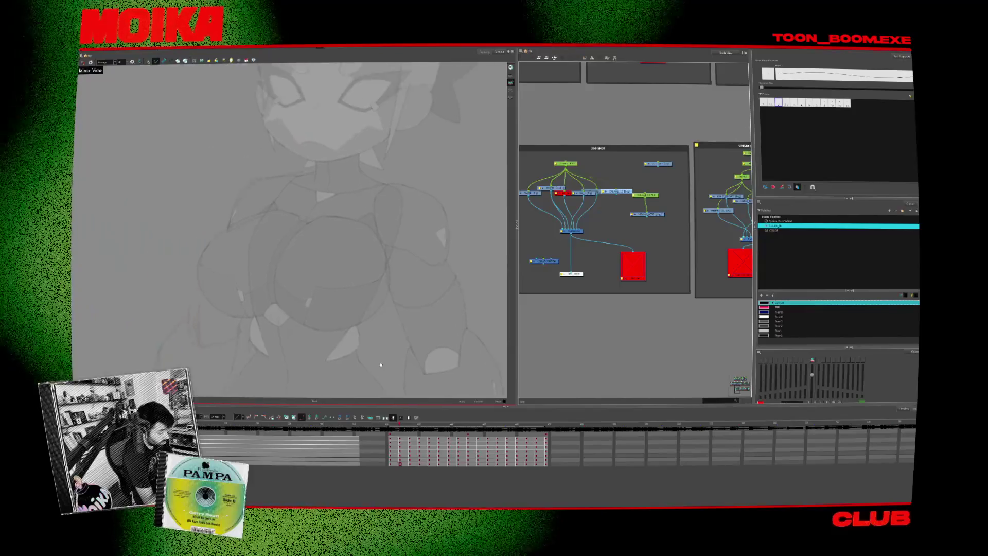
key("period")
key("period")
key("period")
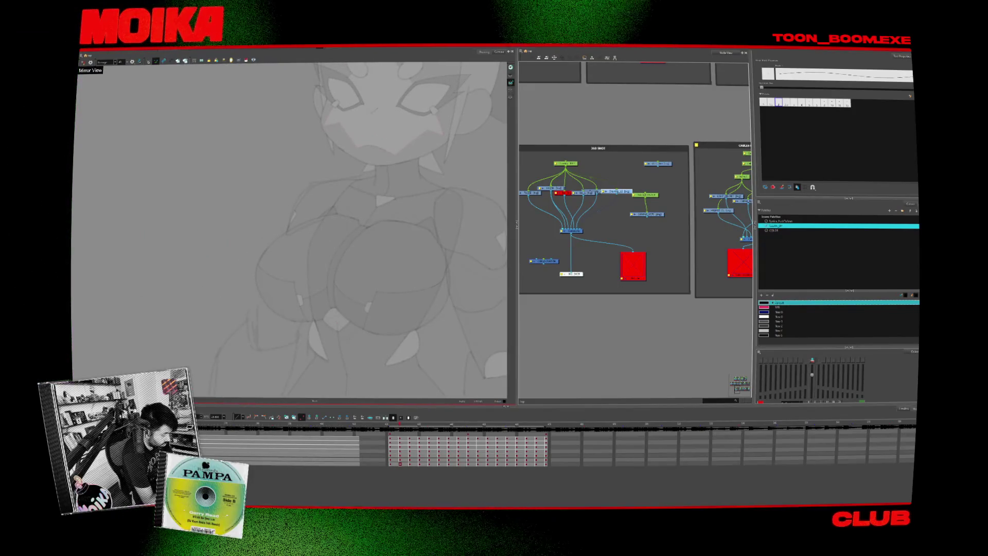
left_click(400, 451)
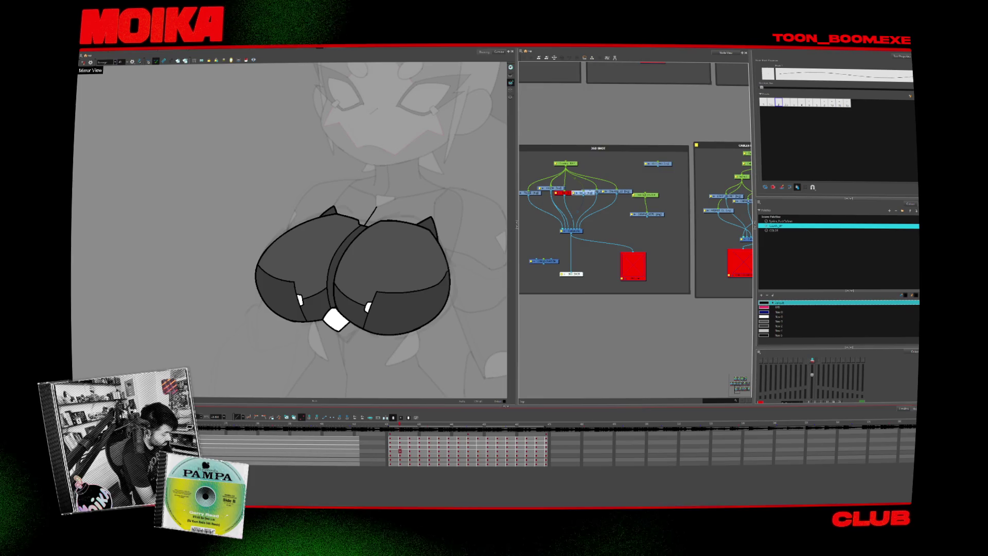
left_click(400, 459)
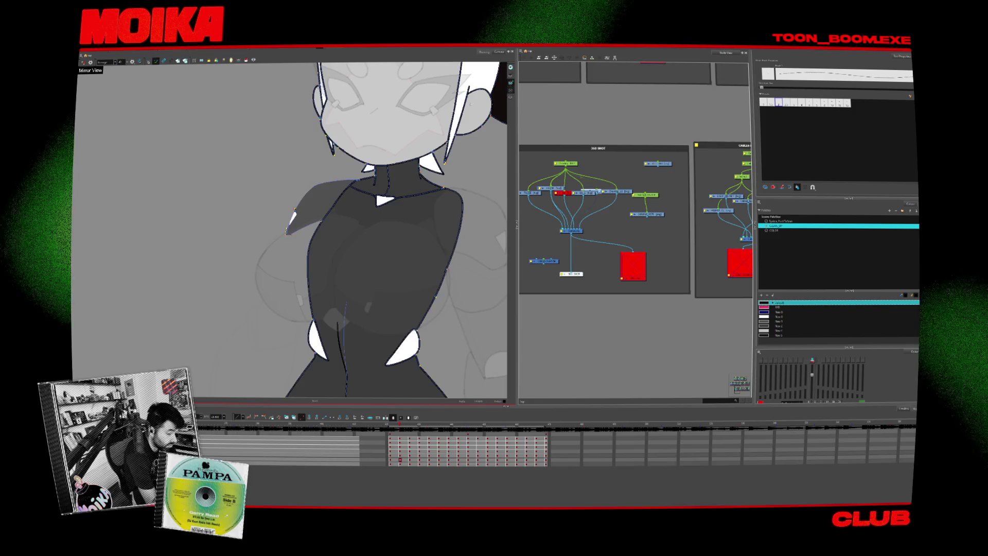
left_click(351, 166)
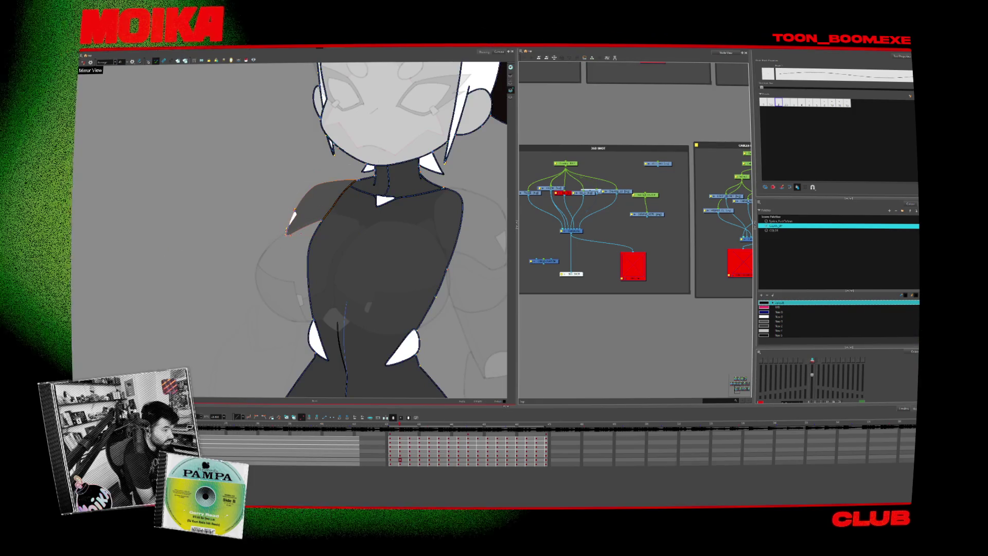
key("Delete")
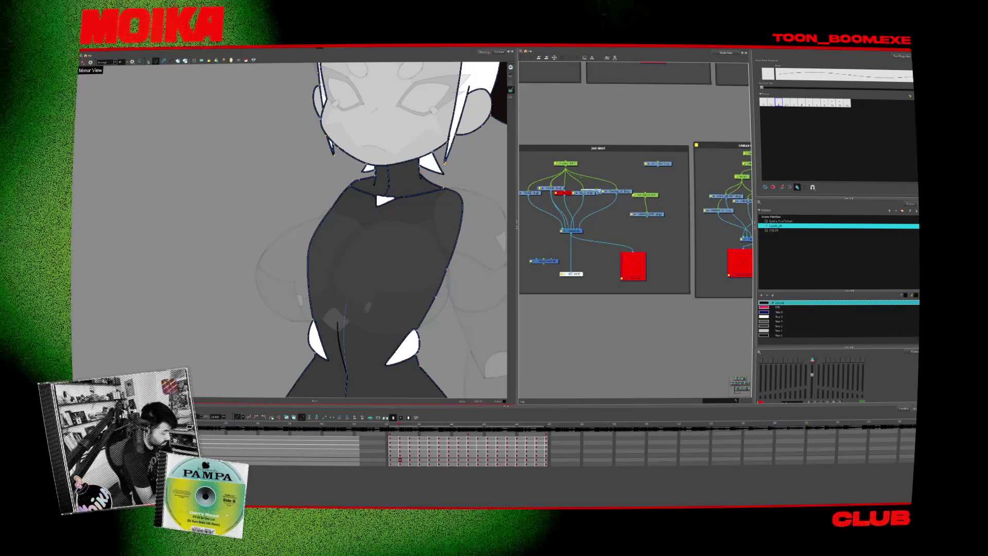
left_click(400, 464)
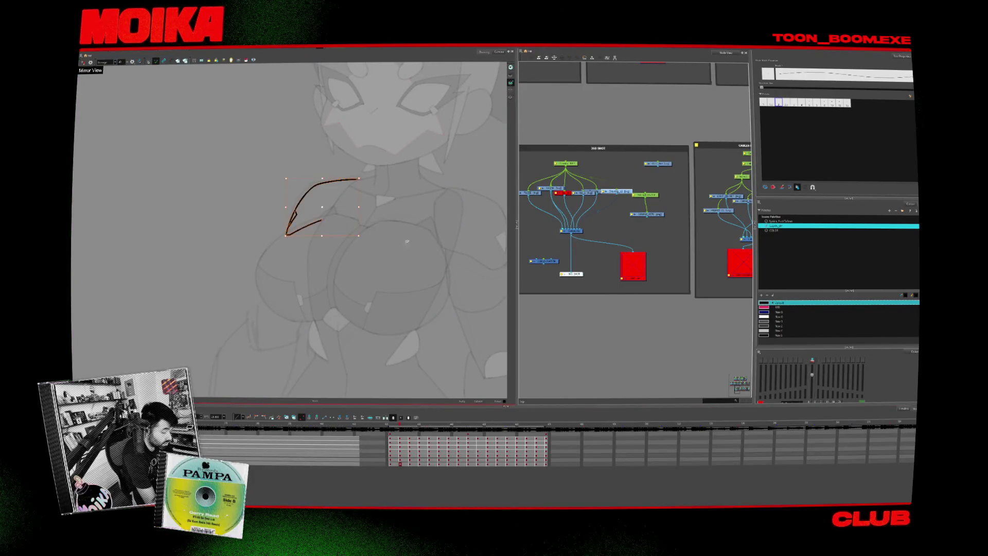
Lengthen the shoulder stroke's upper end and close the leaf-shaped outline.
left_click_drag(338, 291, 339, 325)
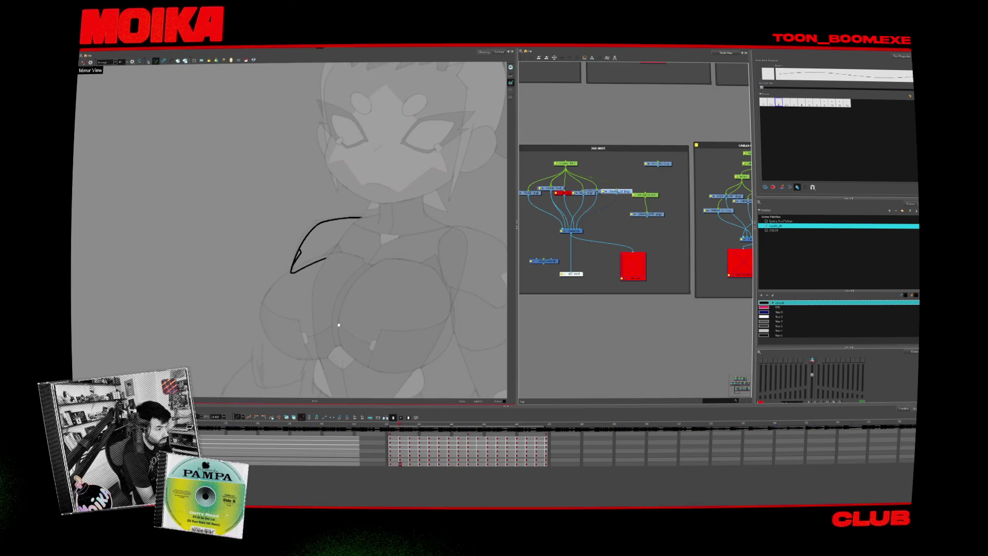
left_click_drag(329, 288, 336, 265)
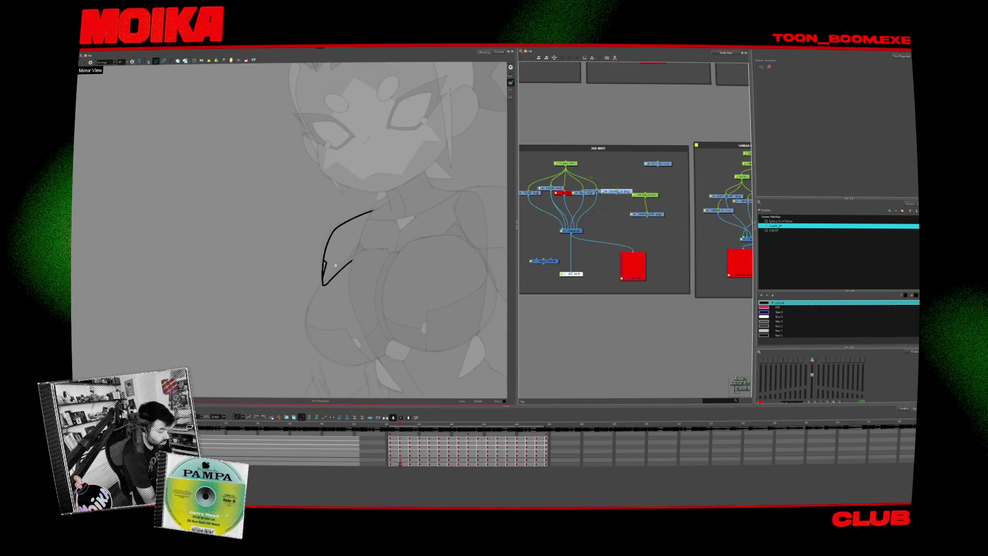
left_click_drag(373, 210, 387, 206)
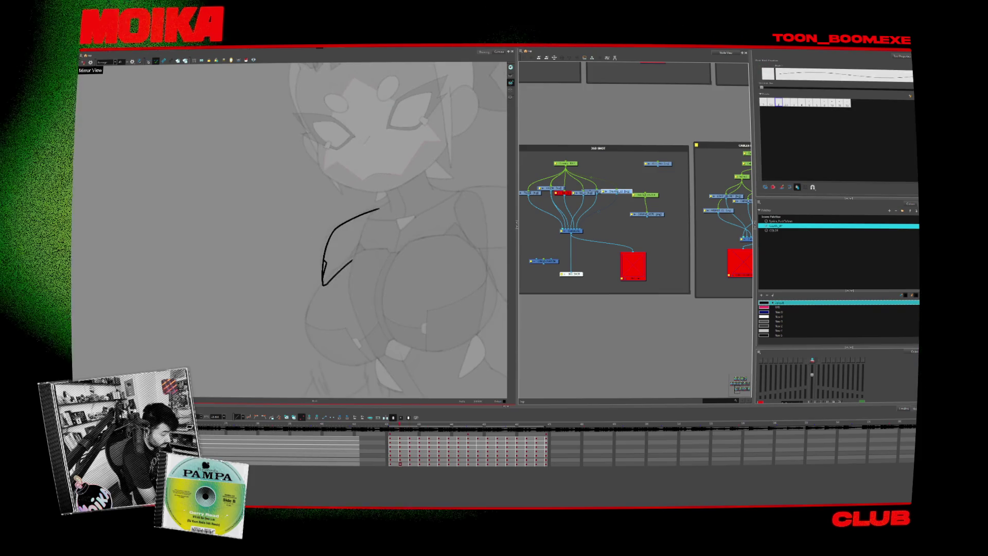
mouse_move(352, 261)
left_mouse_down()
mouse_move(386, 205)
mouse_move(381, 242)
left_mouse_up()
scroll(385, 258, "down", 5)
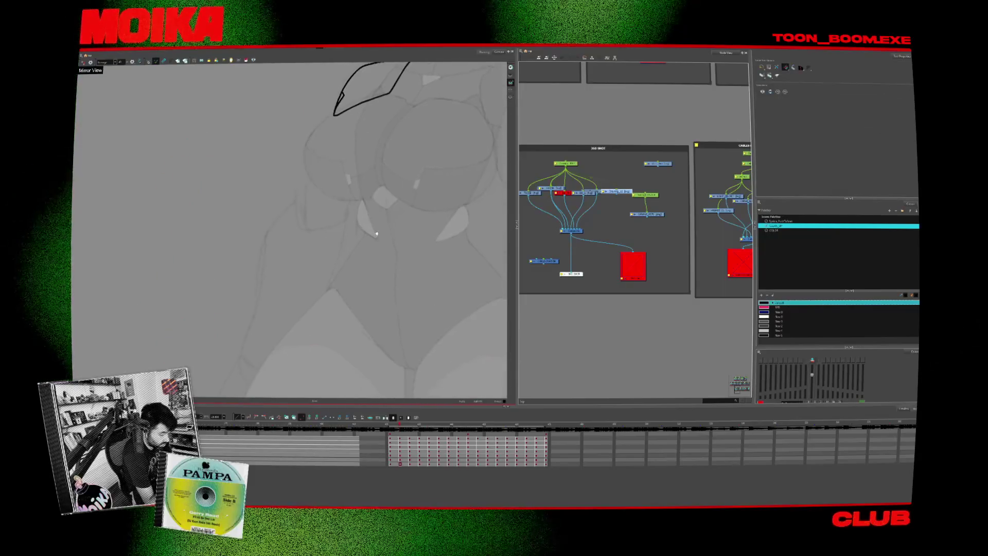
scroll(384, 269, "down", 5)
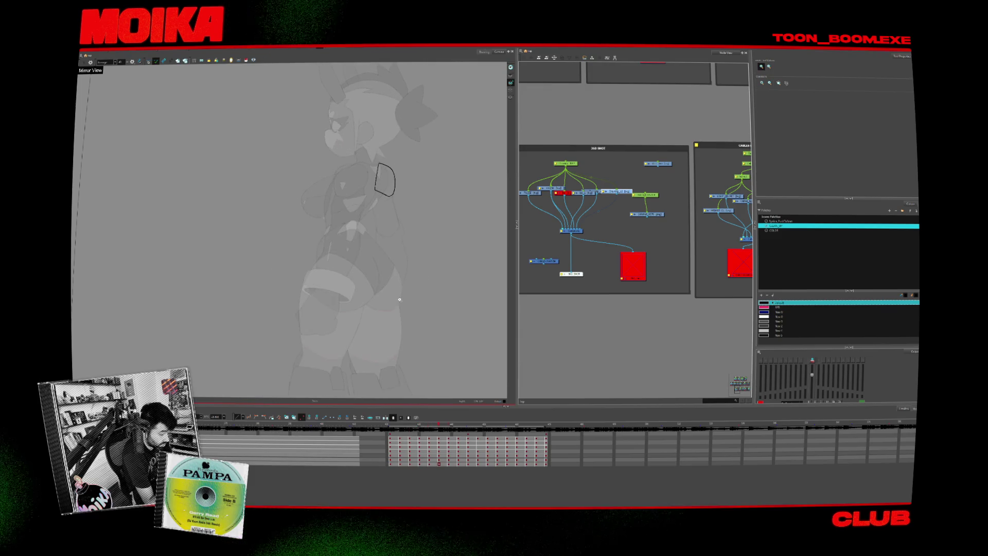
Remove the stray line overshoots at the arm's cuff.
key("period")
scroll(399, 299, "up", 5)
key("alt+b")
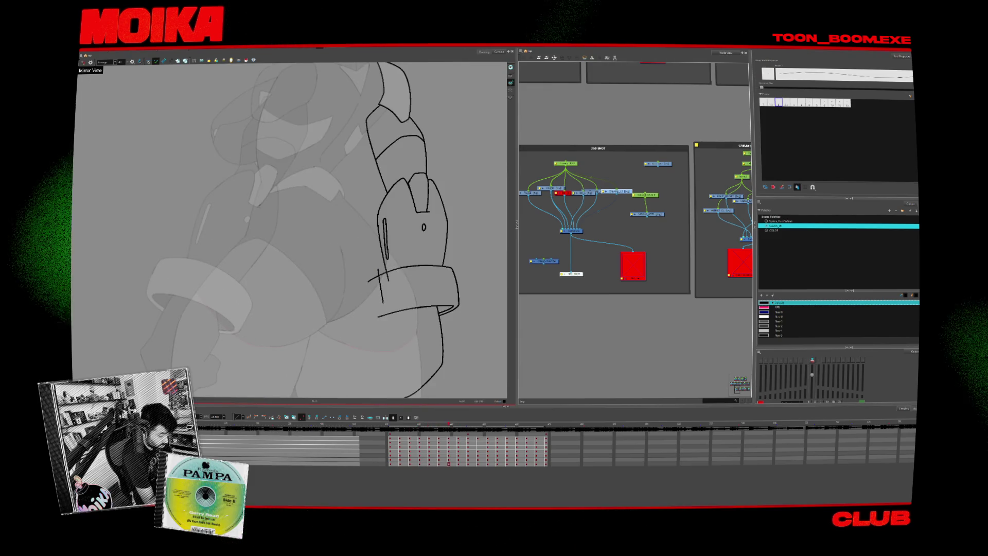
left_click_drag(390, 328, 383, 282)
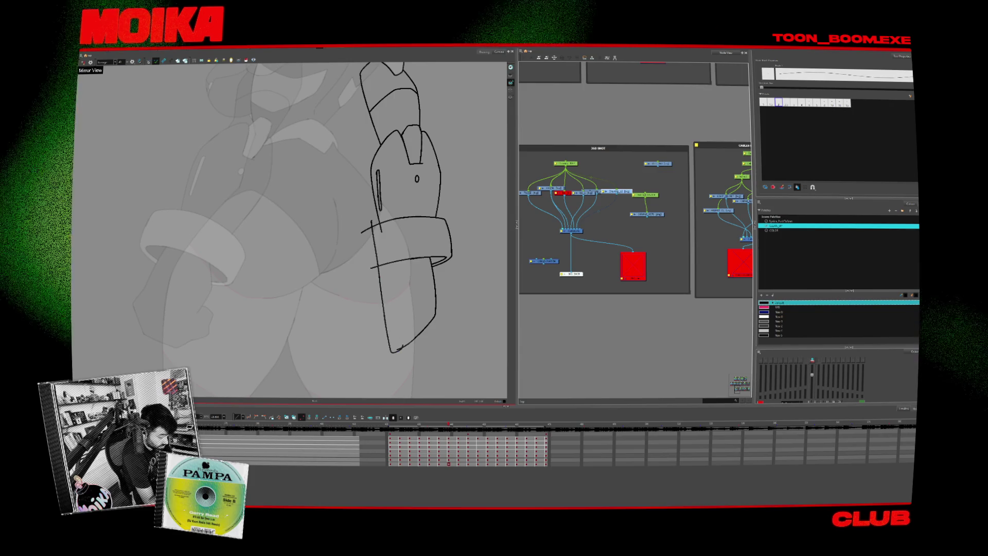
key("alt+s")
scroll(411, 294, "down", 2)
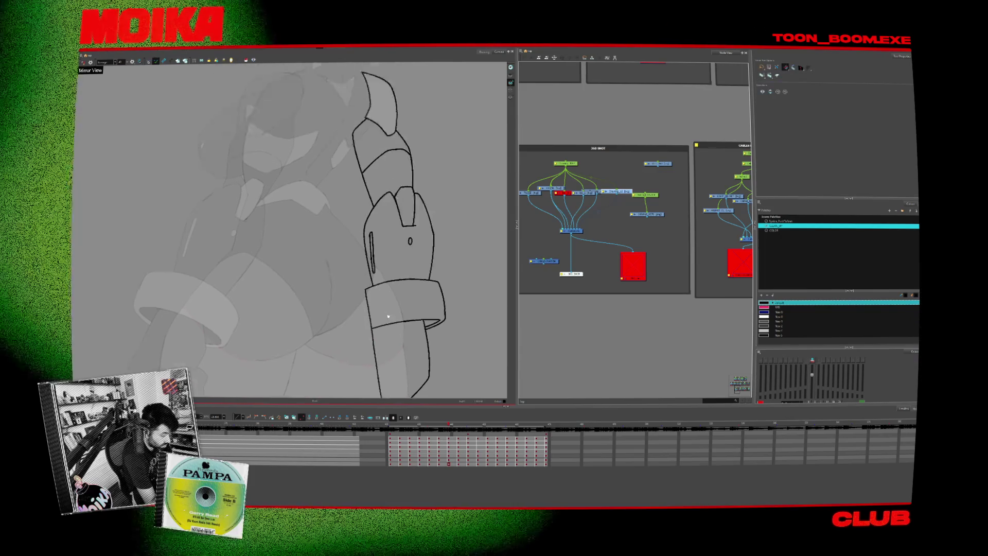
scroll(412, 295, "down", 2)
scroll(412, 294, "down", 1)
Step back and forth through neighbouring frames to check the cleaned arm.
key("period")
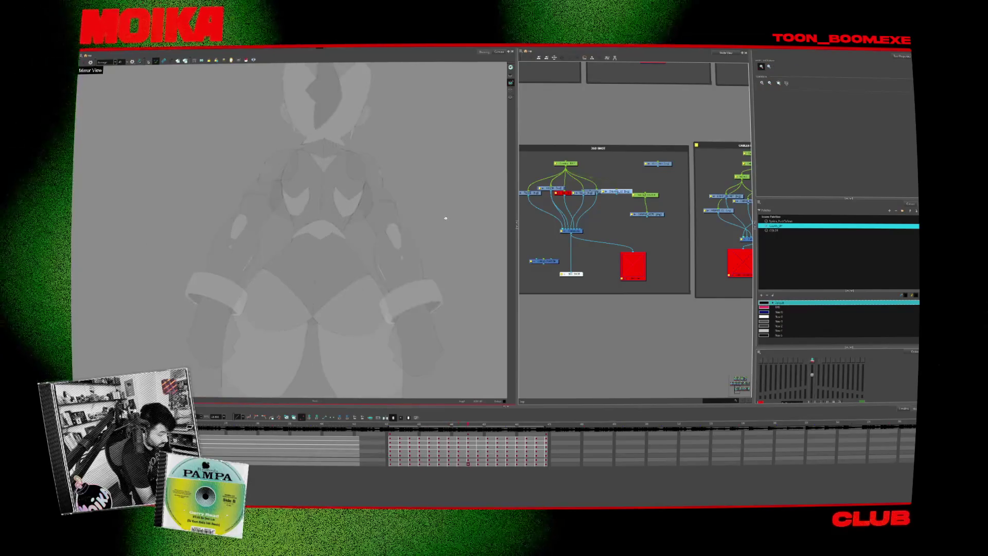
key("comma")
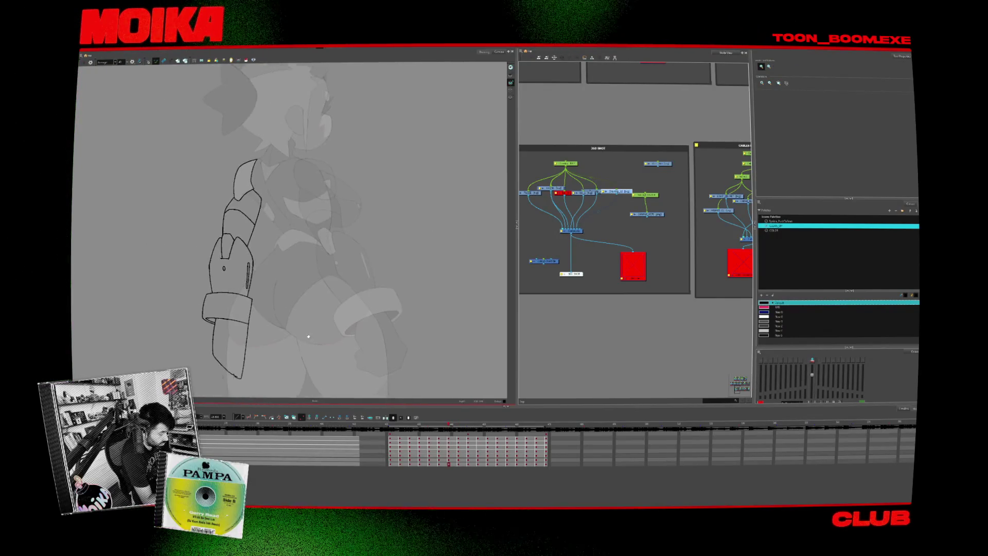
key("period")
scroll(355, 260, "up", 2)
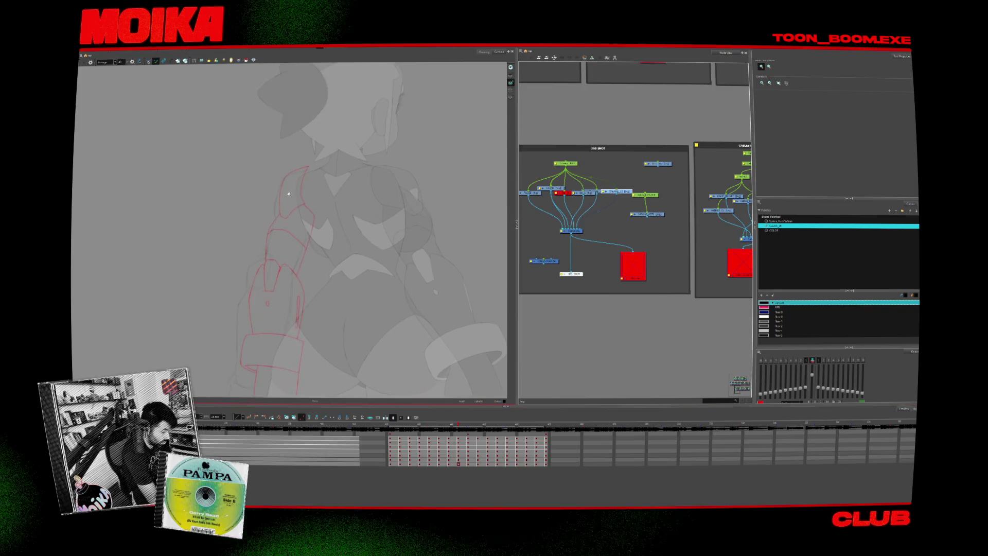
scroll(355, 260, "up", 2)
key("alt+b")
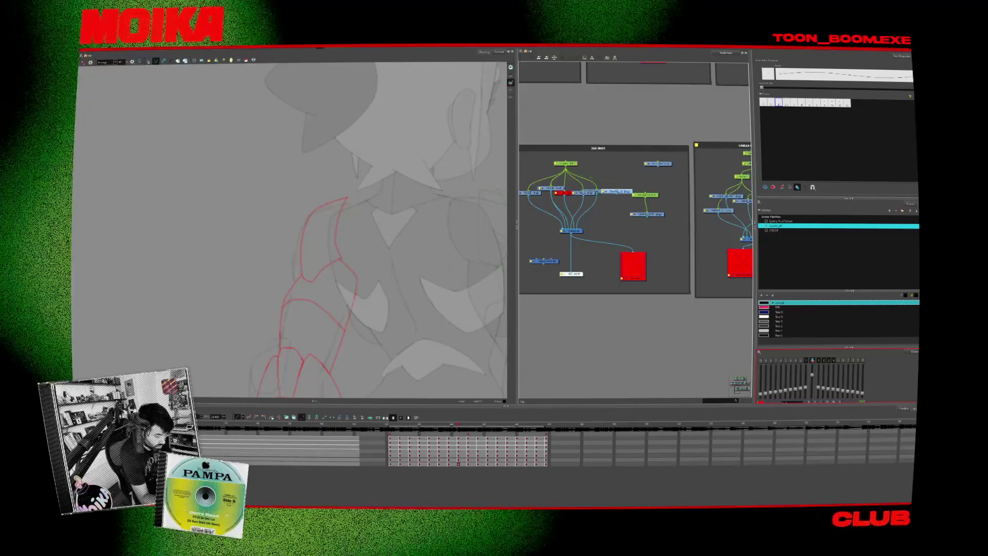
left_click(462, 465)
left_click(472, 464)
left_click(468, 439)
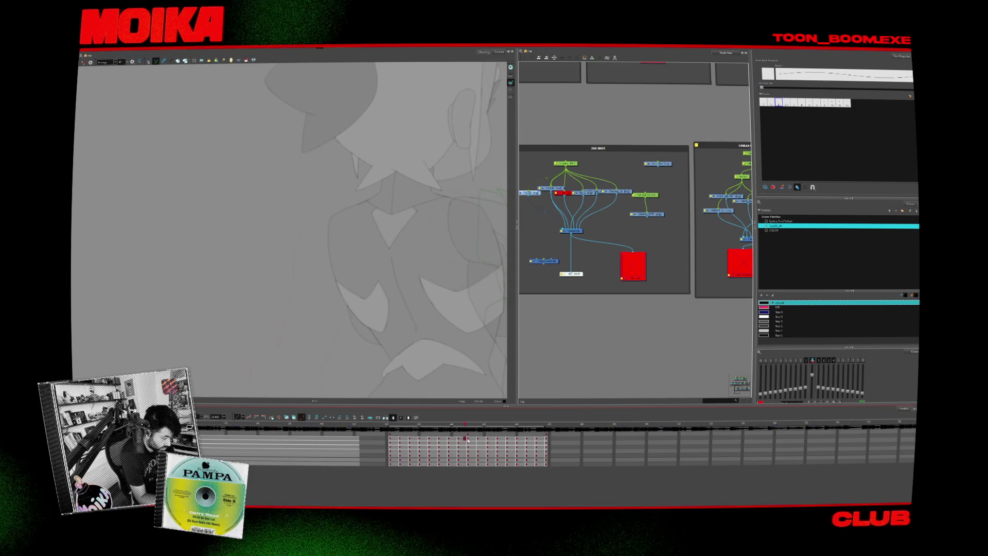
Show the coloured arm drawings layer, select all its drawings, then return to the bottom sketch layer.
left_click(468, 447)
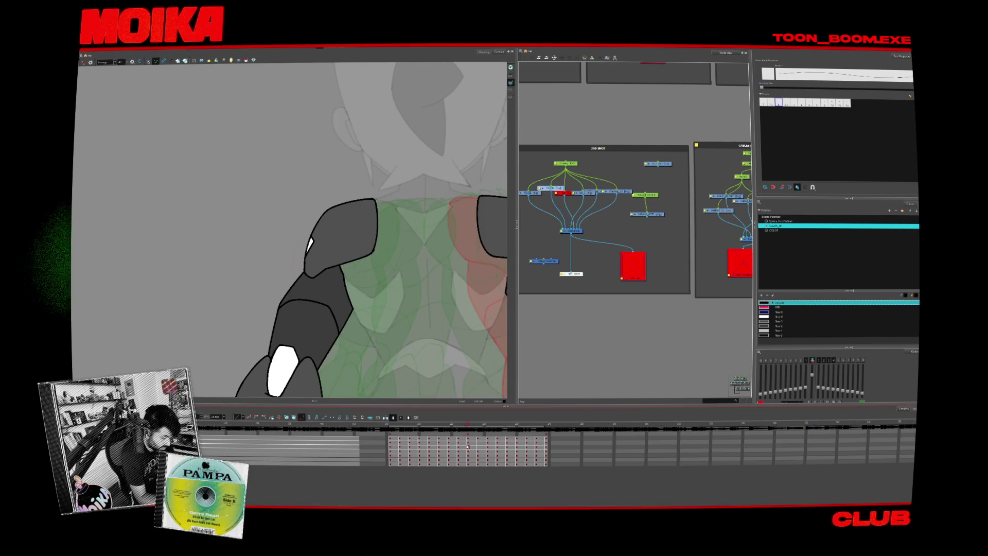
left_click(471, 464)
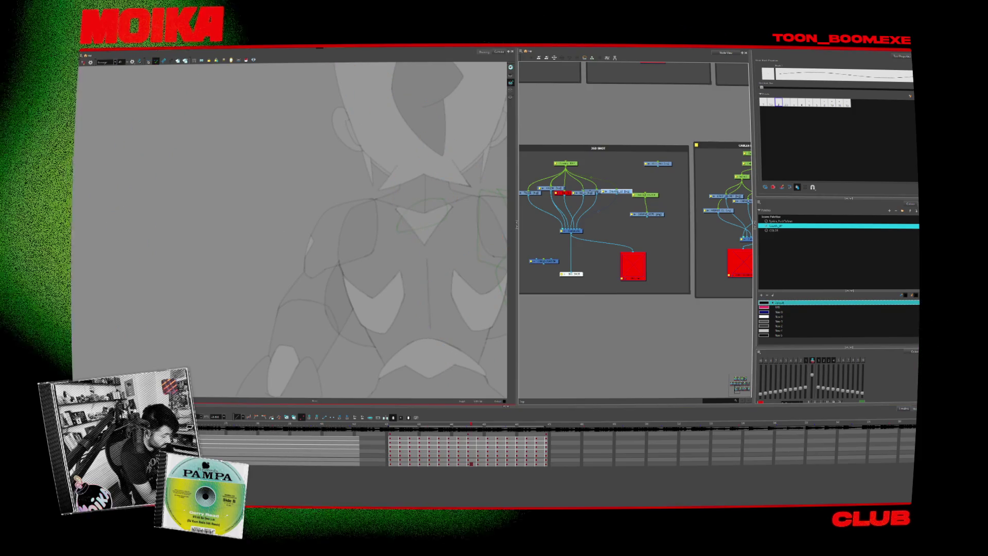
scroll(420, 315, "down", 5)
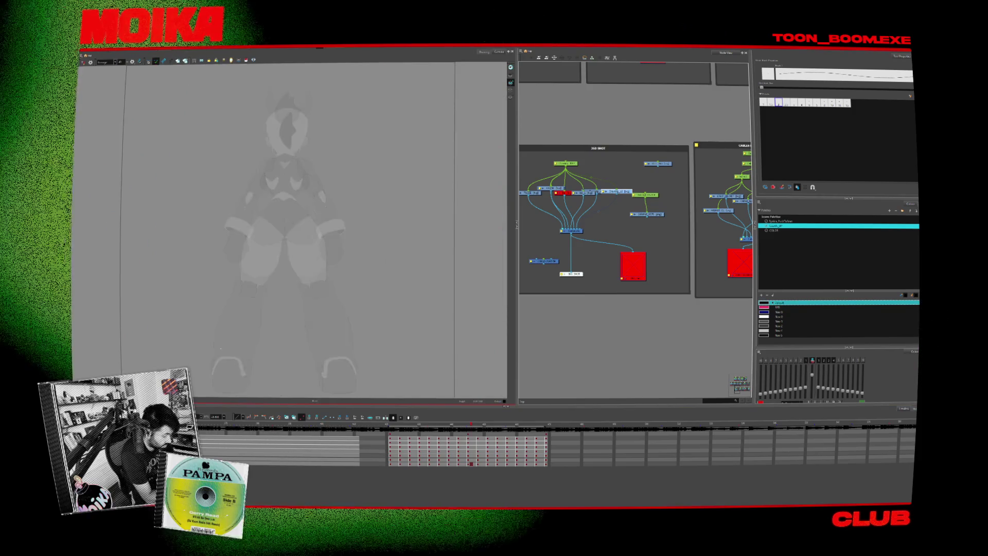
left_click(468, 445)
key("ctrl+a")
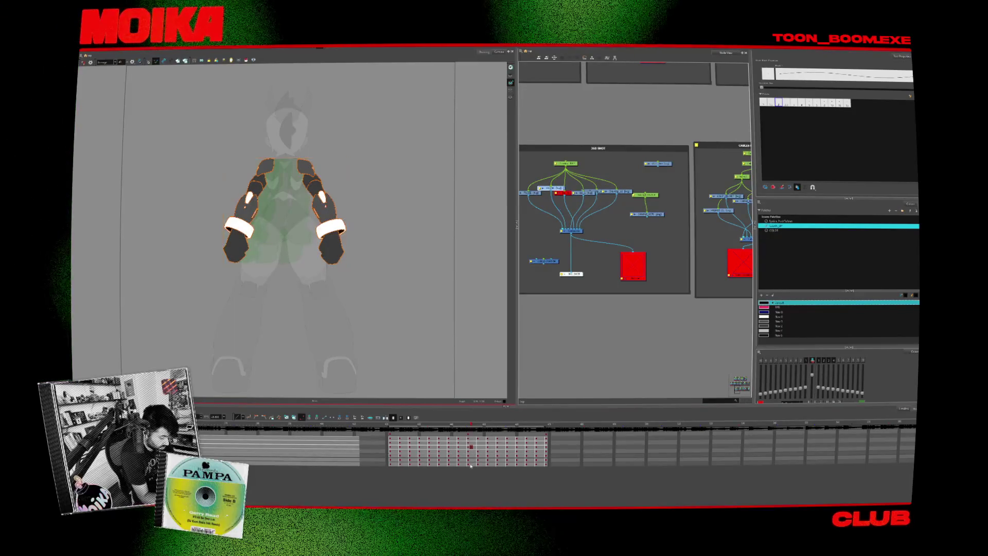
left_click(470, 464)
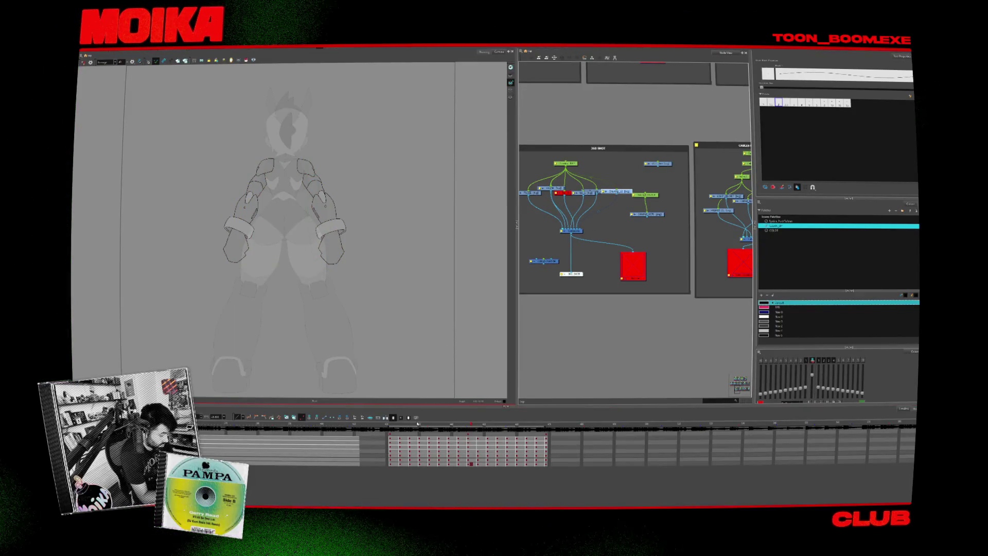
Recentre the view, advance one frame, and zoom out to the whole rear-view character.
left_click_drag(331, 275, 392, 342)
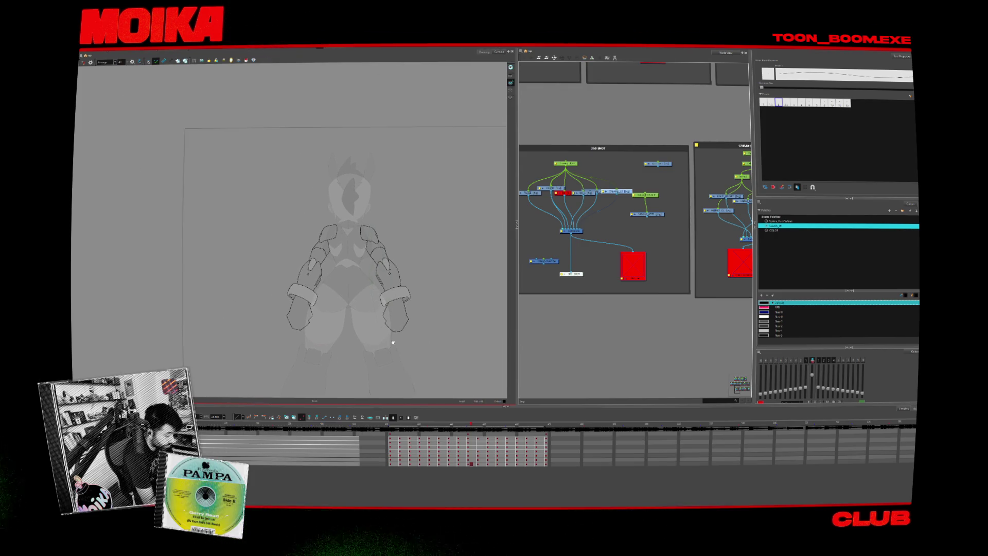
key("alt+z")
left_click_drag(331, 320, 351, 283)
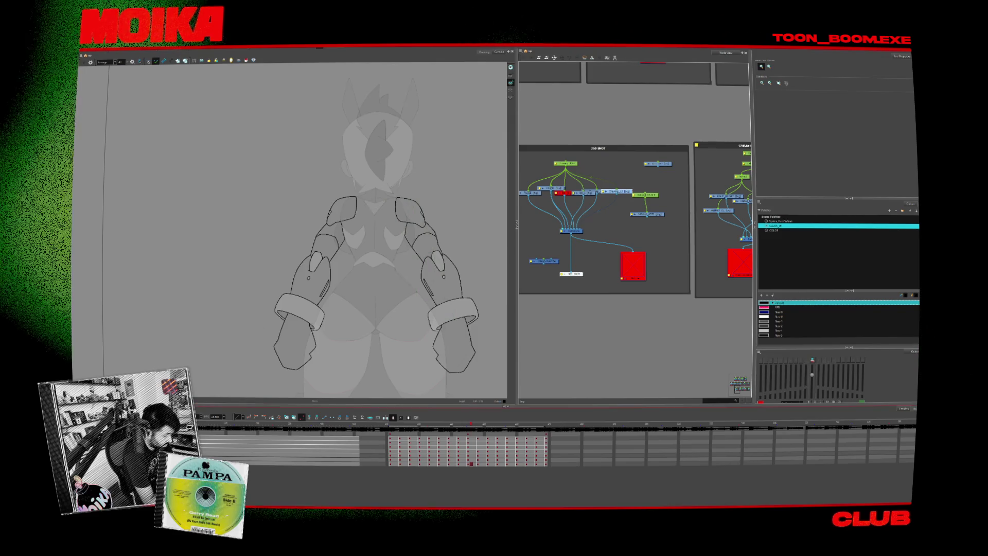
left_click_drag(356, 329, 327, 308)
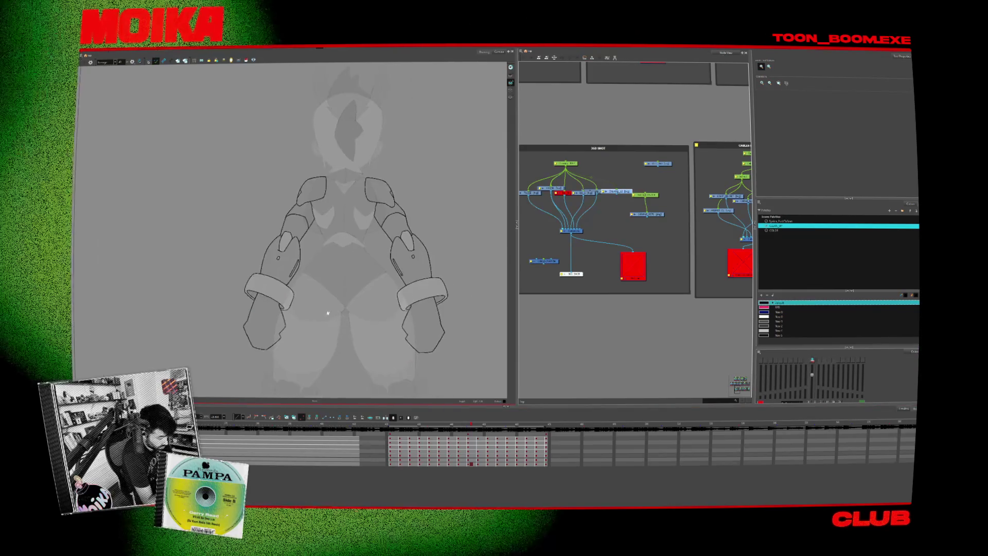
key(".")
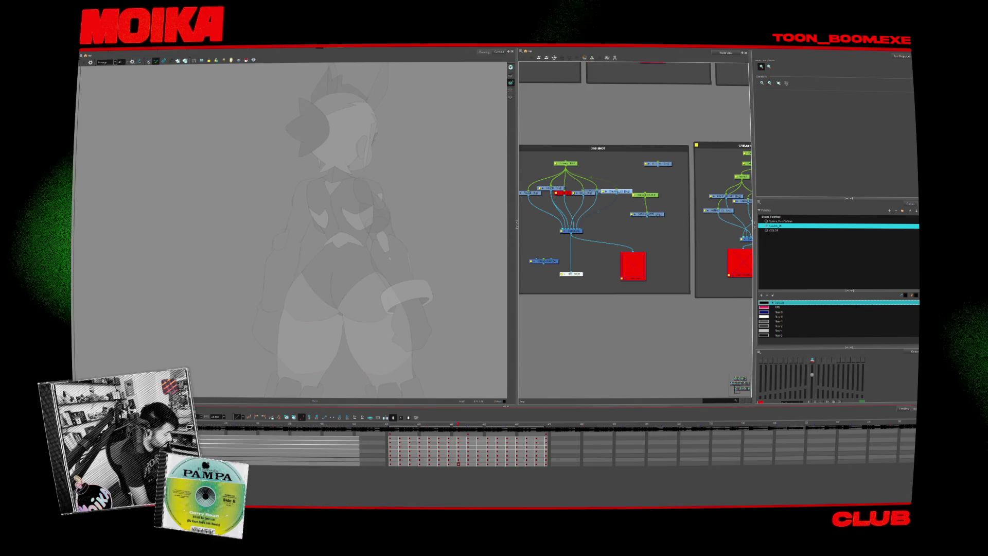
key("1")
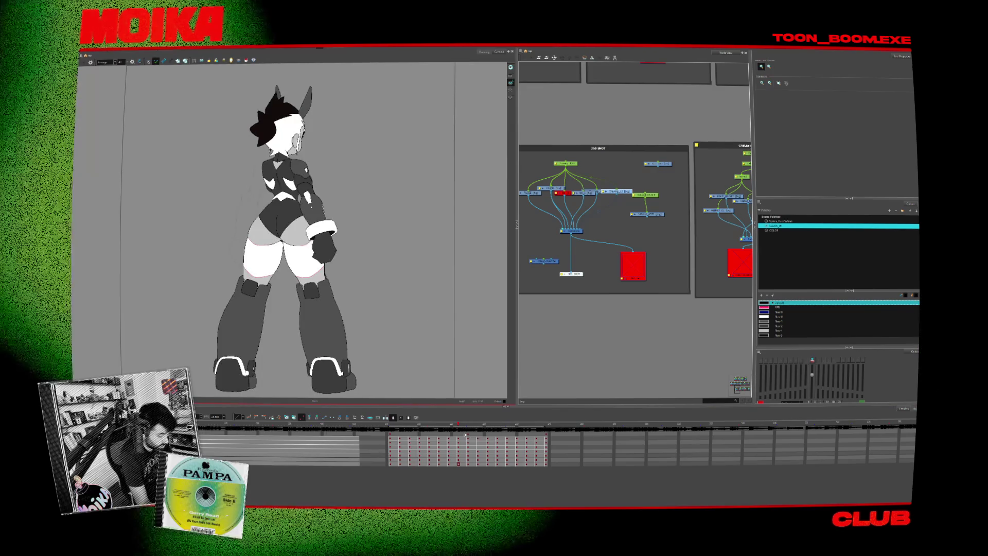
Scrub back to the front view and play the coloured turnaround animation.
left_click_drag(458, 427, 392, 431)
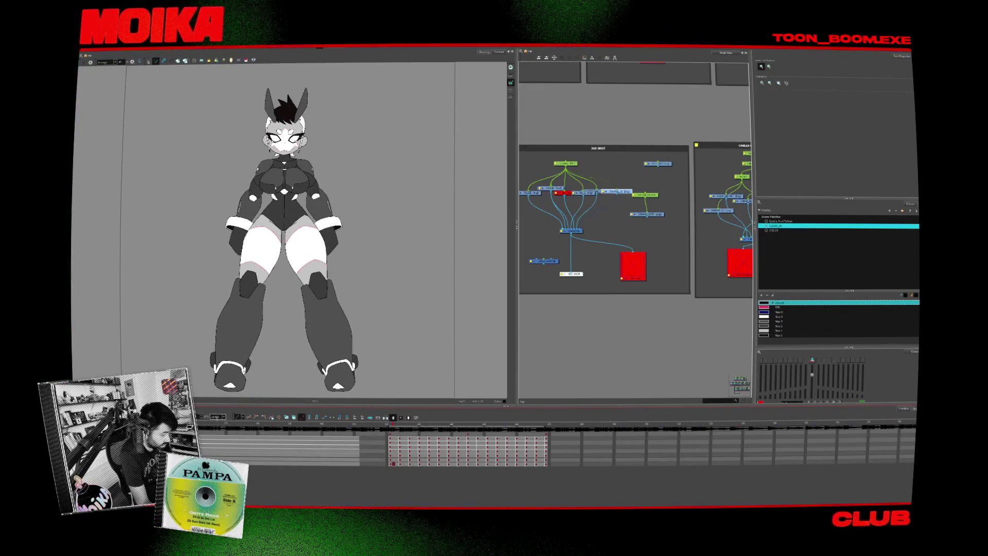
key("space")
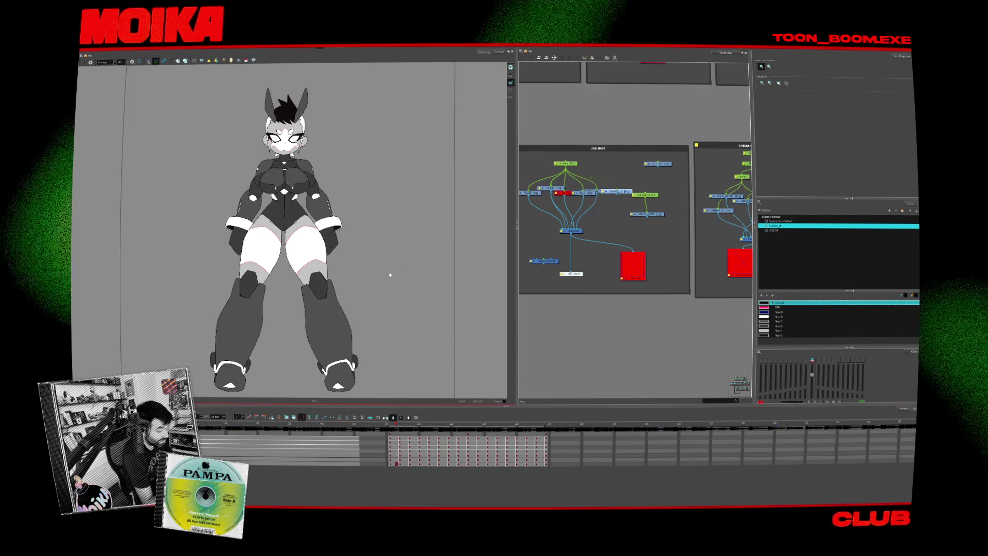
Stop playback, mirror the canvas view, and brush a closed shoulder-plate outline over the rough.
key("Return")
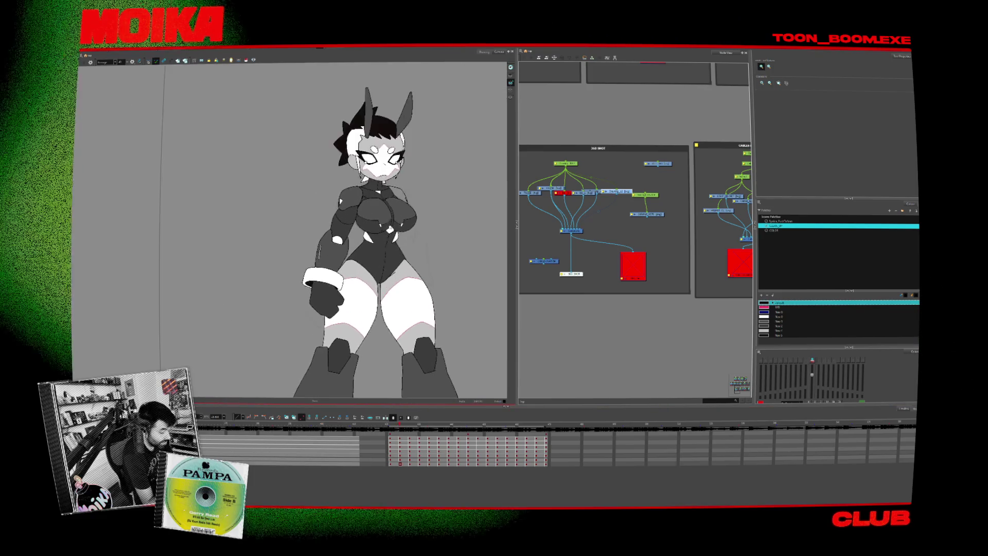
left_click(90, 62)
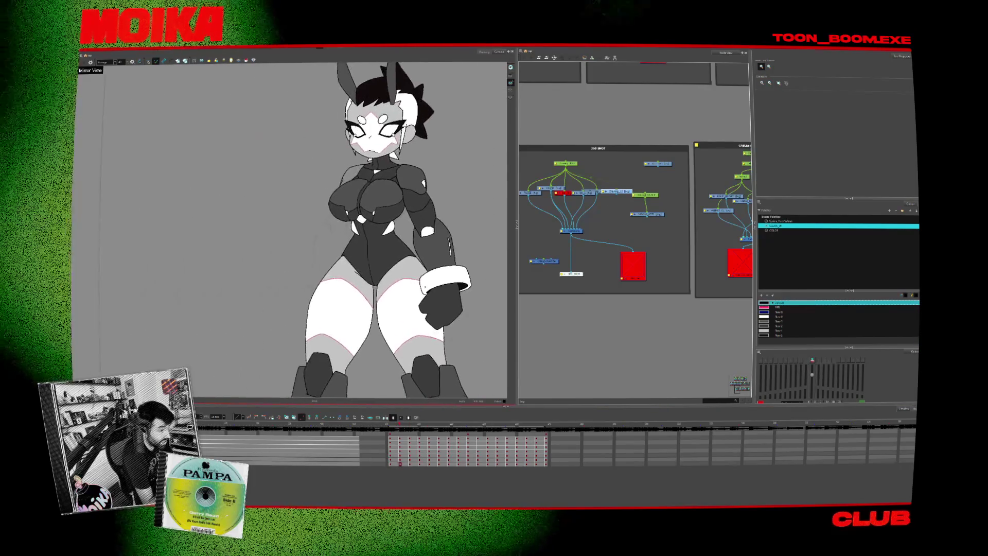
left_click_drag(381, 207, 382, 211)
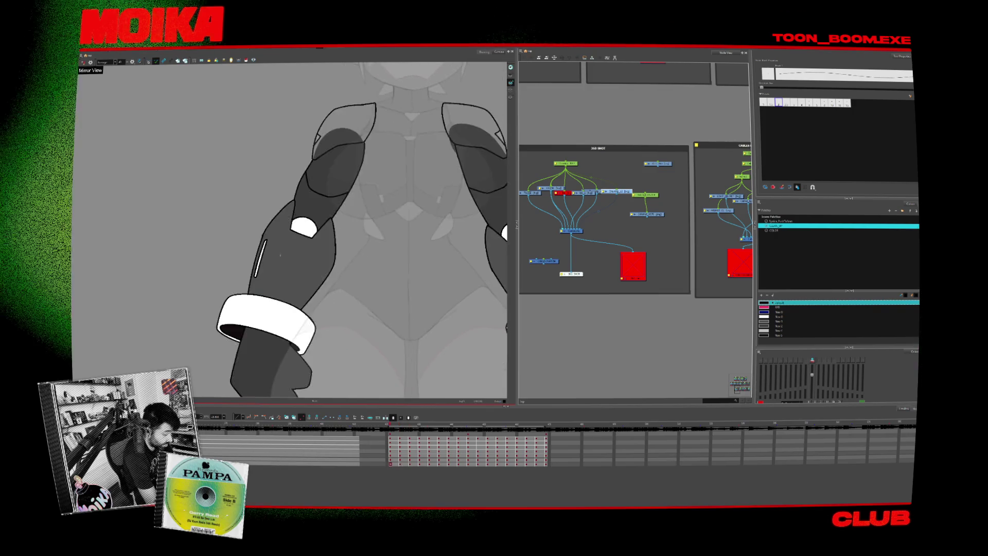
Reveal the red arm rough layer and reposition its node in the node network.
left_click(556, 262)
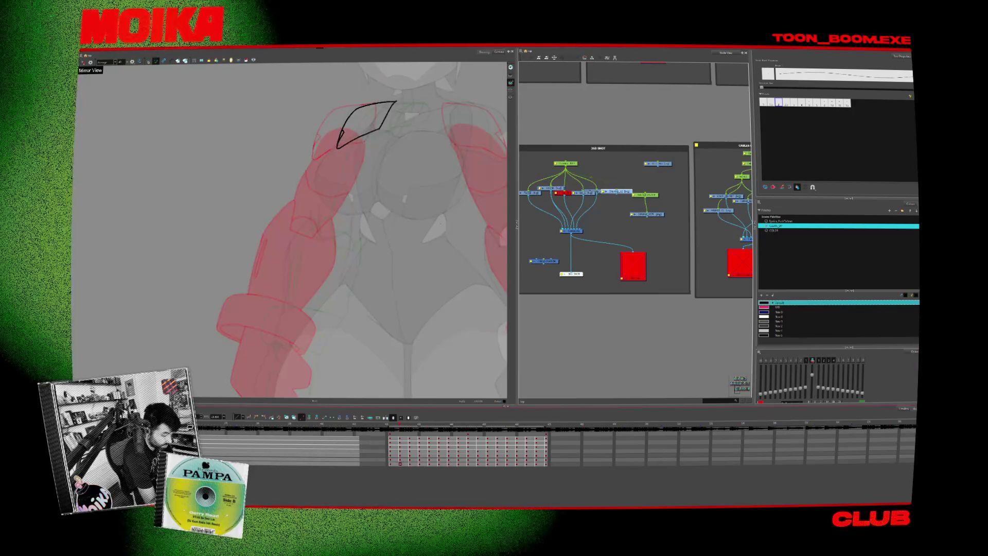
left_click_drag(555, 262, 576, 257)
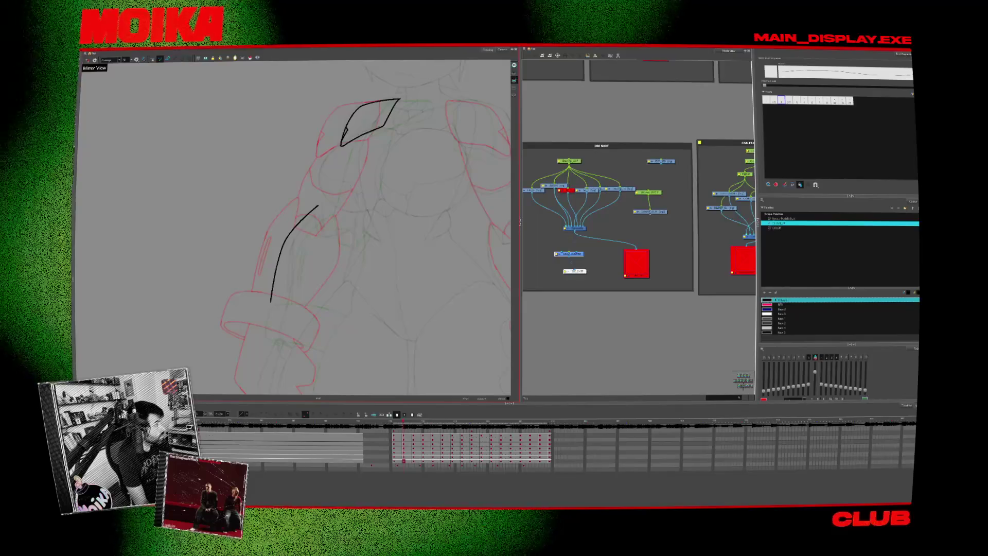
key("alt+Tab")
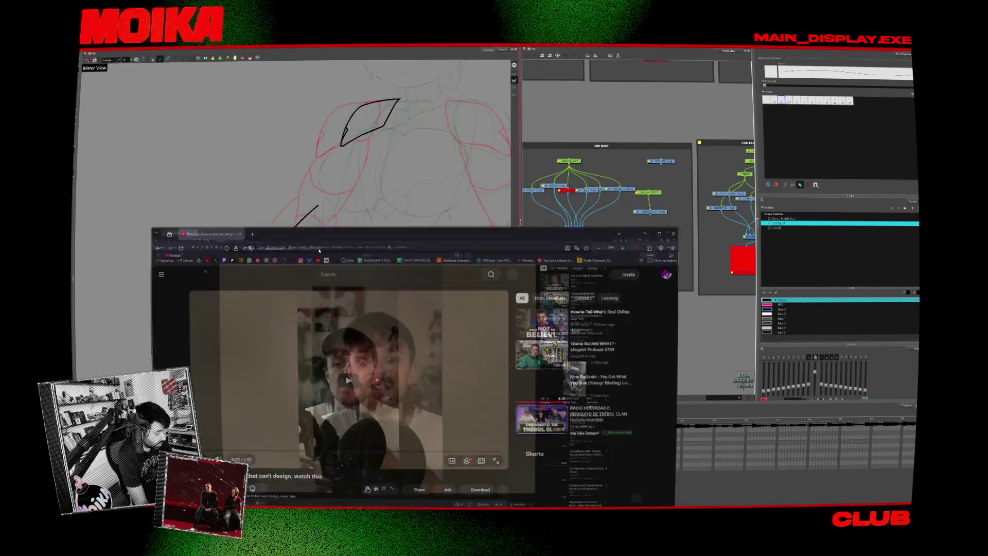
Maximise the browser, pause the video, and go to the Dreadlabs channel page.
key("super+Up")
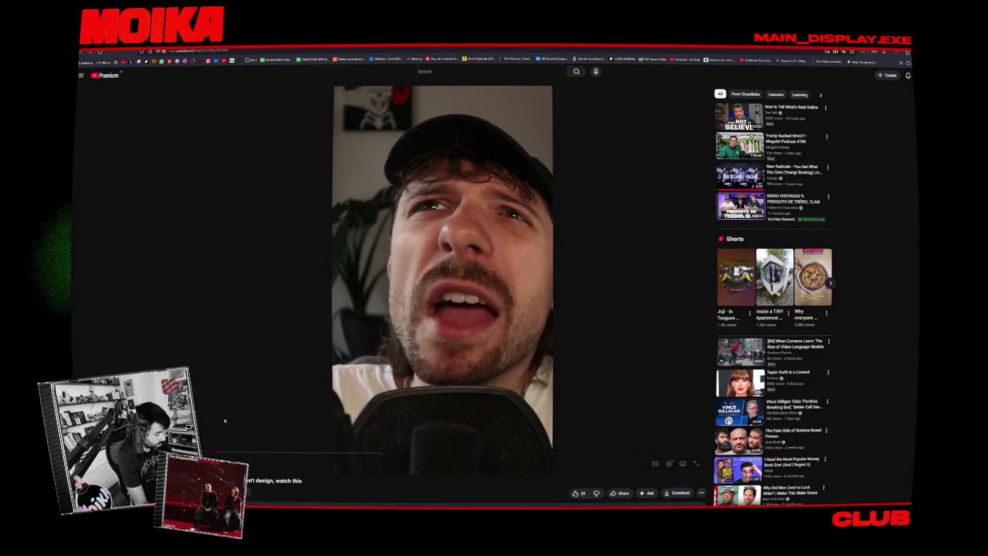
left_click(276, 358)
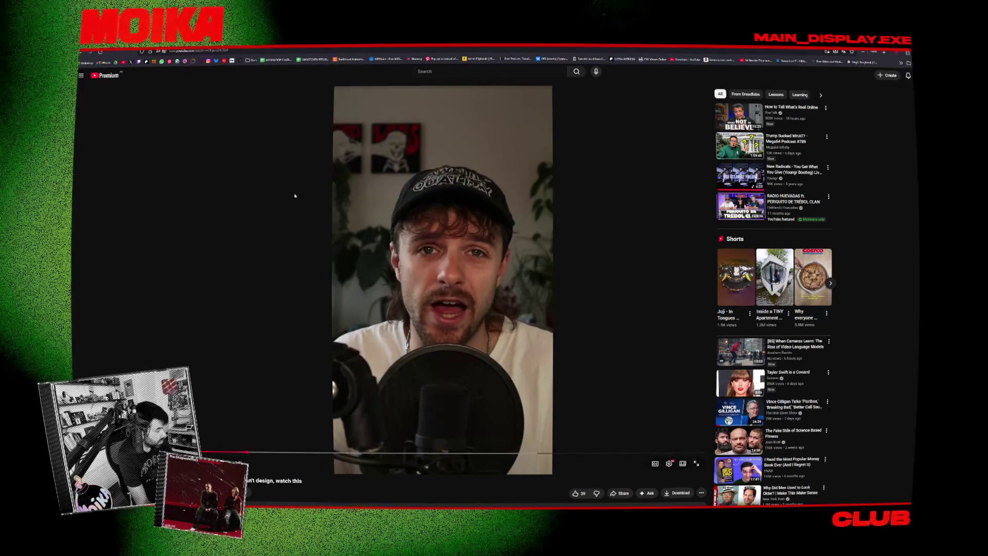
left_click(83, 52)
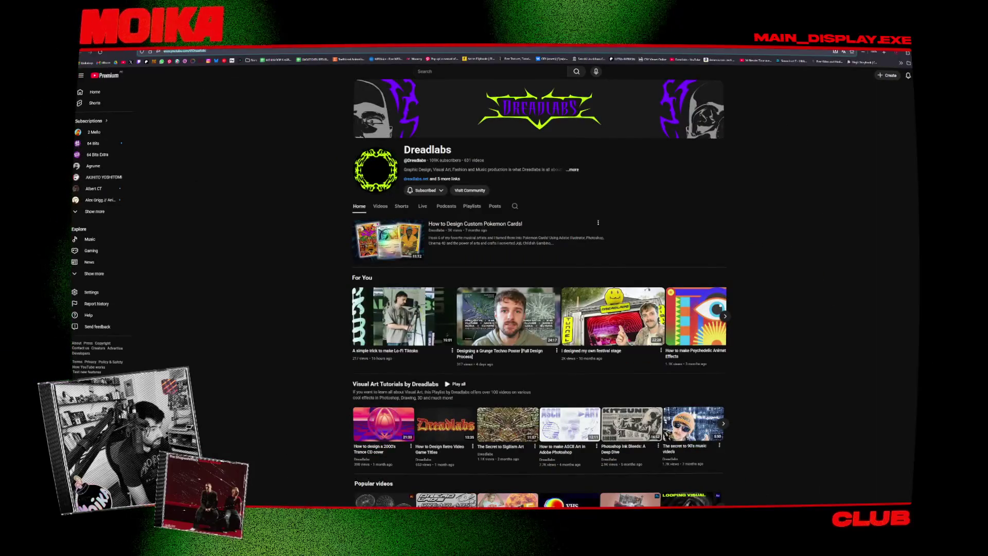
Open a Dreadlabs video from the channel and scroll through its page.
key("ctrl+l")
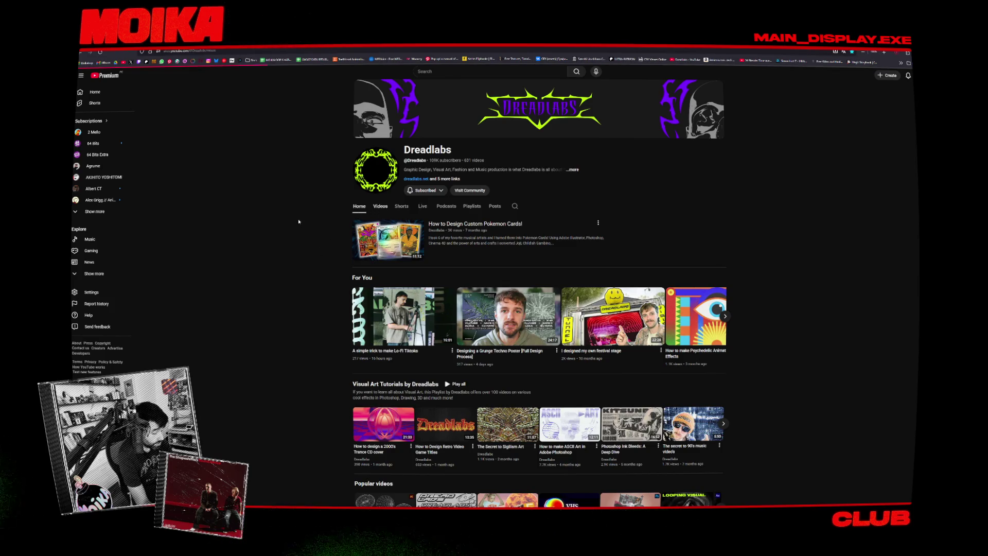
left_click(396, 258)
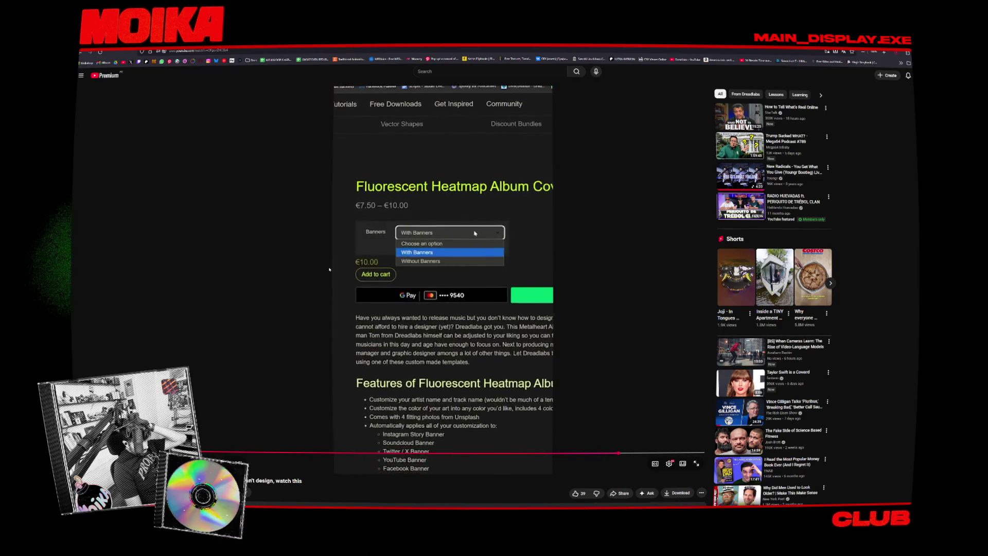
scroll(267, 244, "down", 3)
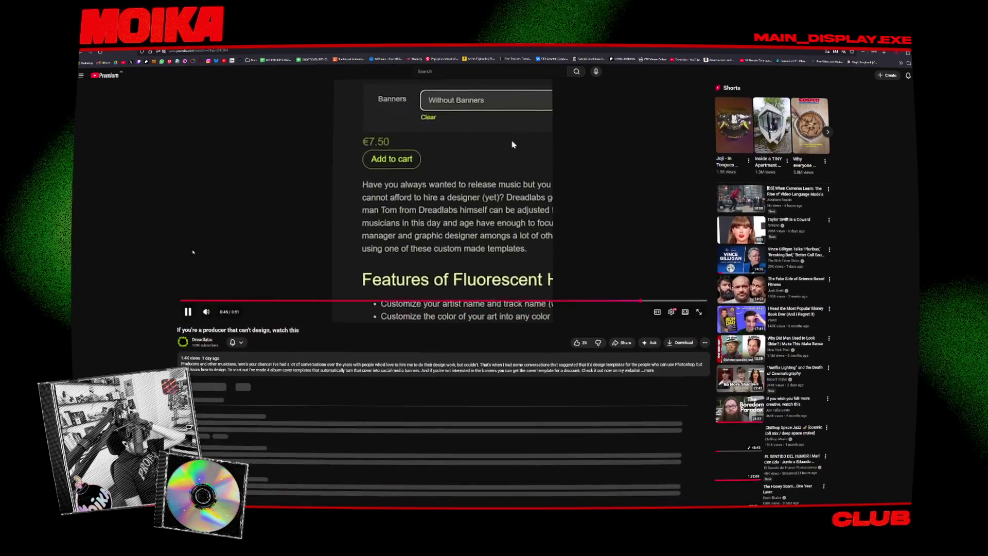
scroll(258, 242, "down", 3)
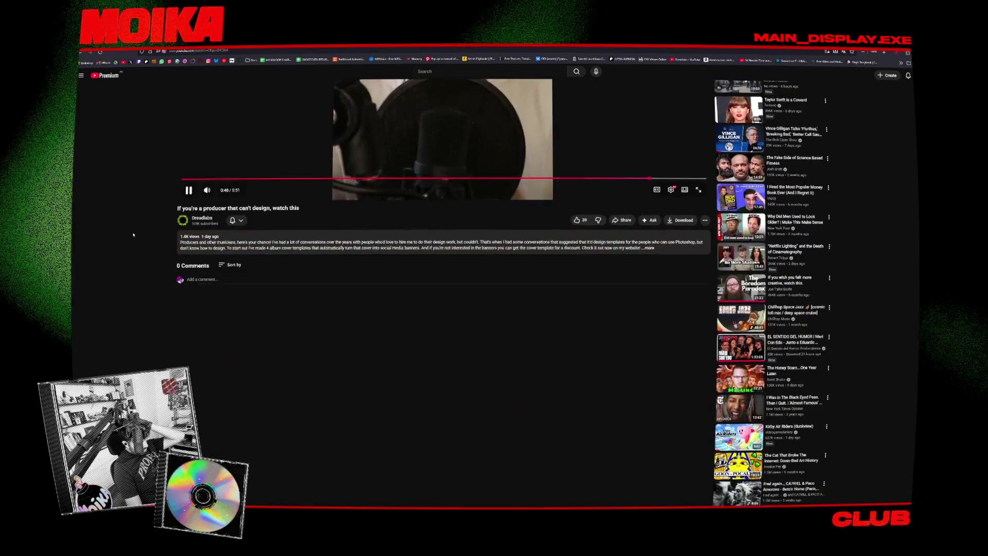
scroll(154, 236, "up", 6)
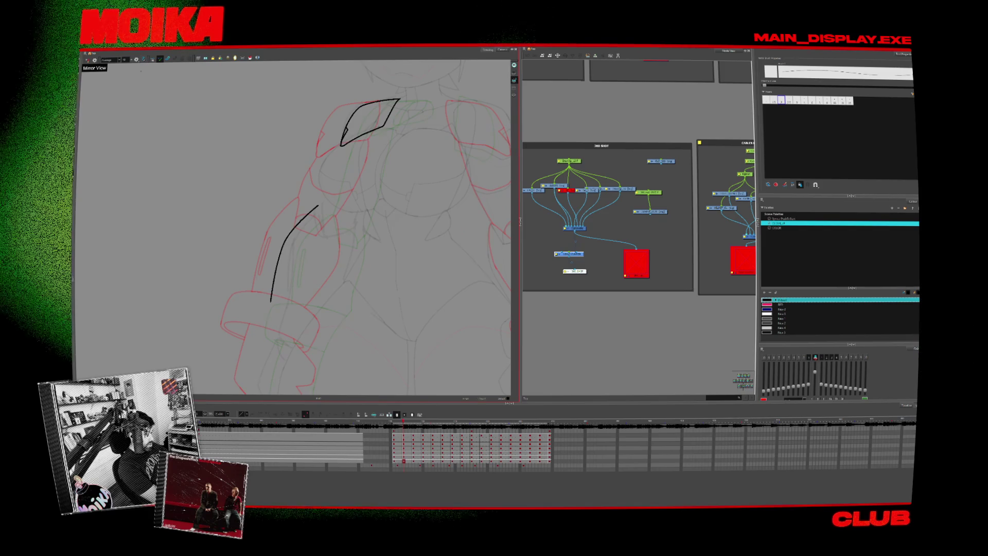
Toggle the finished line art, restore the green and red sketch layers, and check neighbouring frames.
key("alt+s")
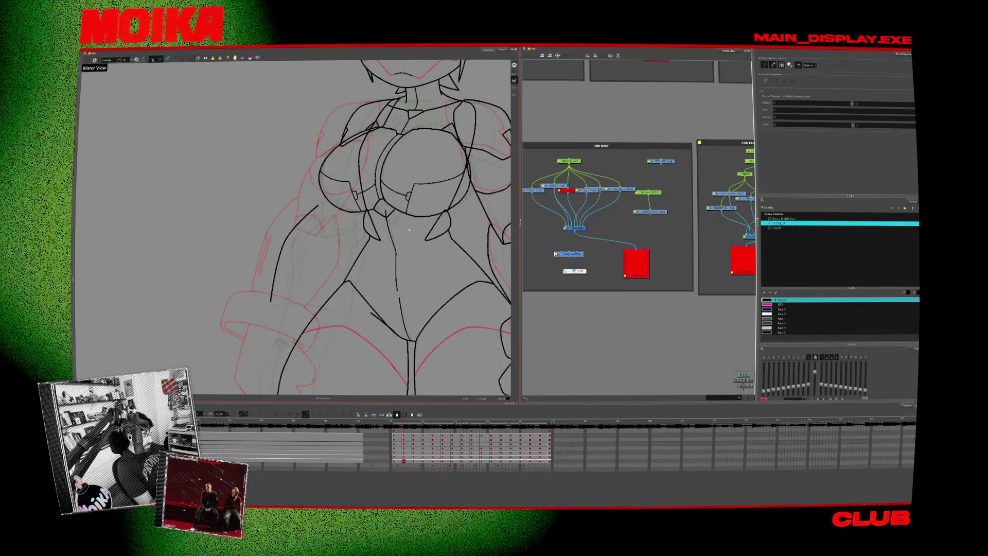
key("alt+b")
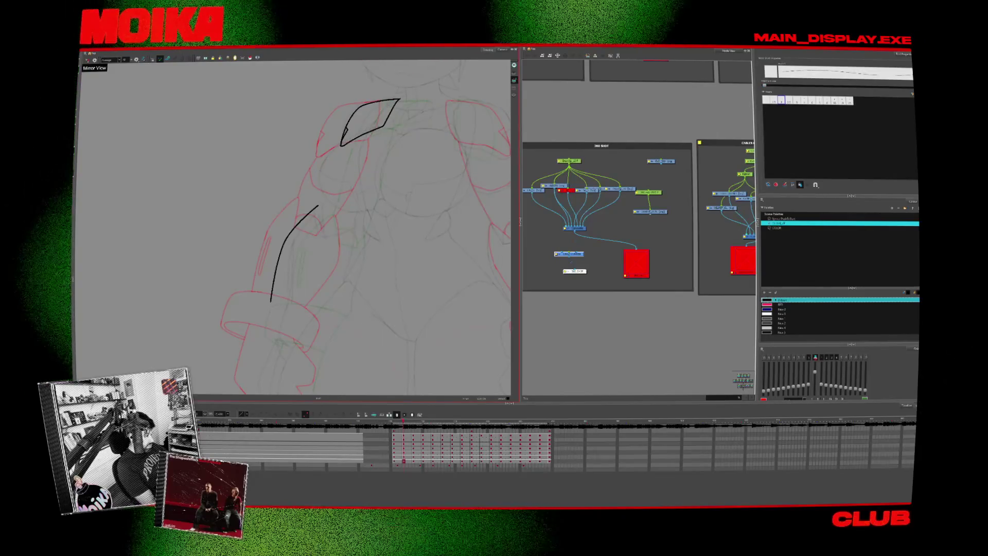
key("alt+s")
key("shift+t")
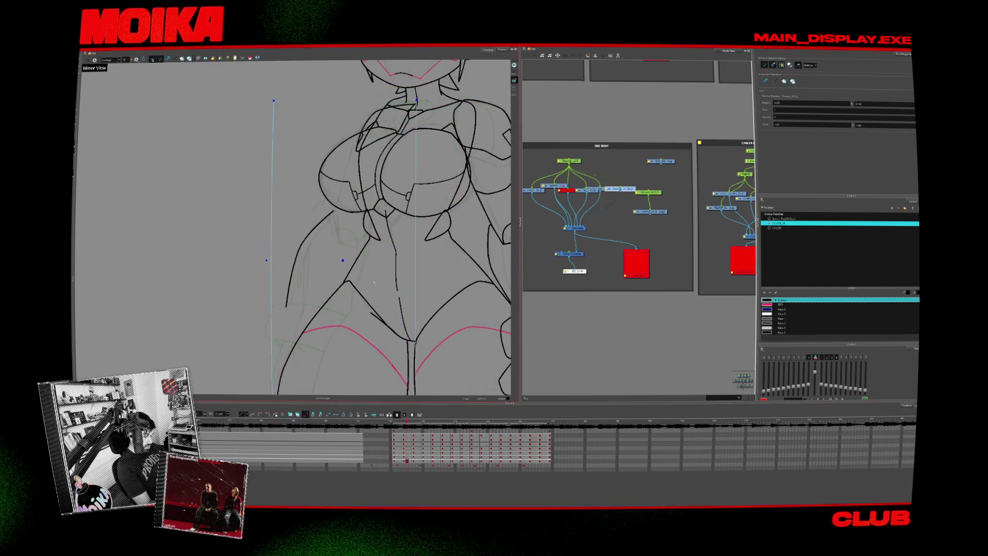
key("comma")
key("comma")
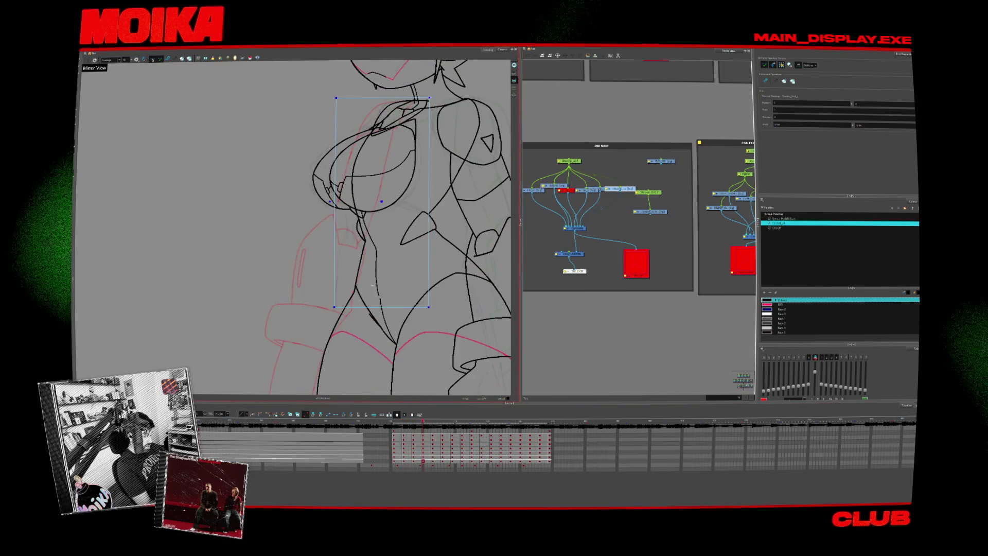
key("comma")
key("comma")
key("comma")
key("period")
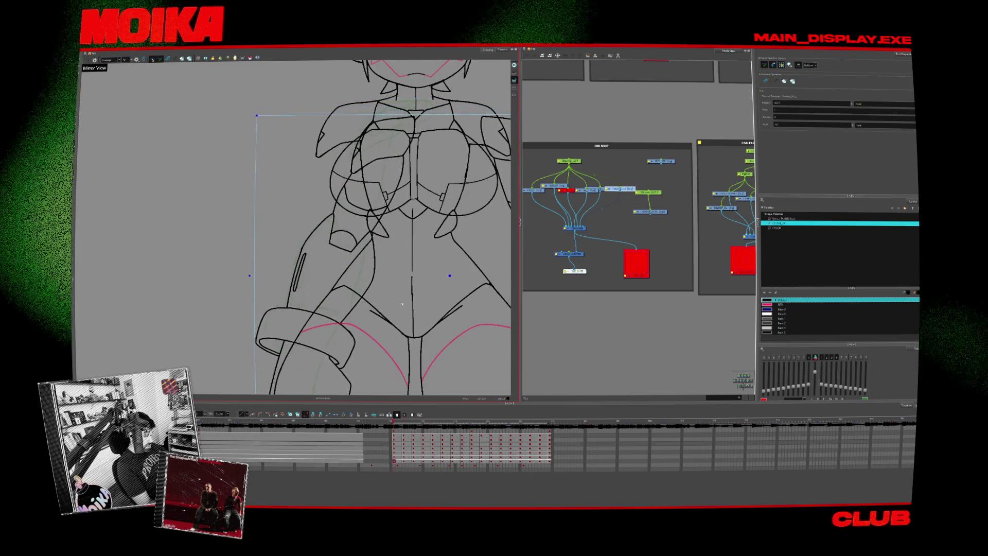
key("period")
key("period")
key("period")
key("alt+b")
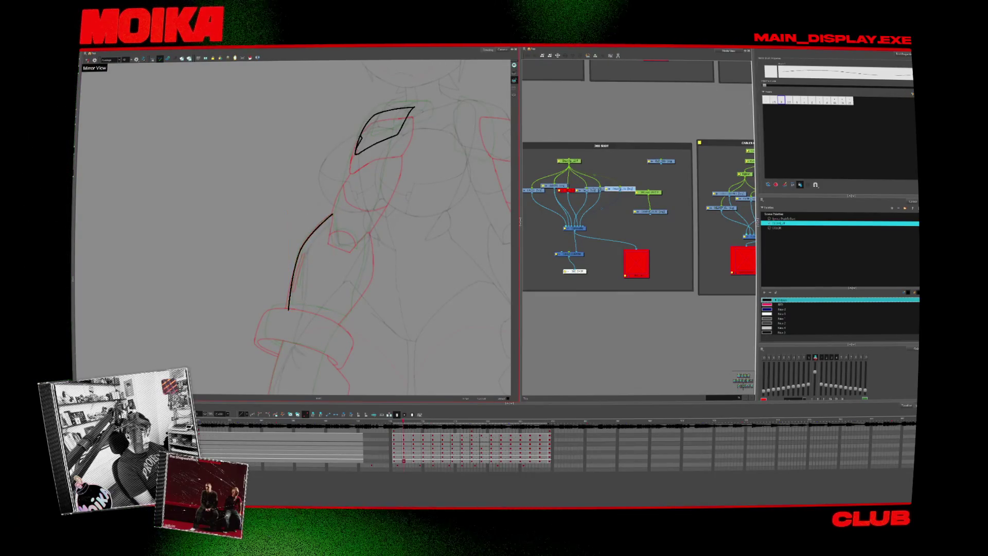
Zoom in on the upper-arm line, then bring the YouTube window over the canvas full-screen.
key("alt+z")
left_click_drag(347, 232, 351, 241)
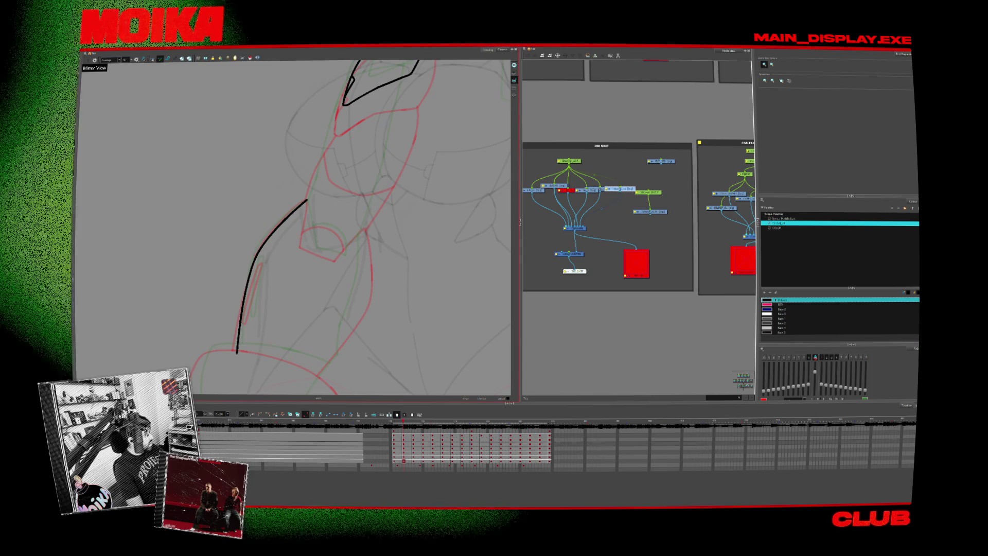
left_click_drag(314, 46, 314, 138)
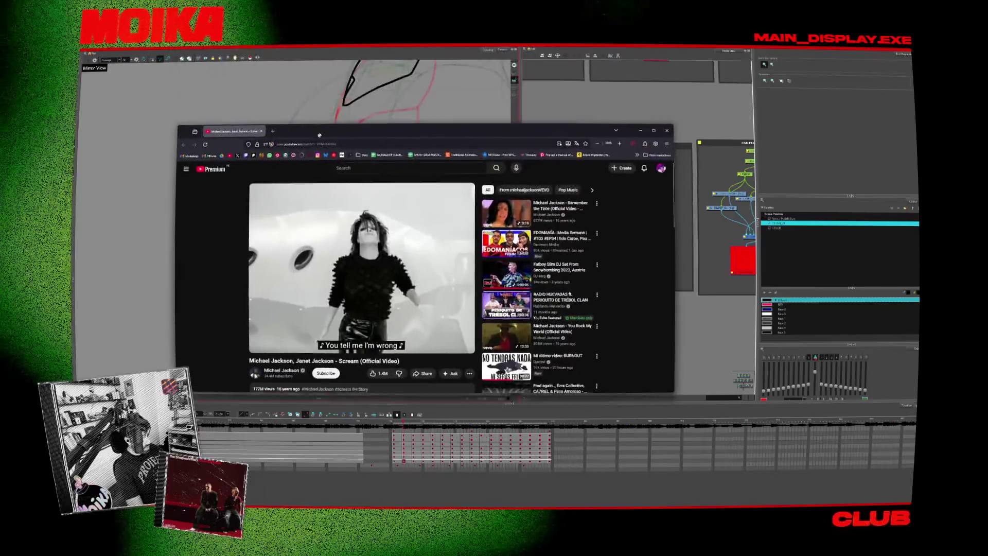
double_click(314, 138)
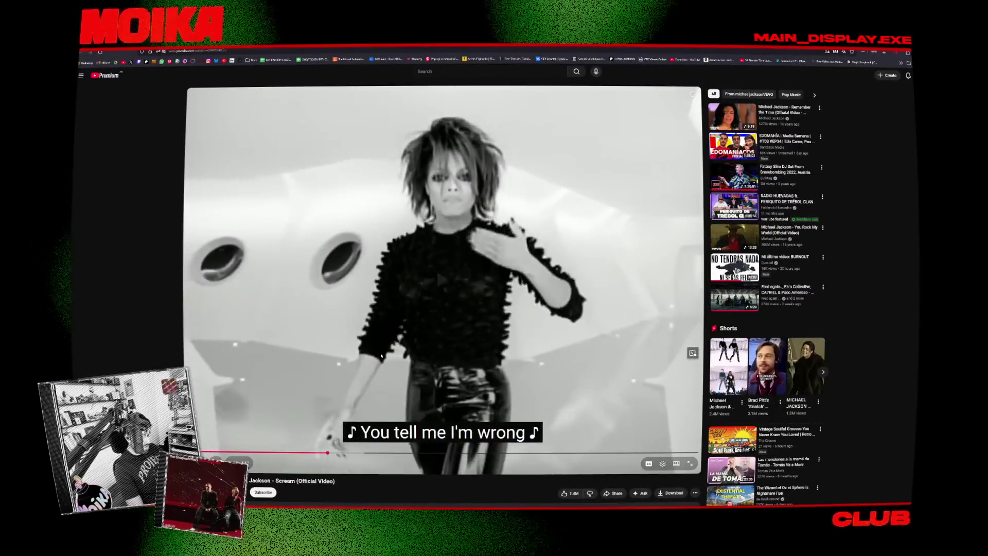
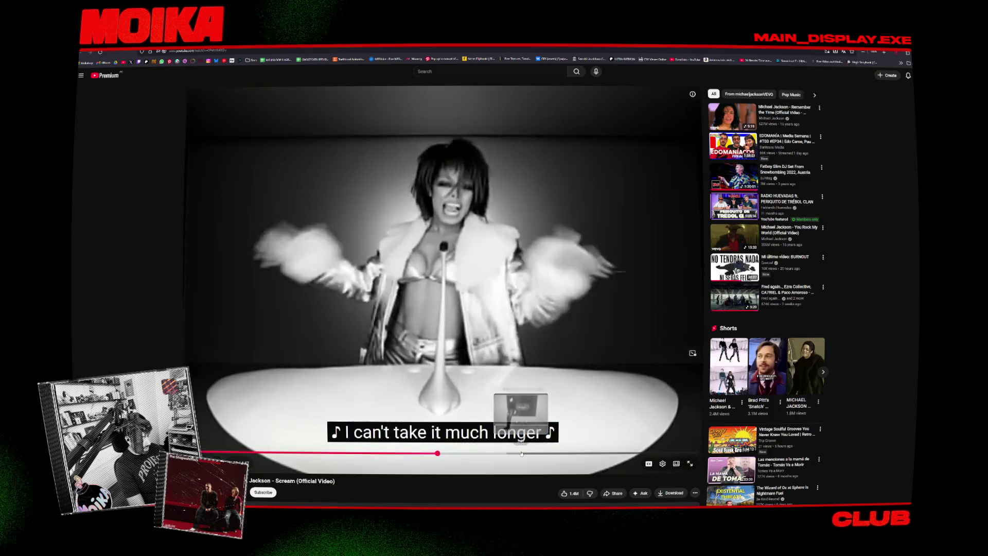
Skip the Scream video ahead to a later scene, pause it, then resume playback.
left_click(534, 454)
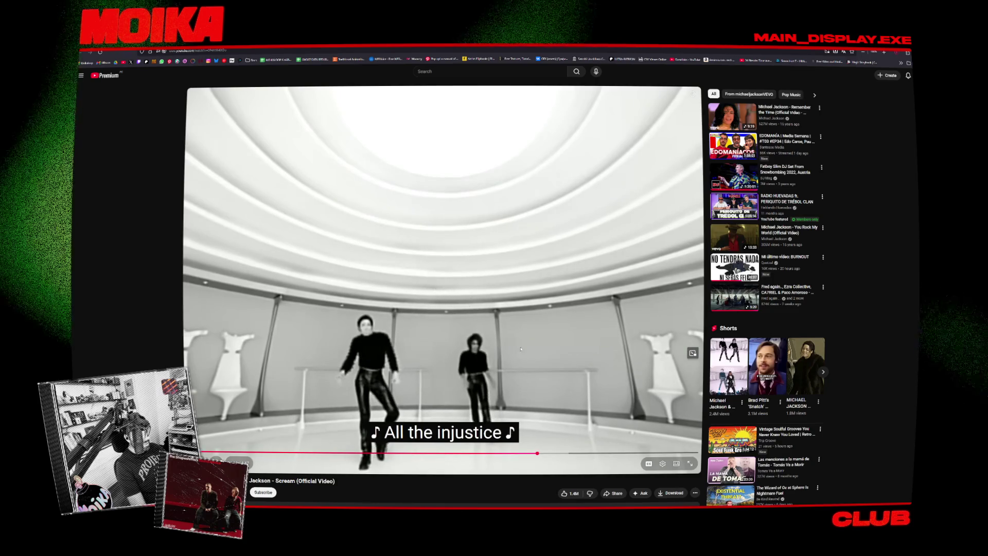
left_click(496, 318)
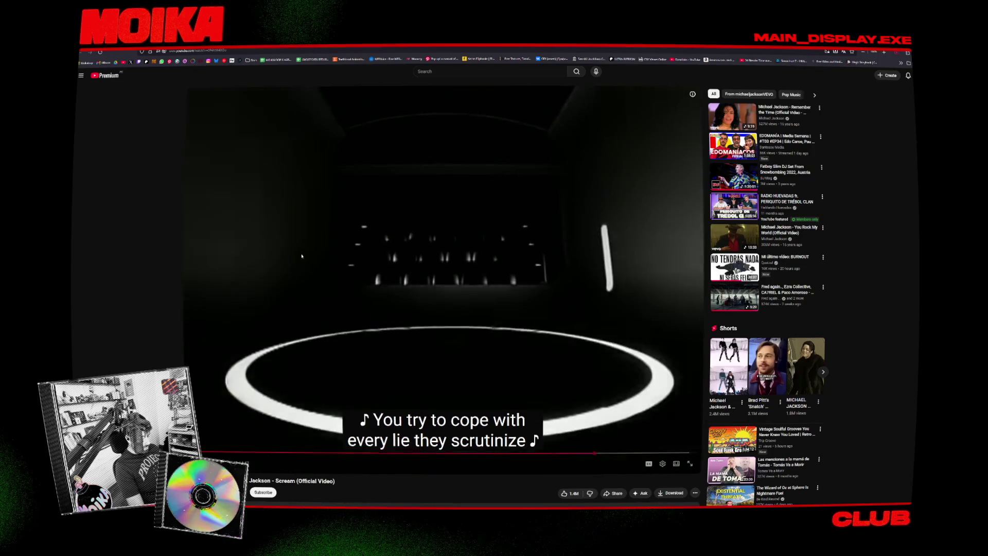
left_click(429, 308)
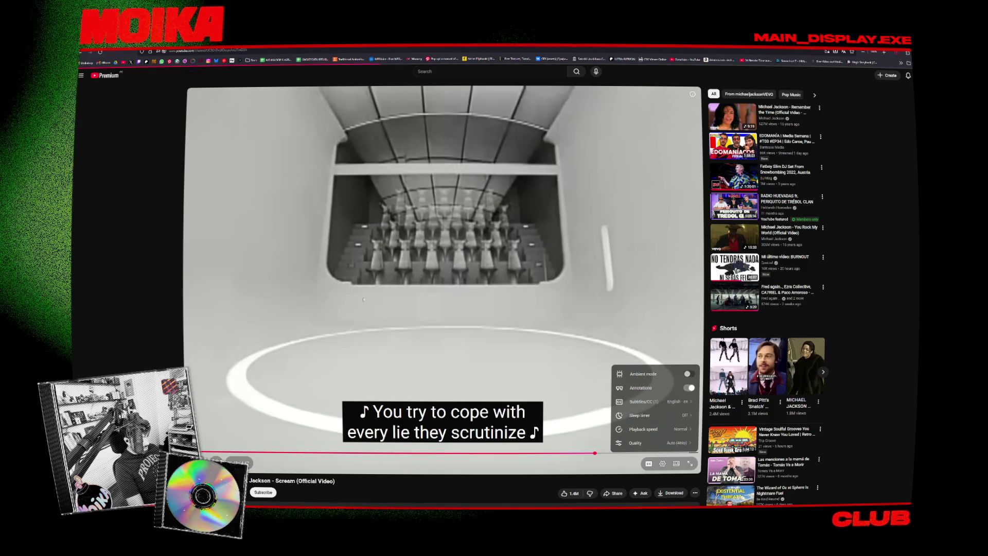
Go to the Michael Jackson channel page and place the cursor in the search bar.
left_click(221, 486)
left_click(81, 75)
left_click(489, 71)
Search YouTube for 'janet jackson hd scream' and scroll through the results.
type("hab")
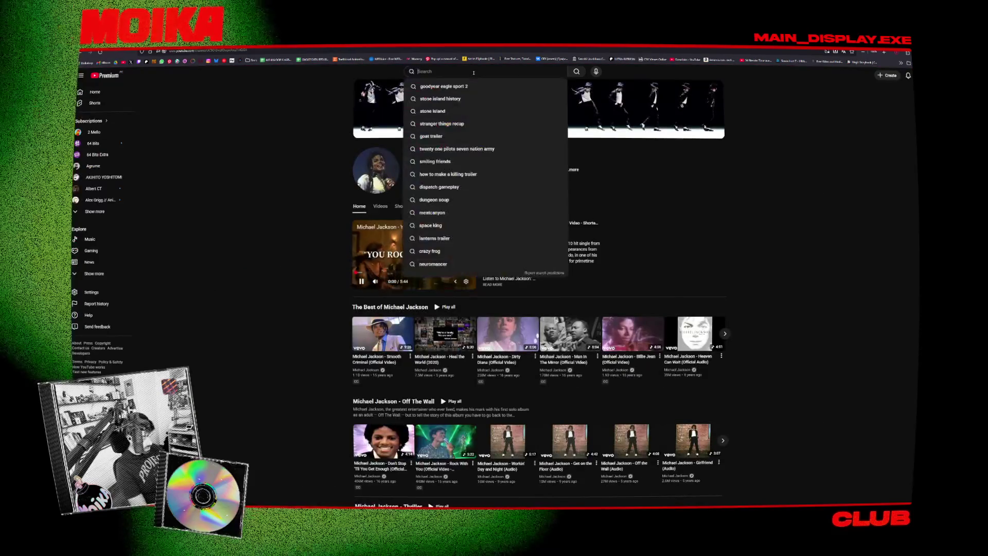
key("BackSpace")
key("BackSpace")
key("BackSpace")
type("janet")
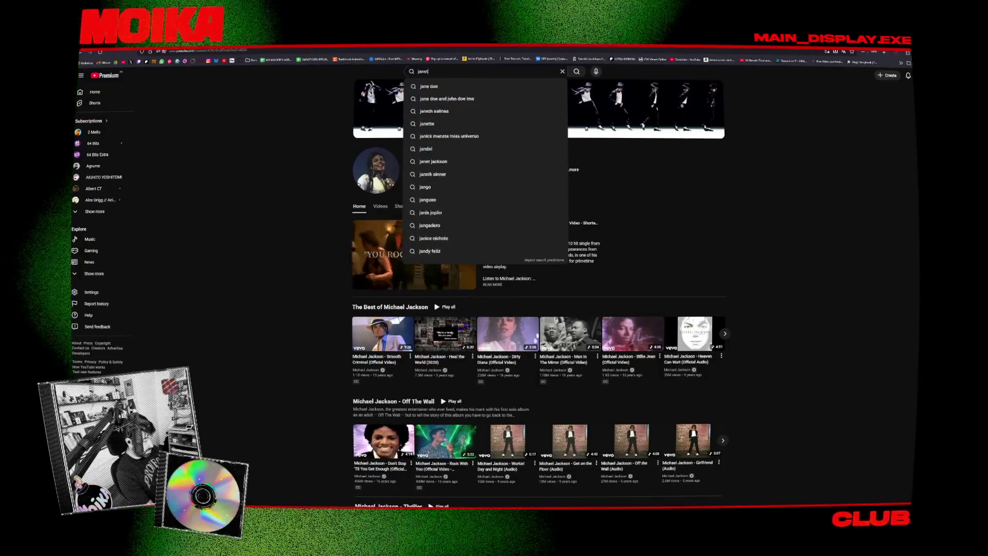
type(" jackson hd scream")
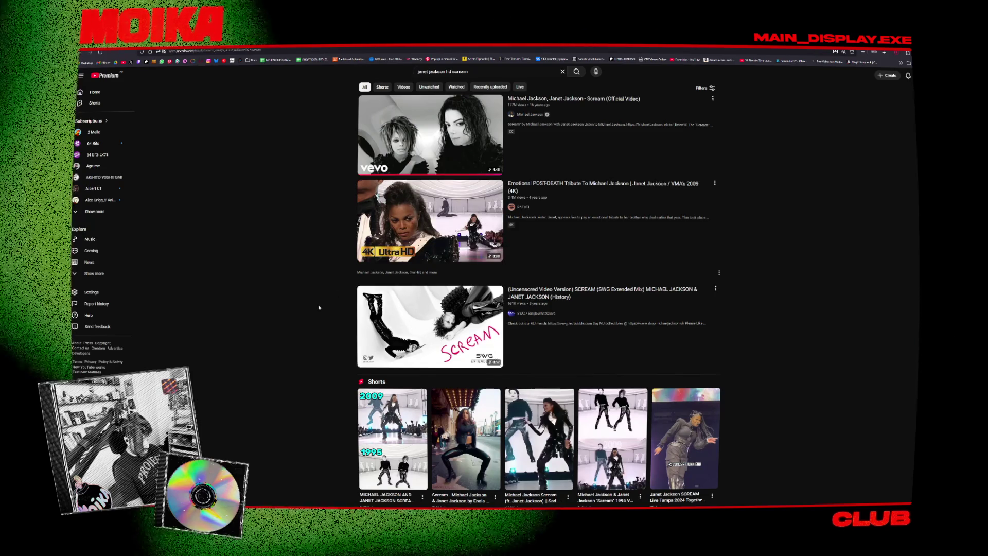
scroll(306, 308, "down", 5)
scroll(306, 309, "down", 3)
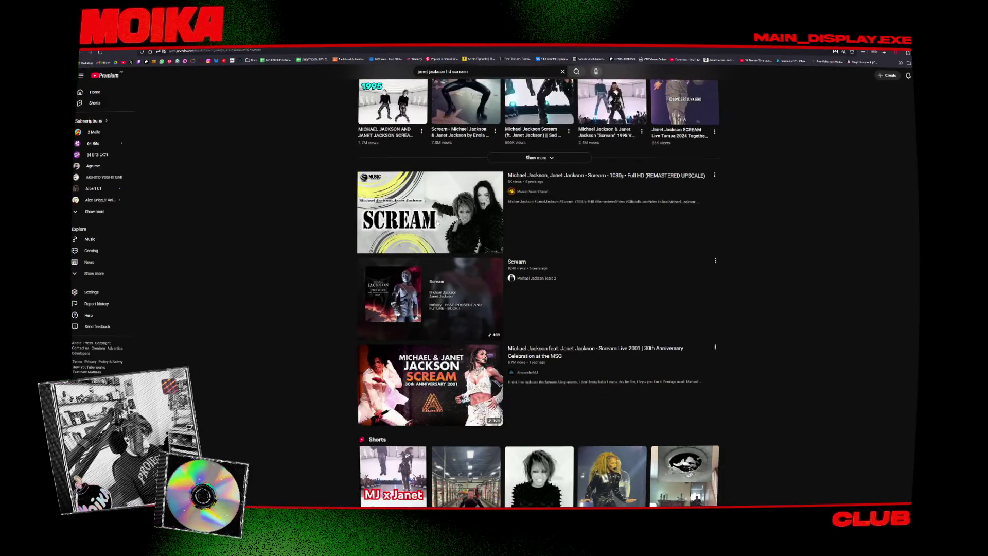
Open the Janet Jackson VMA 2009 tribute video, seek ahead to 4:21, and pause it.
key("alt+Left")
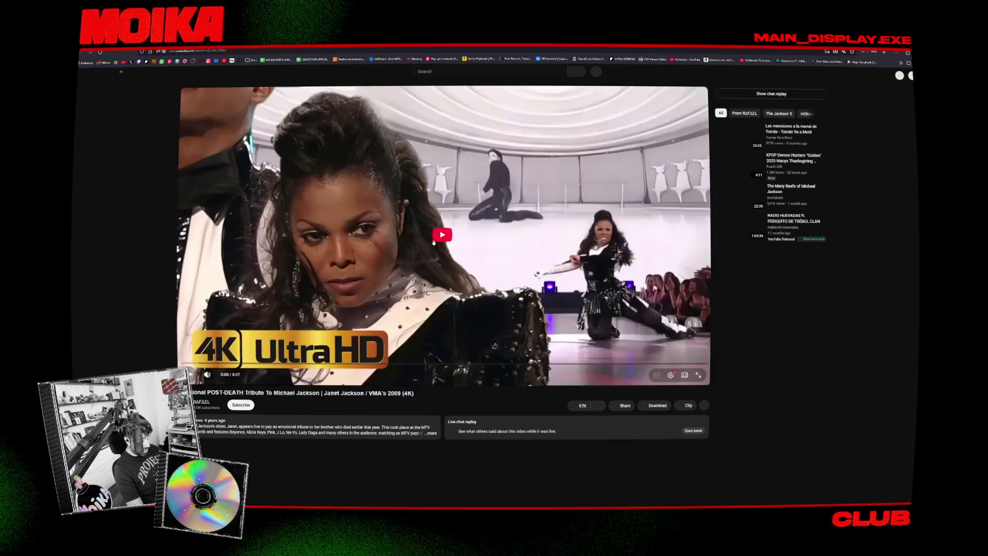
left_click(349, 362)
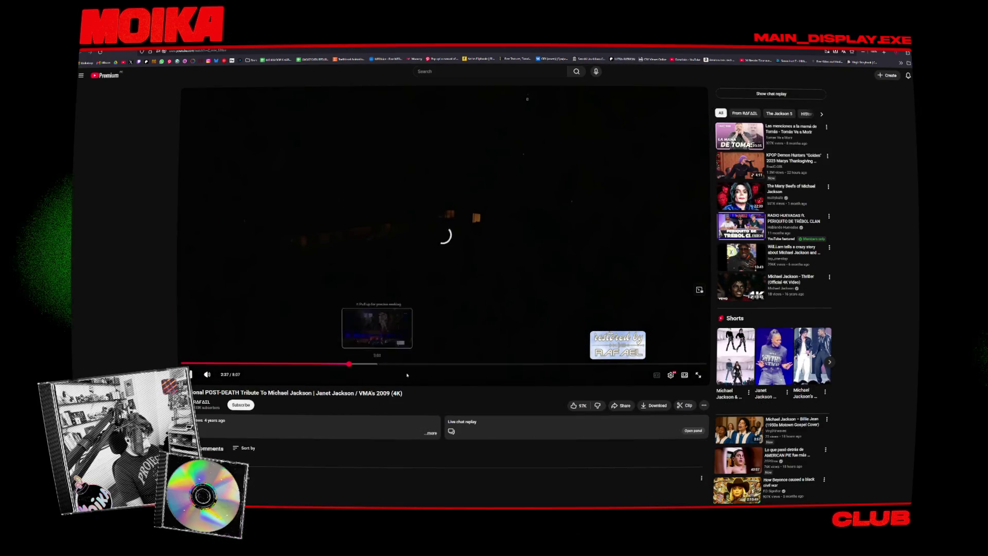
left_click(462, 365)
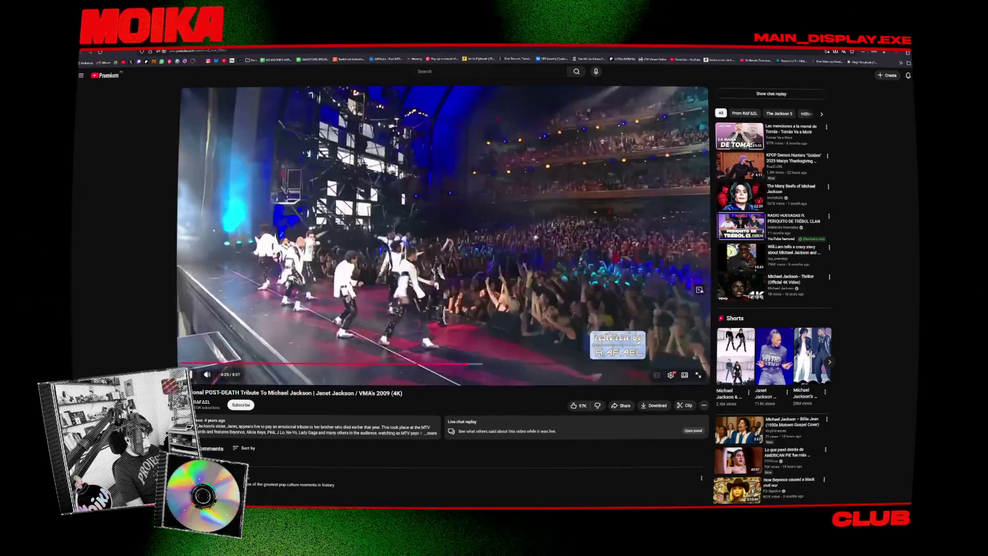
key("space")
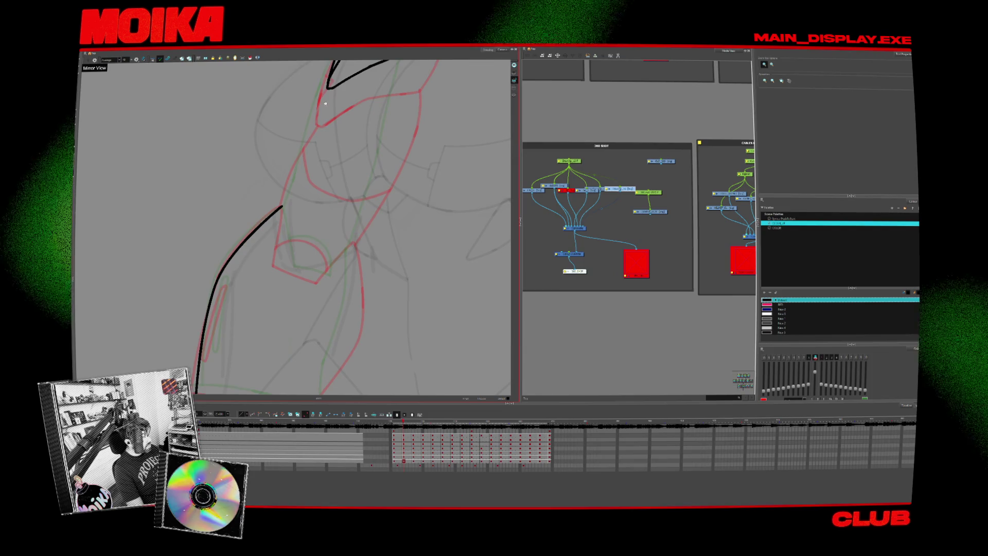
Bring up the Start menu launcher to start Blender.
key("super")
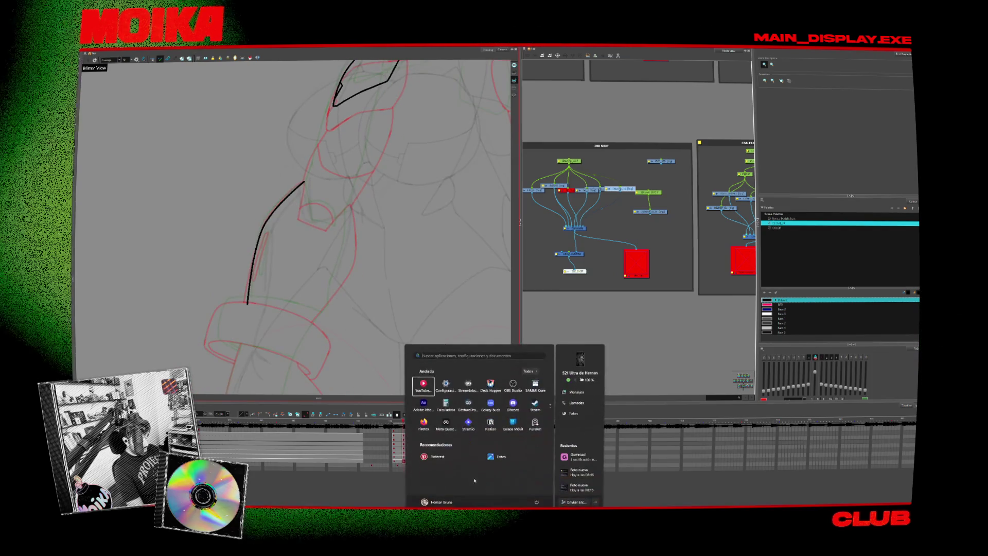
key("Escape")
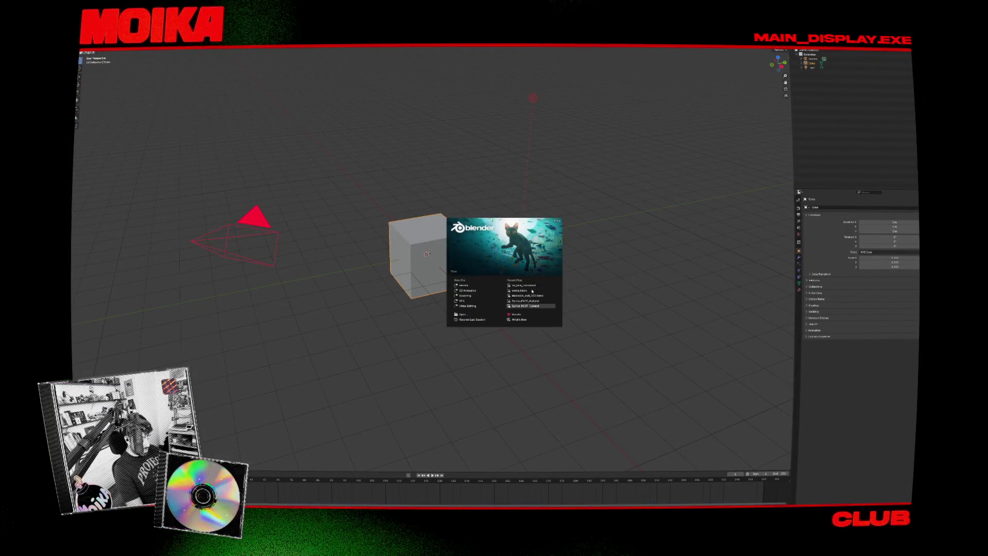
Load the saved green-figure project from recent files in camera view, with the render viewport maximised.
left_click(532, 291)
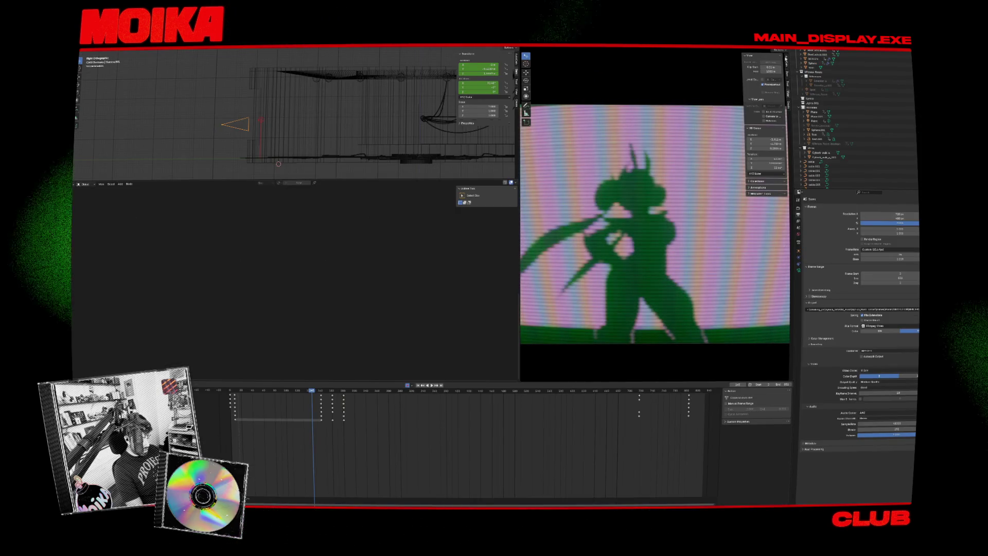
key("KP_0")
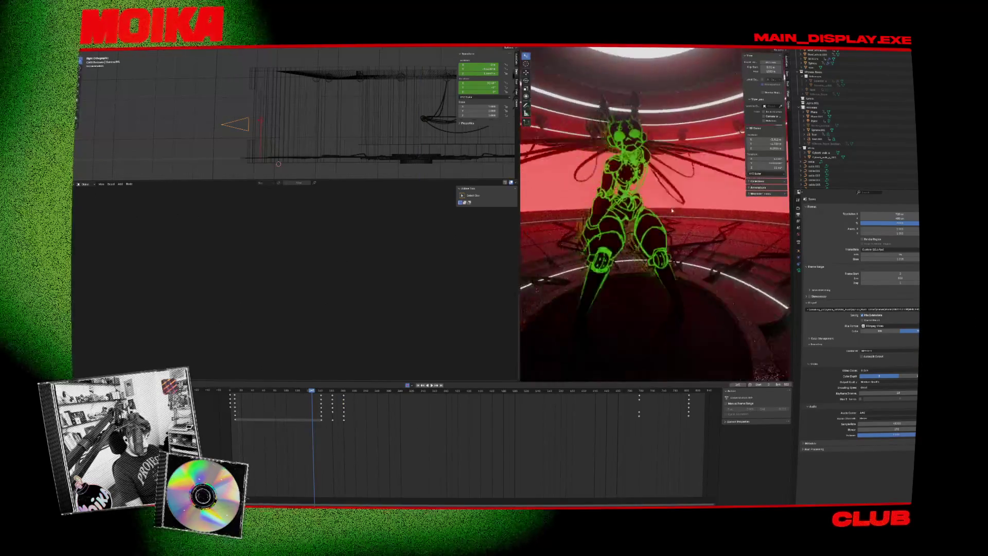
key("ctrl+space")
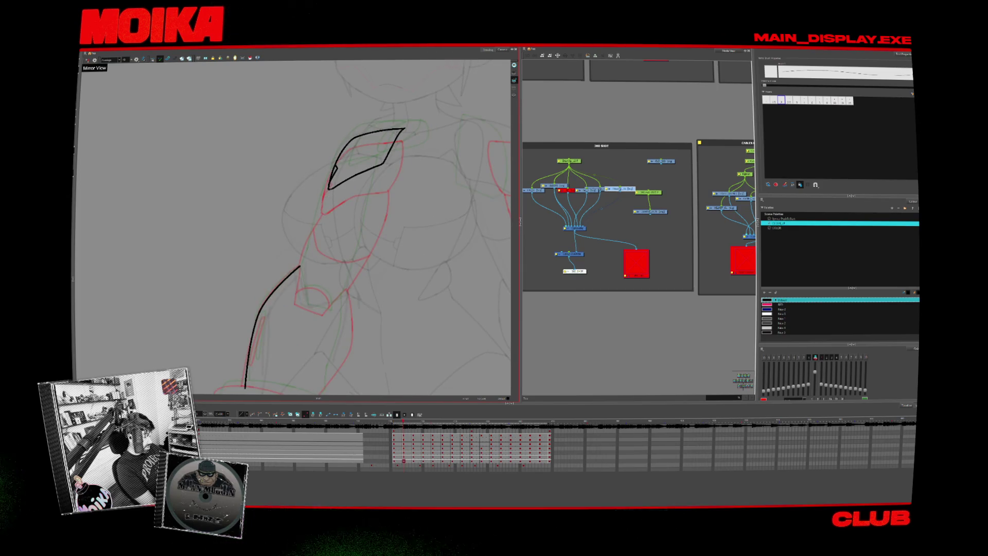
Ink the shoulder plate's closing line, a short arm line, and the forearm's inner and outer curves.
mouse_move(300, 266)
left_mouse_down()
mouse_move(330, 188)
mouse_move(352, 201)
left_mouse_up()
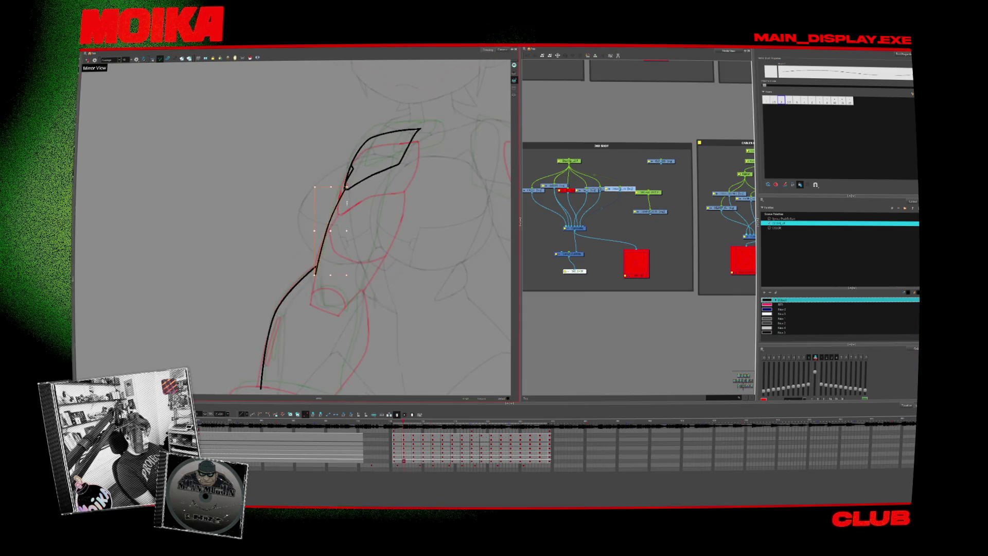
key("comma")
key("period")
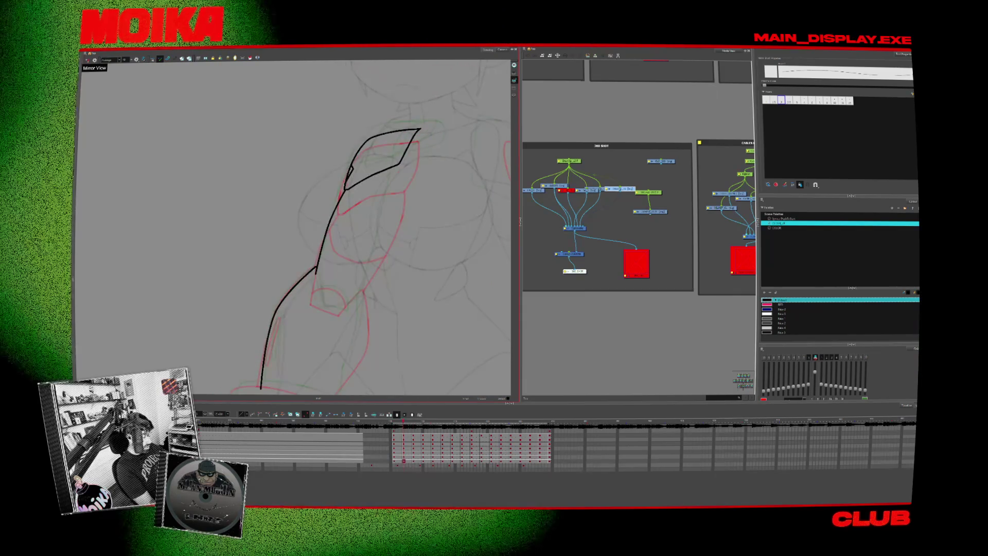
left_click_drag(316, 268, 316, 302)
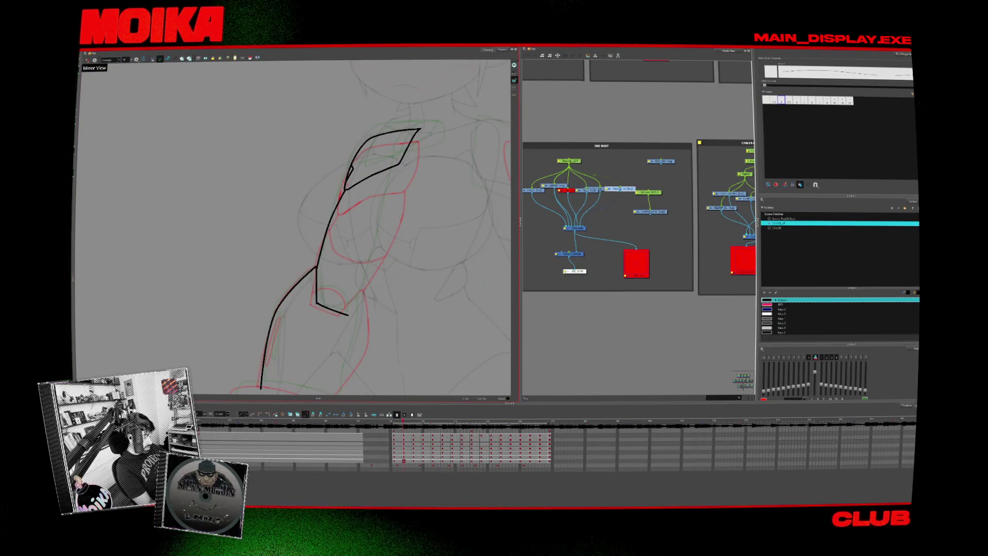
key("comma")
key("period")
key("comma")
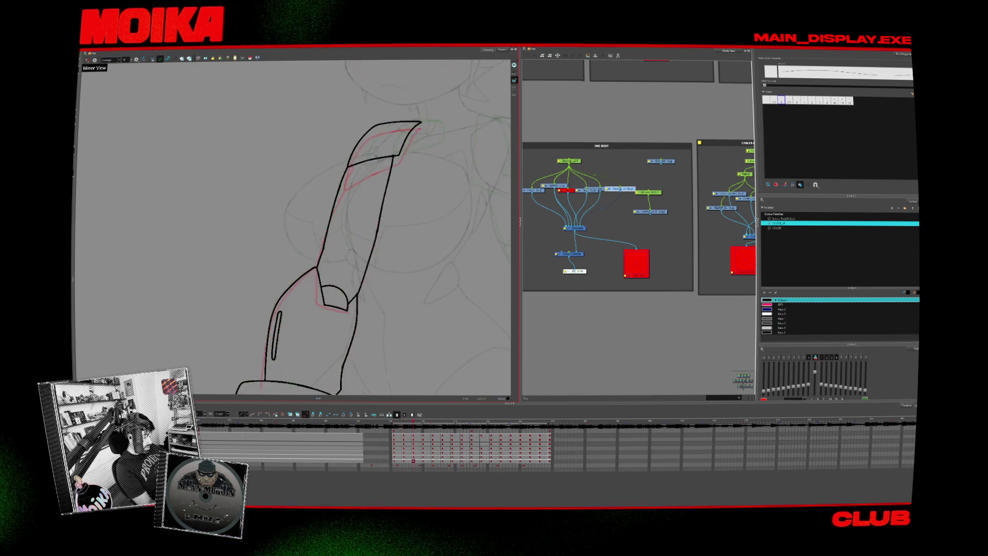
key("period")
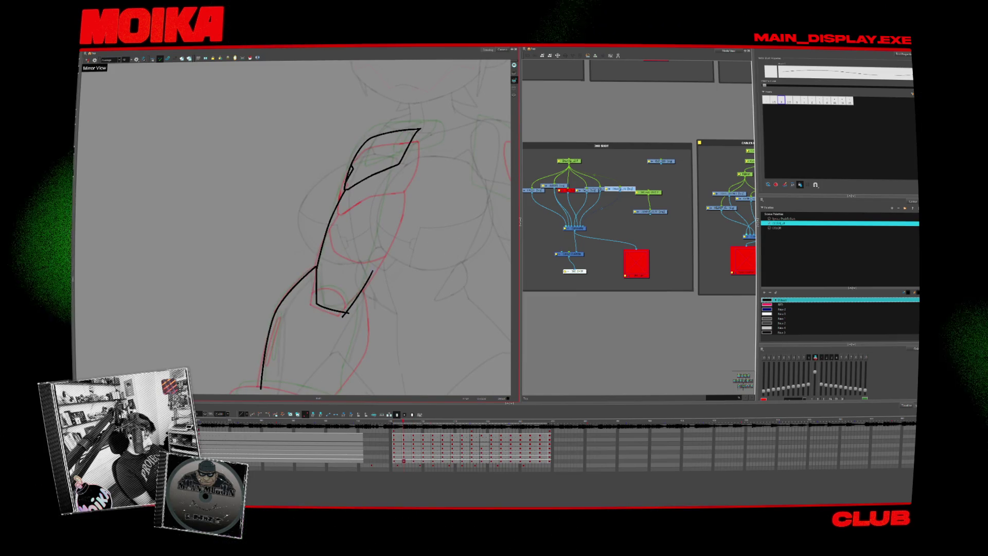
left_click_drag(395, 201, 360, 293)
left_click_drag(400, 178, 346, 313)
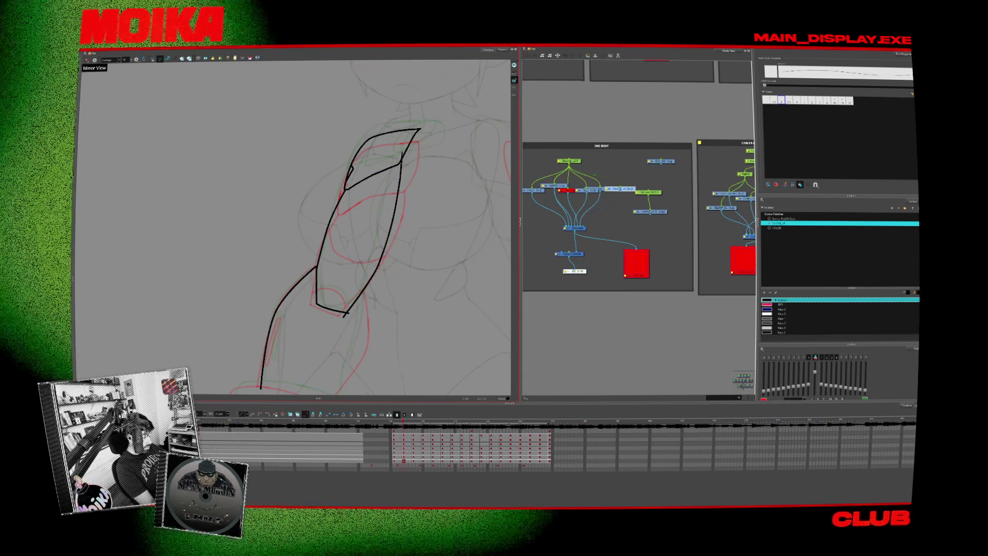
Check the inked arm's proportions in a mirrored, zoomed view while flipping between neighbouring drawings.
key("alt+s")
left_click_drag(345, 313, 362, 288)
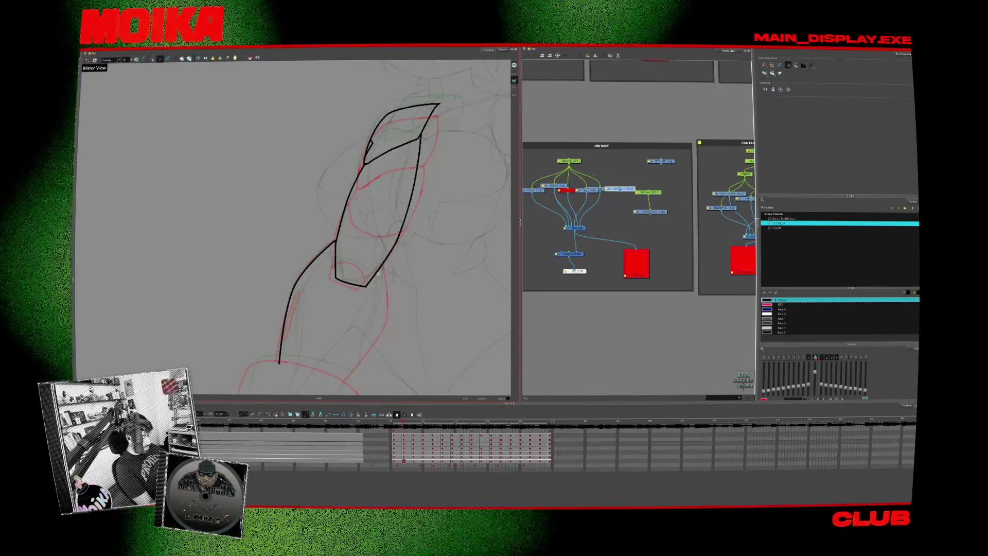
key("4")
key("alt+b")
key("2")
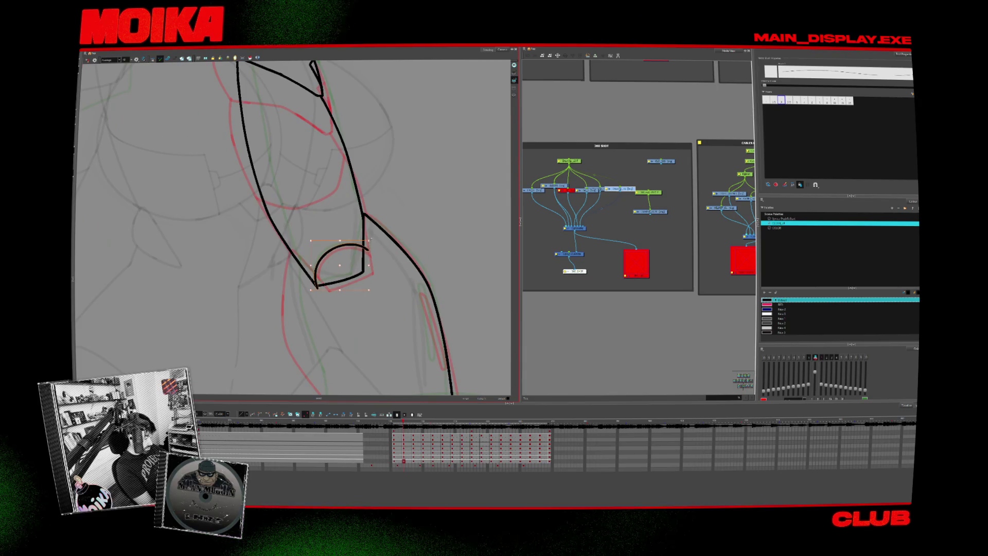
key("alt+s")
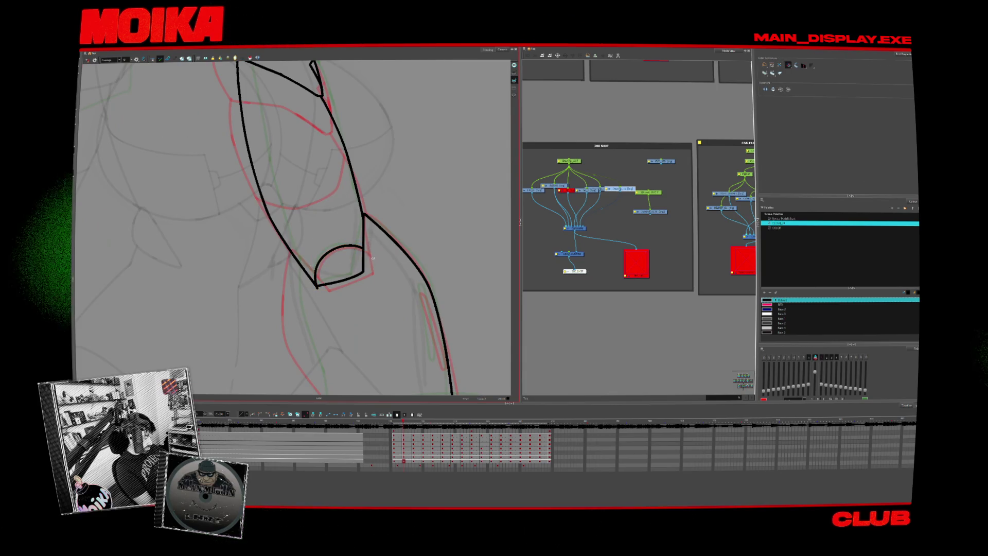
key("comma")
key("comma")
key("comma")
key("comma")
key("period")
key("alt+b")
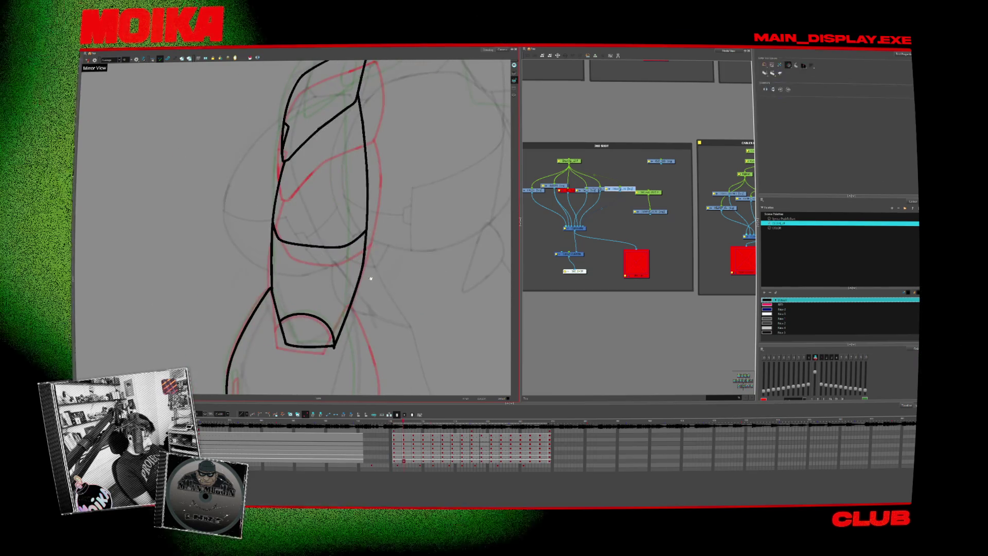
scroll(362, 265, "down", 5)
Extend the figure's right outline upward, then rotate the canvas to tilt the arm diagonally.
left_click_drag(381, 289, 372, 145)
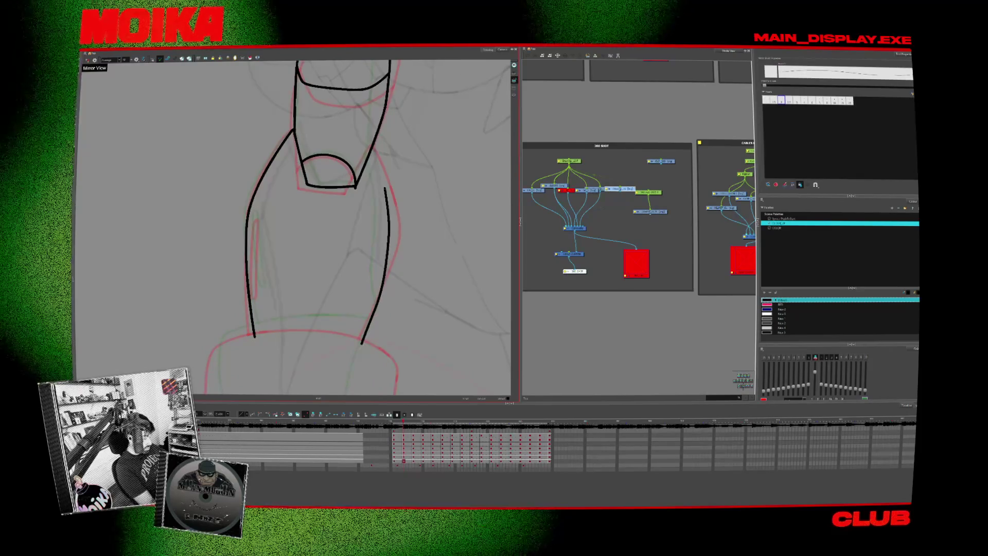
key("alt+s")
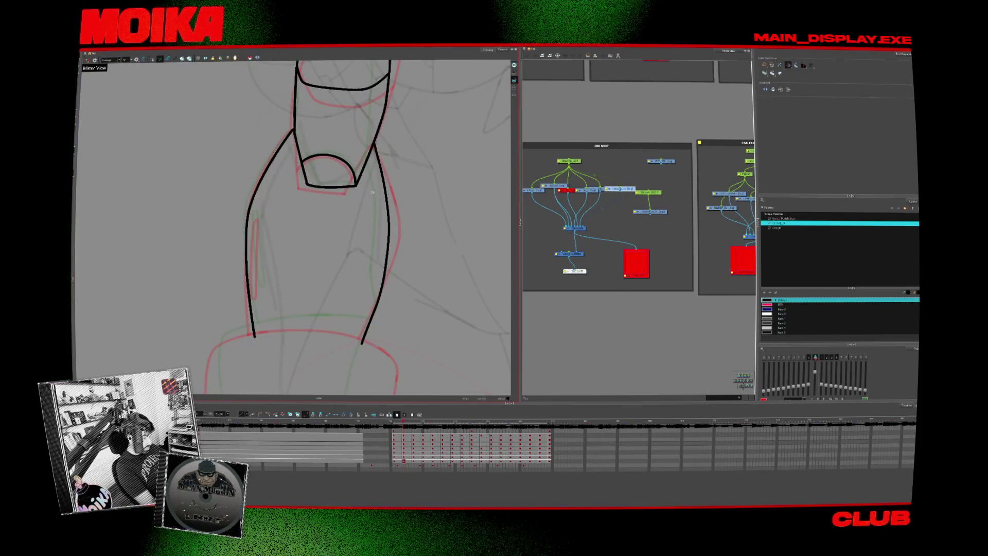
left_click_drag(373, 192, 303, 332)
key("alt+b")
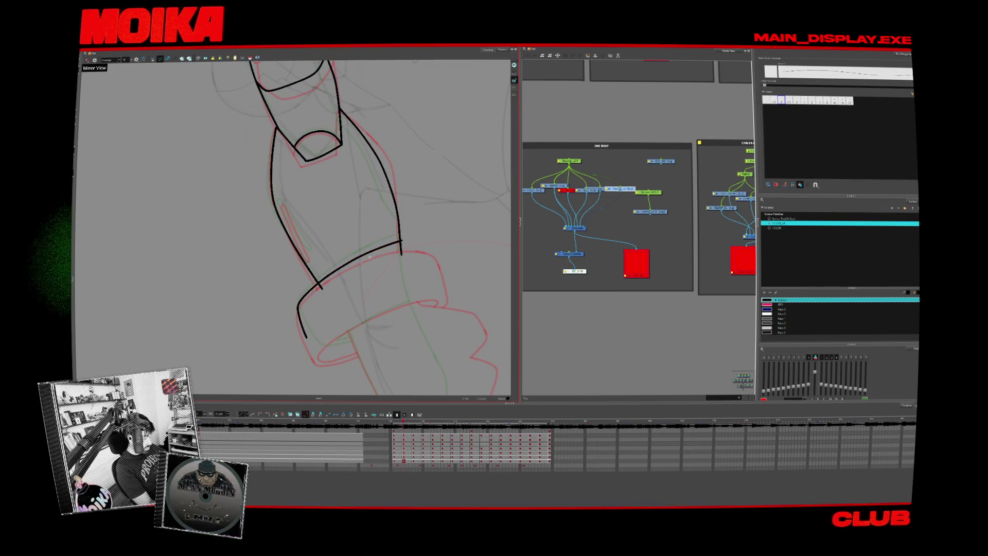
left_click_drag(402, 239, 384, 282)
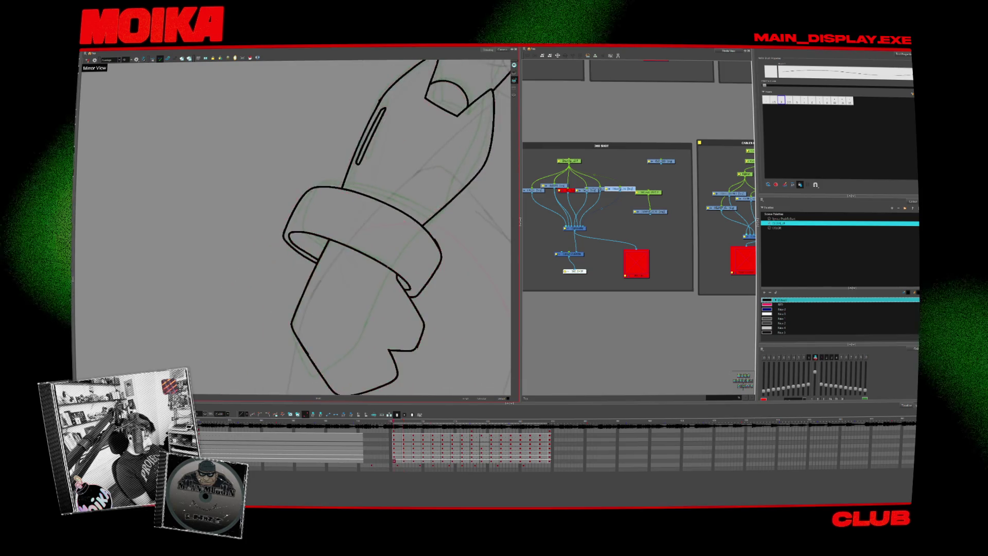
left_click_drag(360, 155, 288, 221)
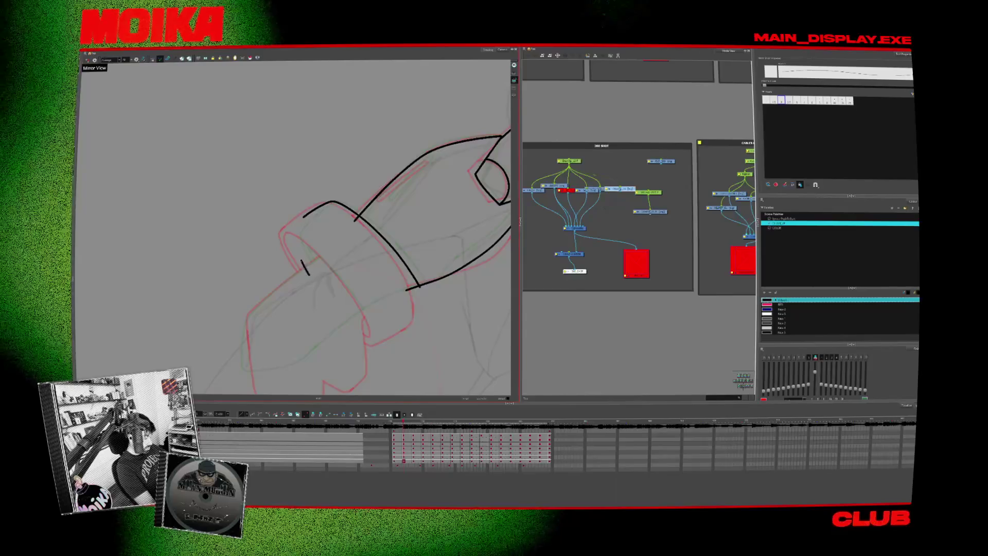
Ink the wrist band's lower curve, then the arm's long outer edge on the next drawing.
mouse_move(362, 321)
left_mouse_down()
mouse_move(355, 208)
mouse_move(324, 264)
mouse_move(333, 265)
left_mouse_up()
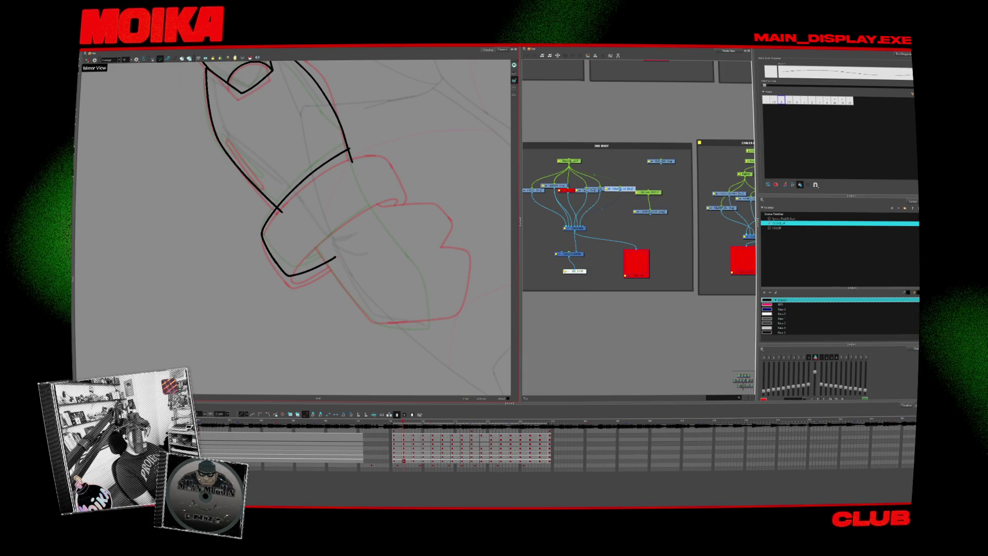
left_click_drag(305, 278, 397, 205)
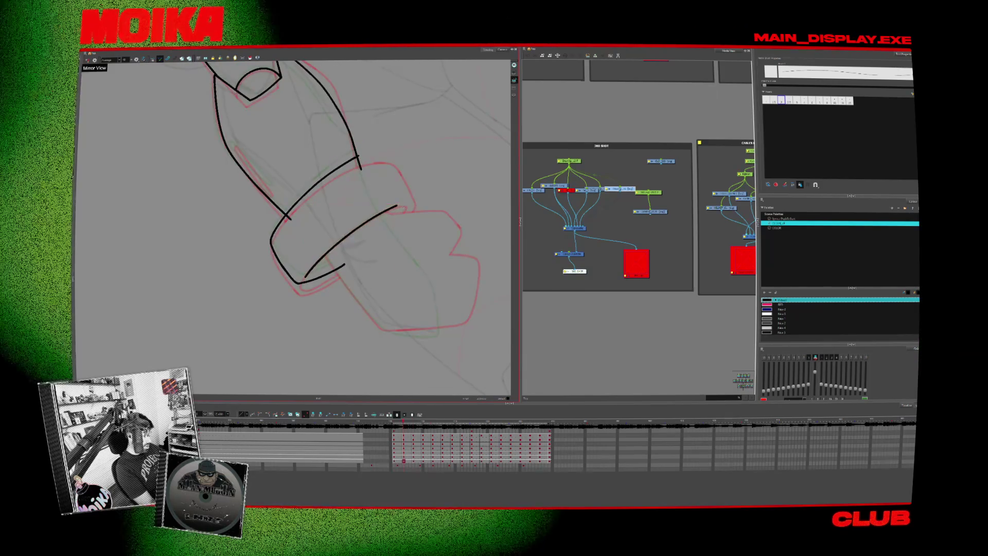
left_click_drag(346, 260, 308, 276)
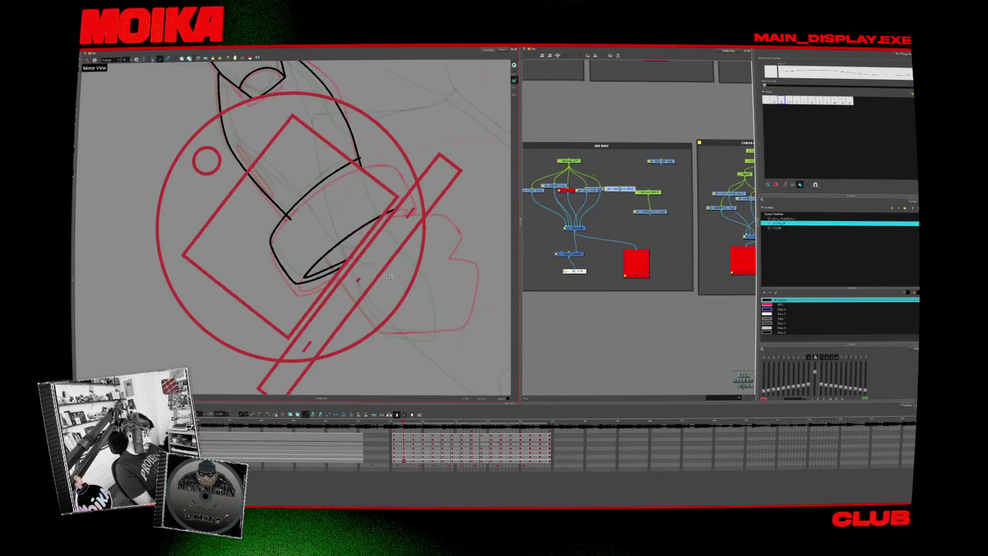
left_click_drag(360, 155, 288, 128)
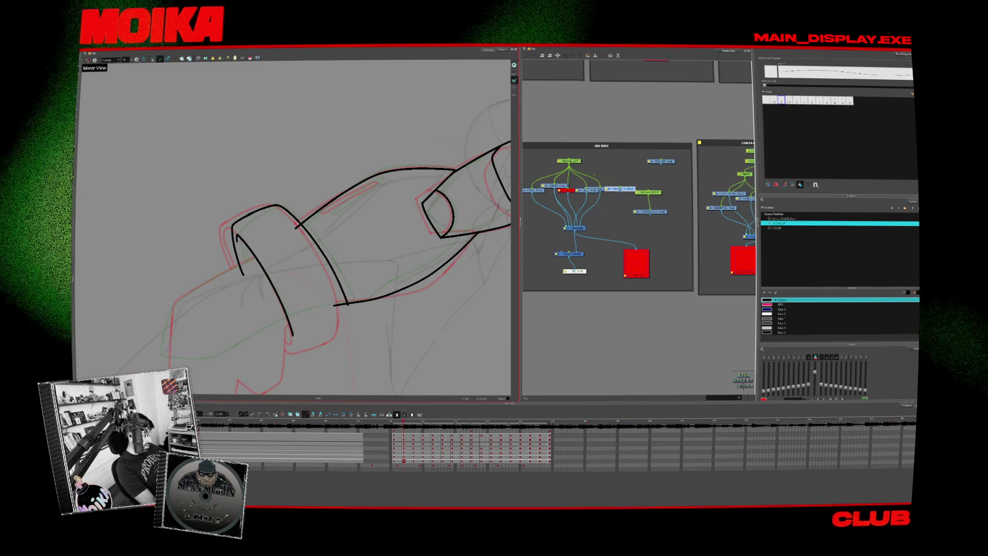
left_click(403, 461)
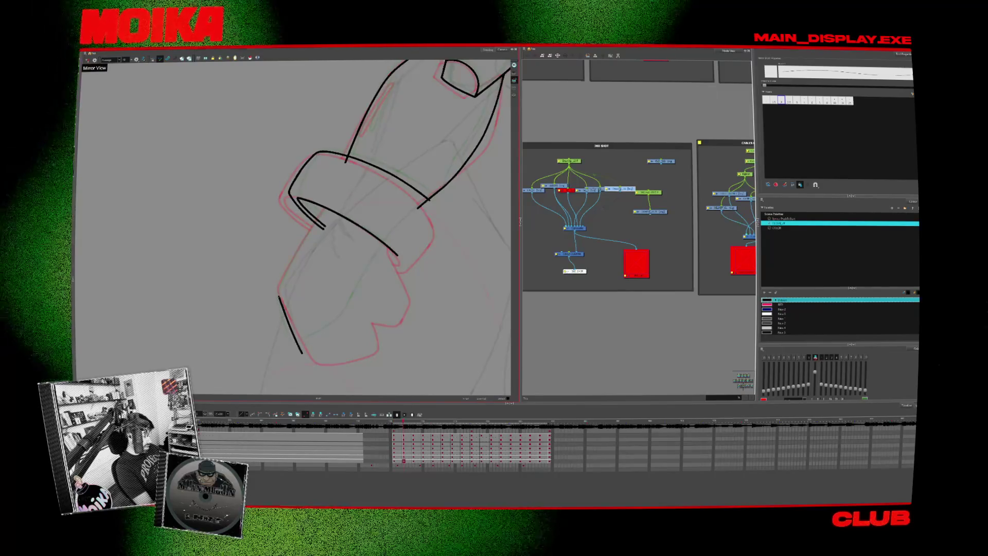
left_click_drag(293, 255, 302, 353)
left_click(332, 194)
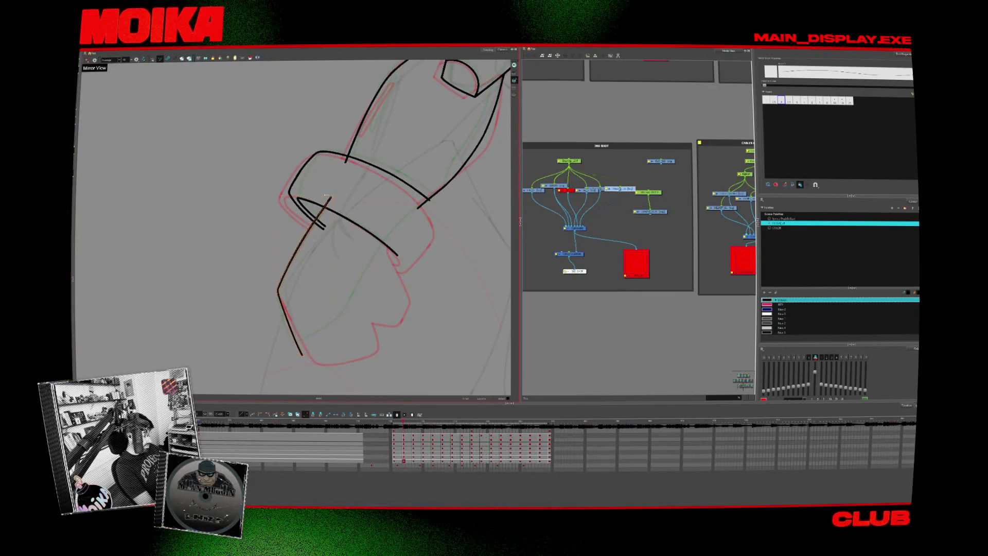
key("Return")
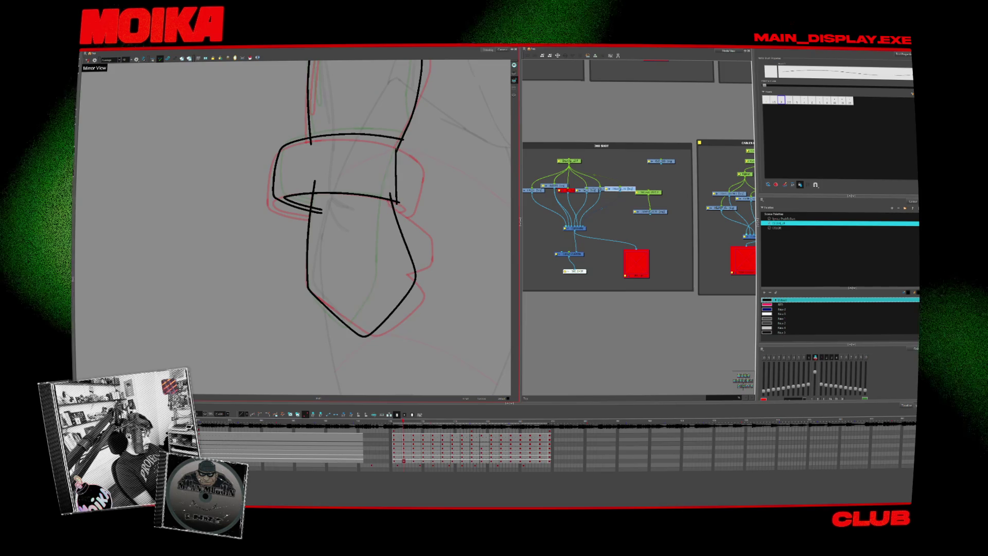
Add a narrow slot loop to the forearm and play through the drawings to check it.
key("alt+s")
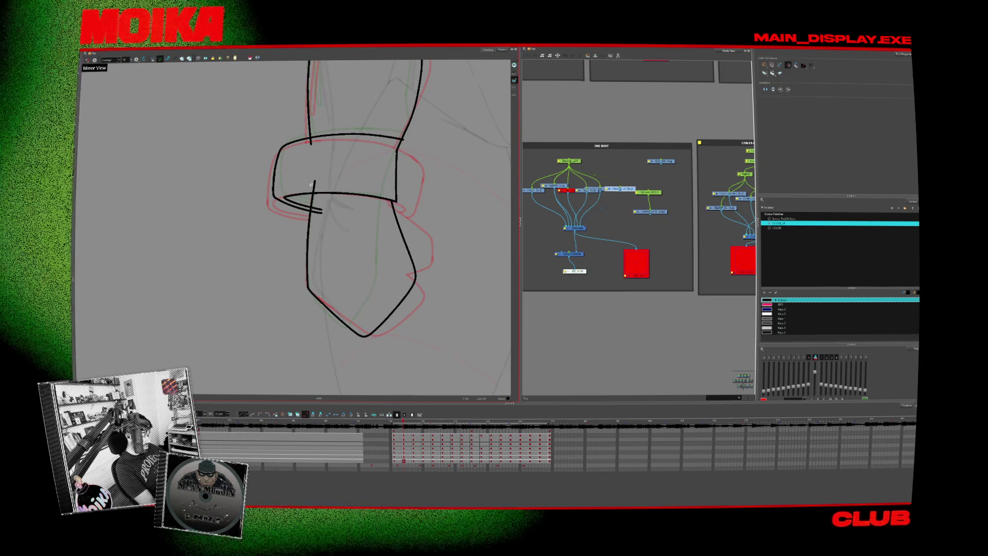
key("period")
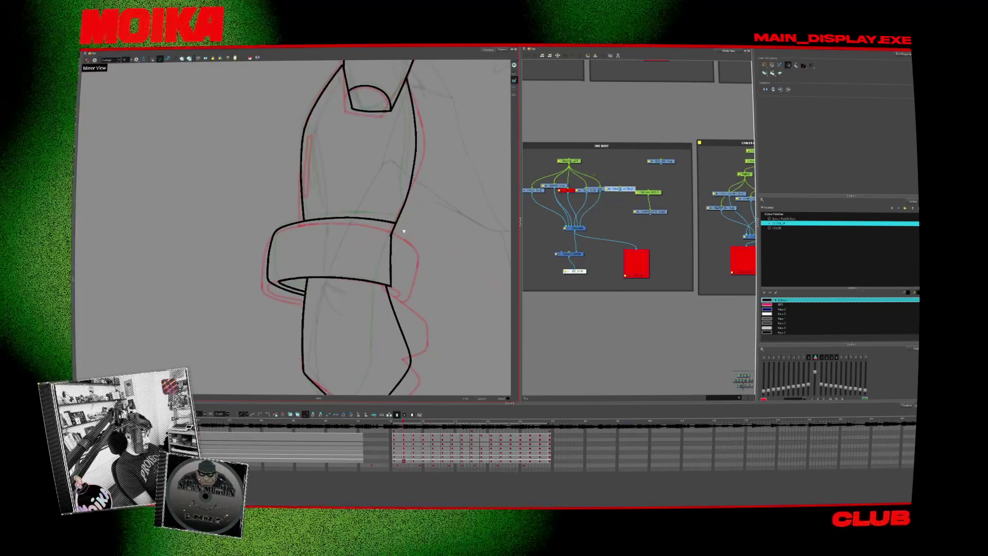
key("period")
key("period")
key("alt+b")
key("period")
key("period")
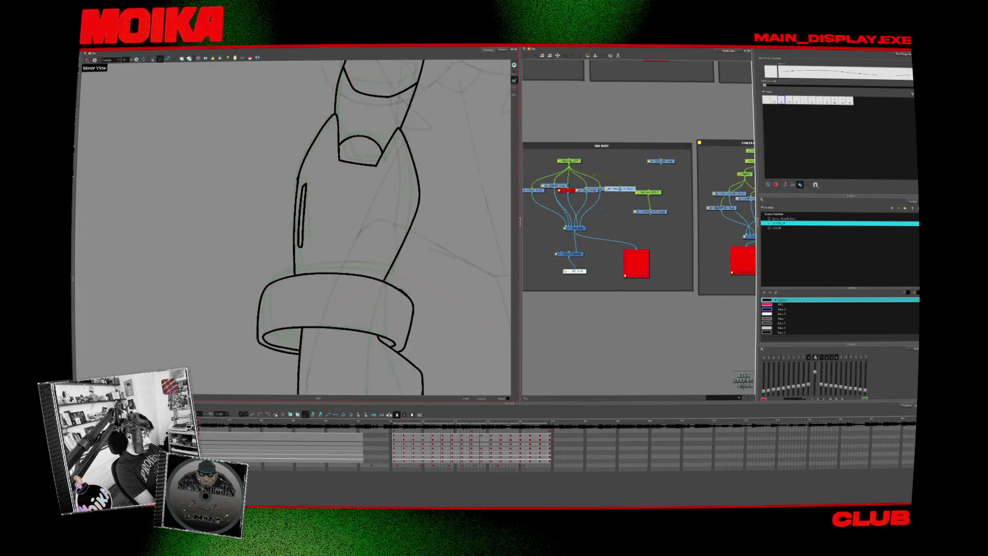
key("period")
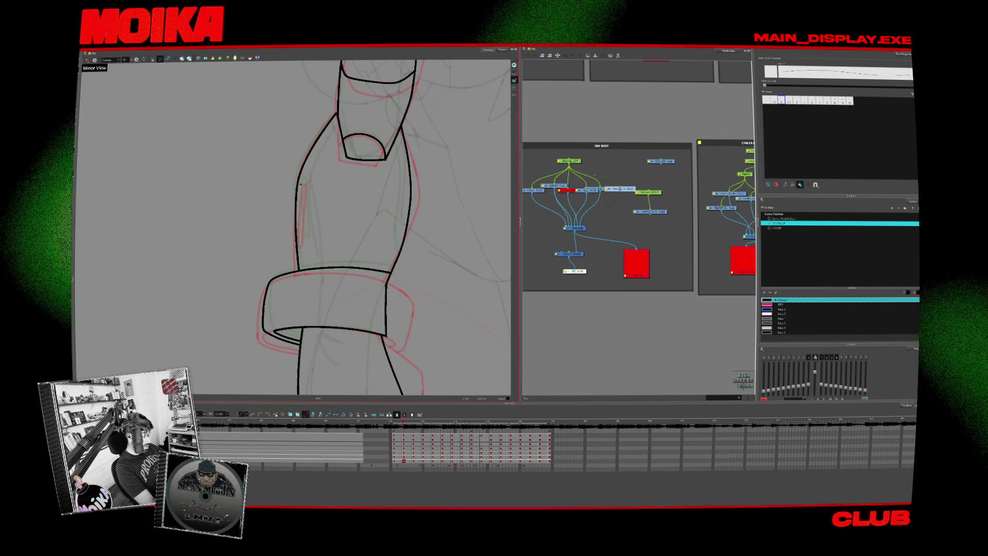
left_click_drag(303, 181, 306, 240)
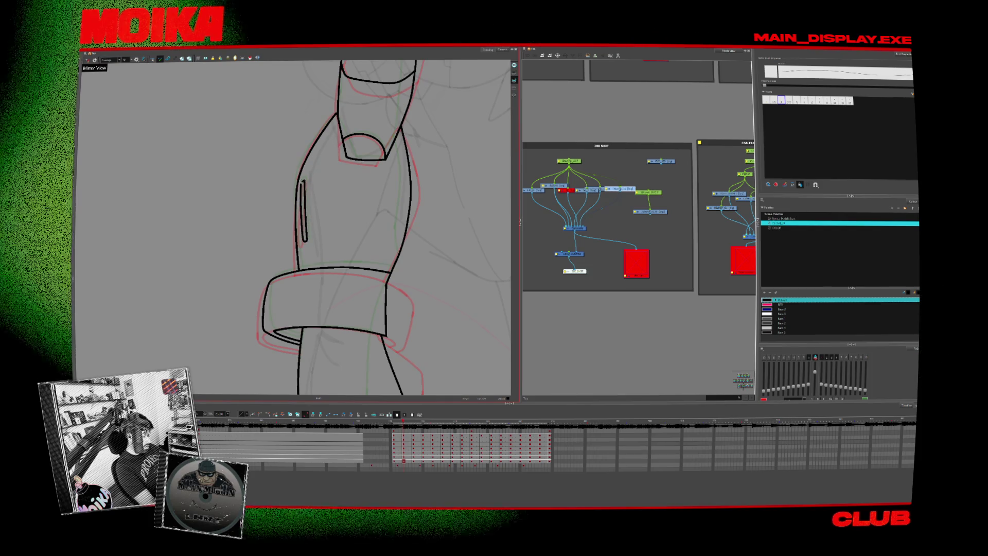
left_click(305, 220)
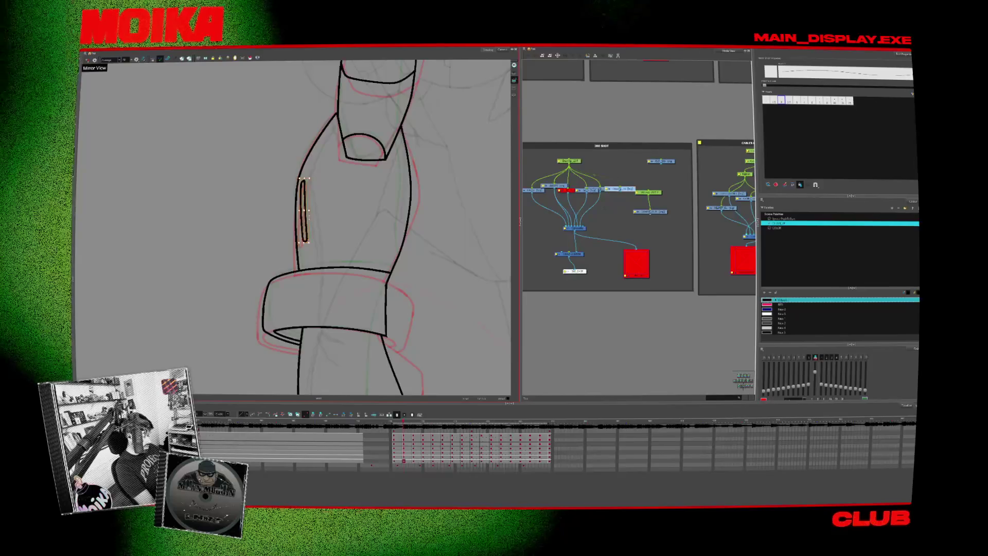
key("Return")
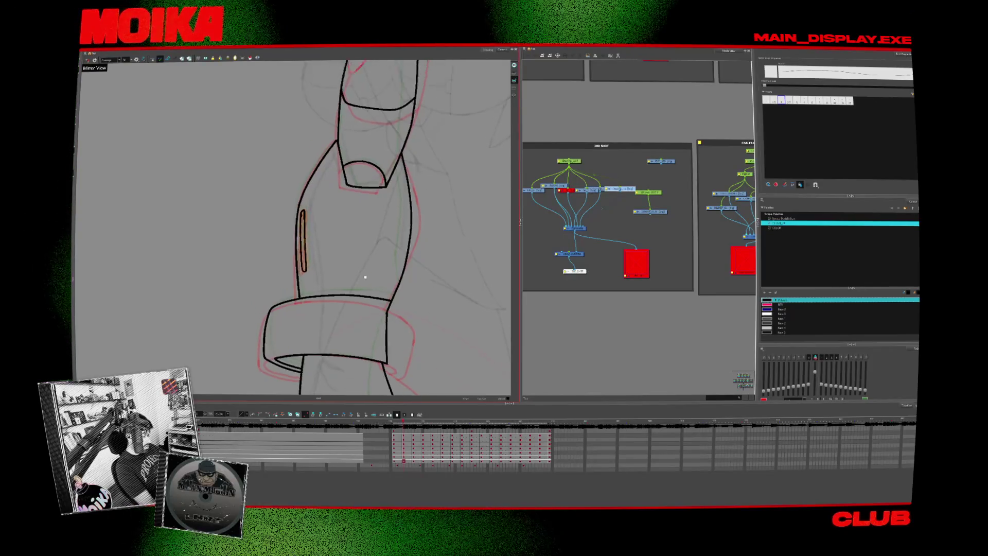
key("shift+m")
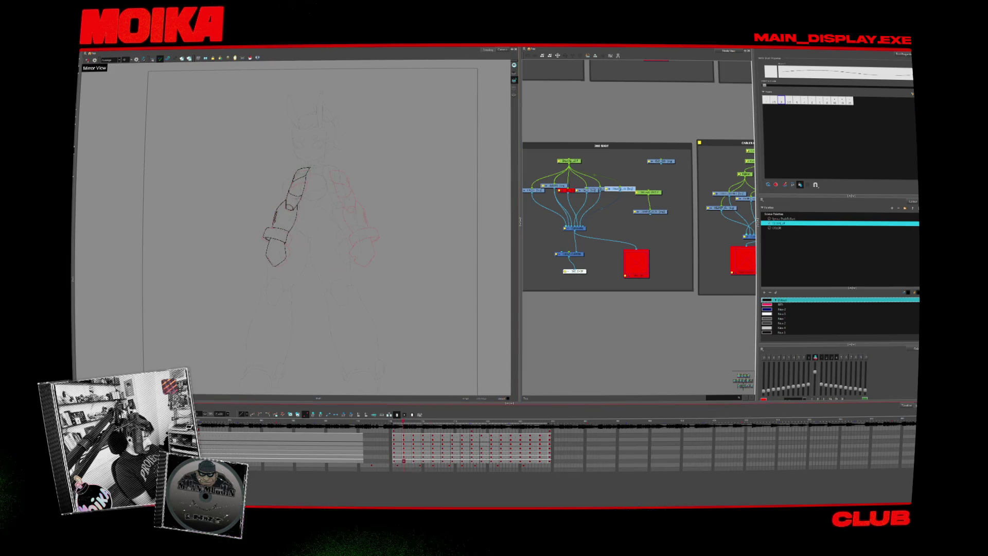
Zoom in on the leaf-shaped shoulder stroke and step back to that drawing.
left_click_drag(342, 293, 376, 307)
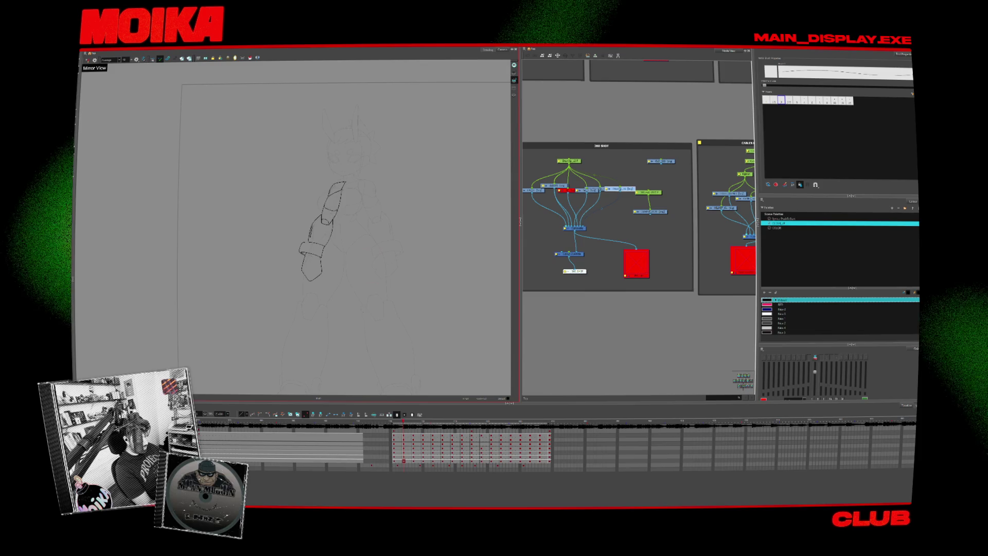
key("period")
key("period")
key("period")
key("alt+z")
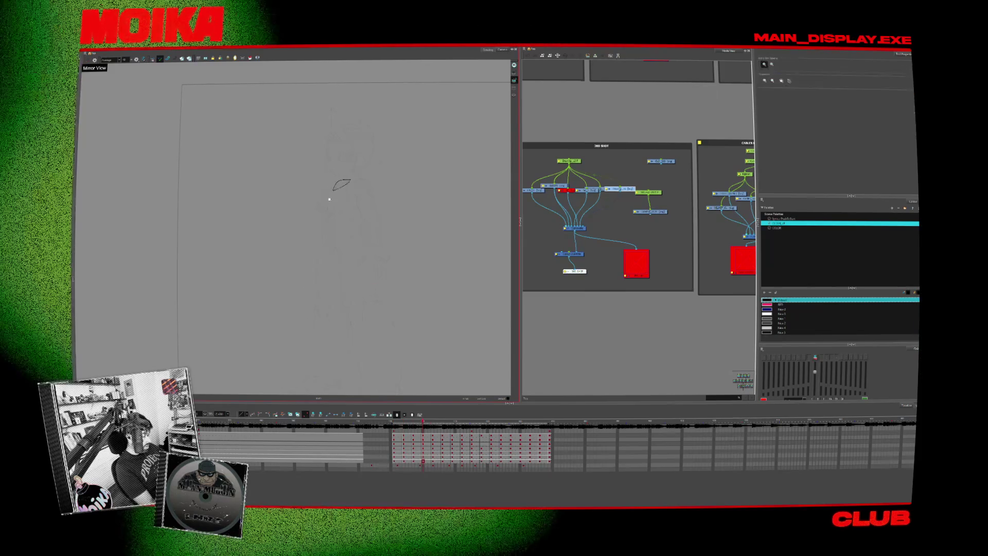
left_click_drag(345, 203, 337, 227)
key("comma")
key("comma")
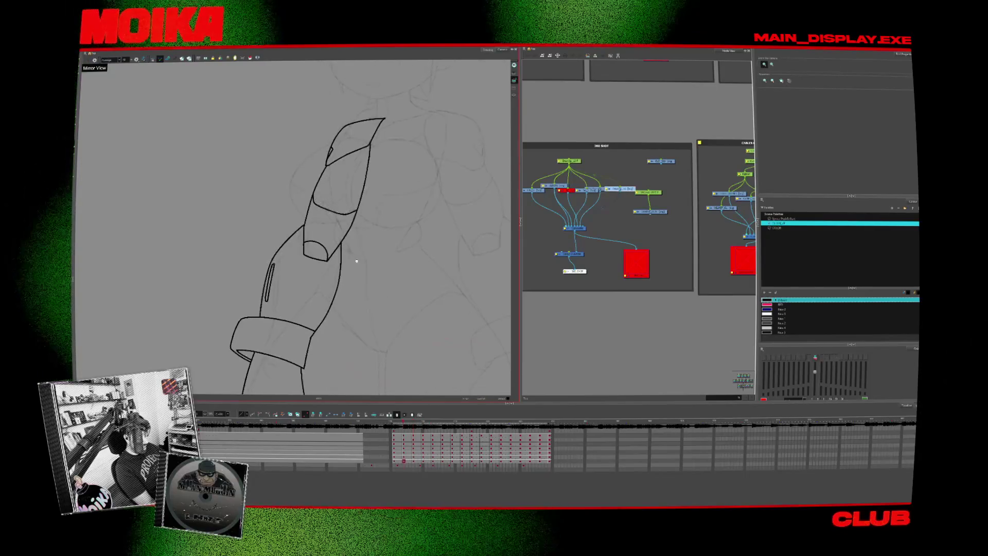
key("comma")
key("period")
key("period")
key("period")
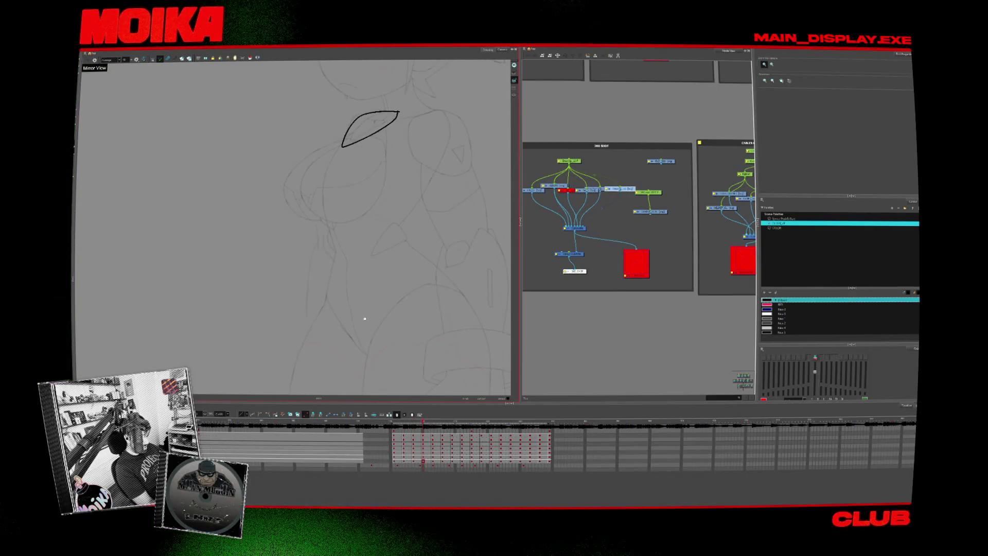
Sketch the upper-arm outlines and a line down the arm below the leaf-shaped shoulder stroke.
key("alt+b")
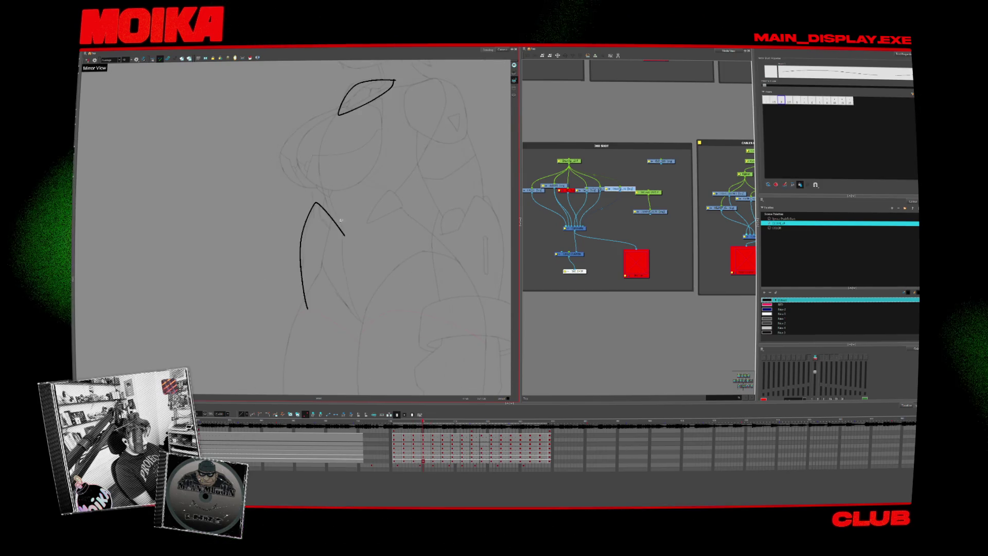
key("comma")
key("period")
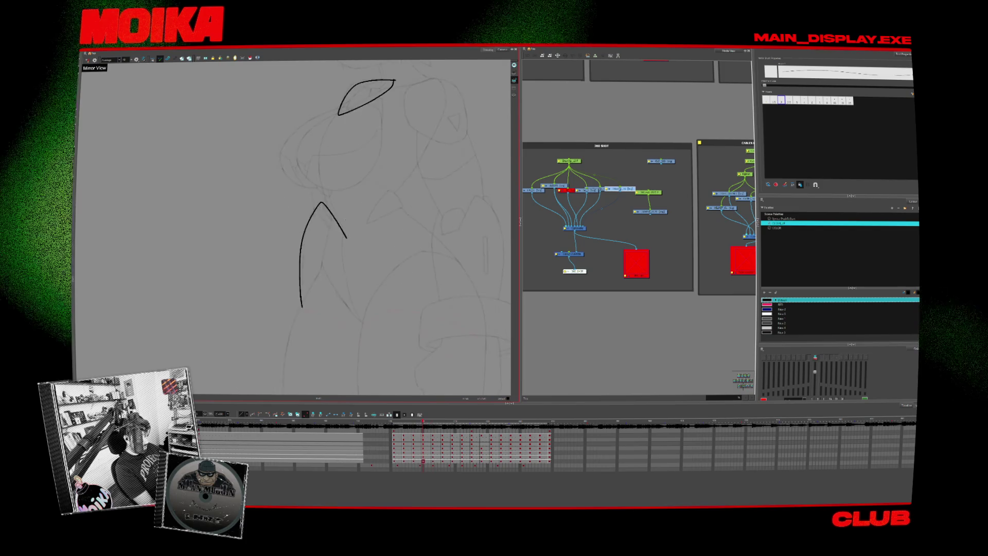
key("comma")
key("period")
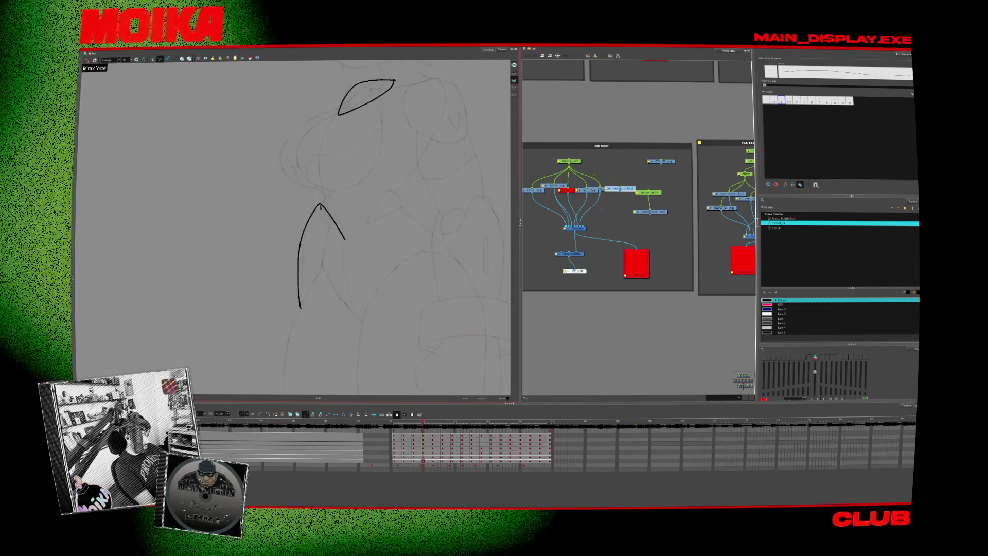
key("comma")
key("period")
left_click_drag(323, 175, 321, 204)
left_click_drag(323, 179, 364, 187)
left_click_drag(345, 240, 300, 309)
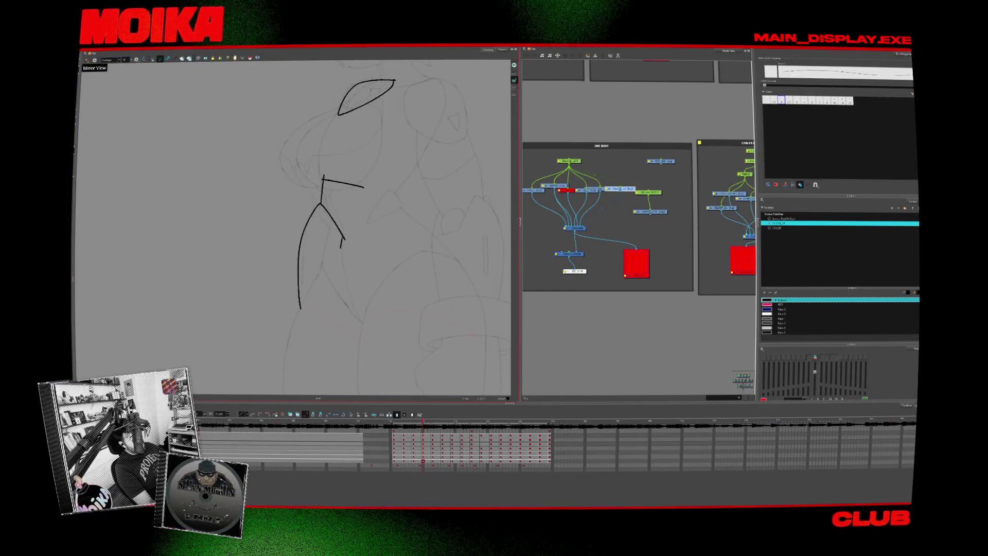
left_click_drag(355, 170, 342, 242)
Compare the stick-figure arm drawing against its previous and next drawings.
key("alt+s")
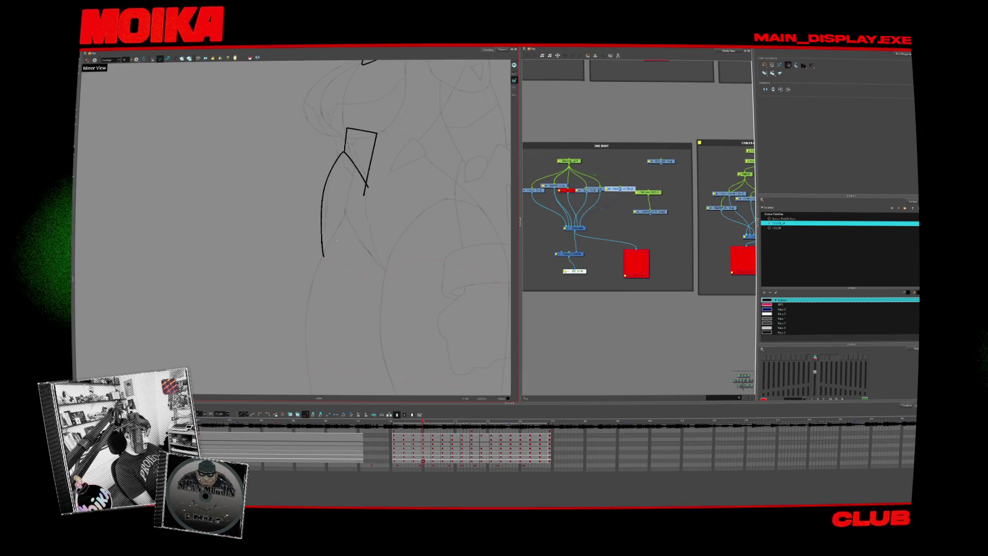
key("alt+b")
key("comma")
key("period")
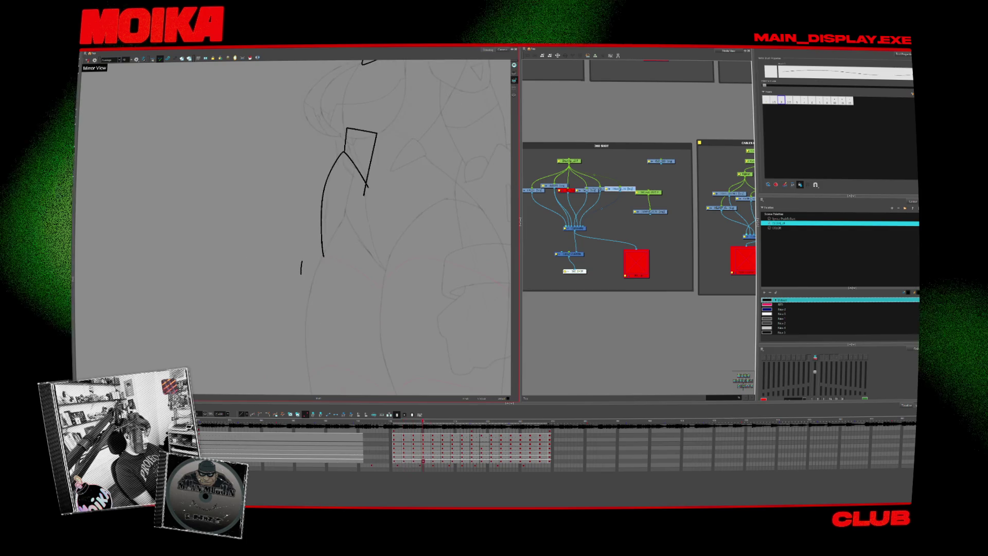
scroll(293, 227, "up", 3)
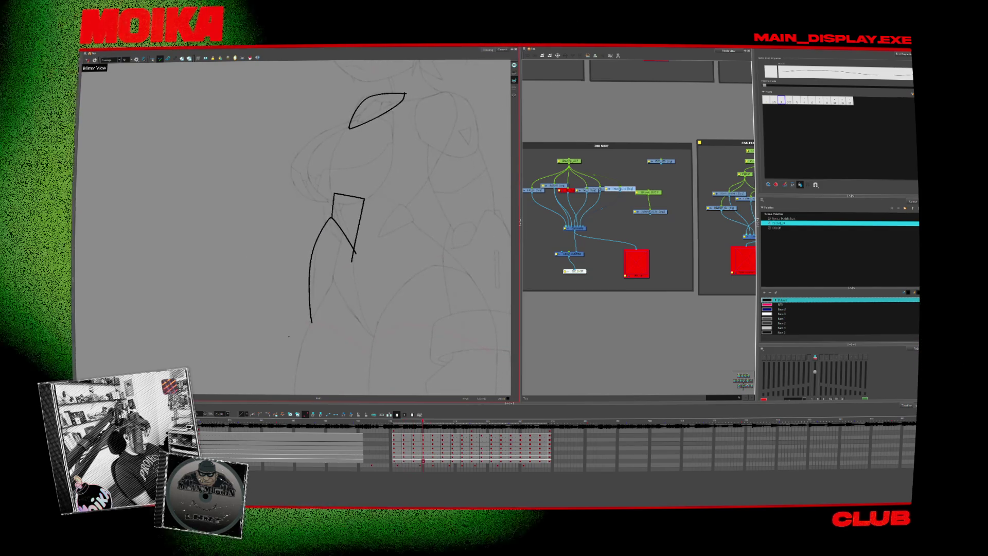
key("period")
key("period")
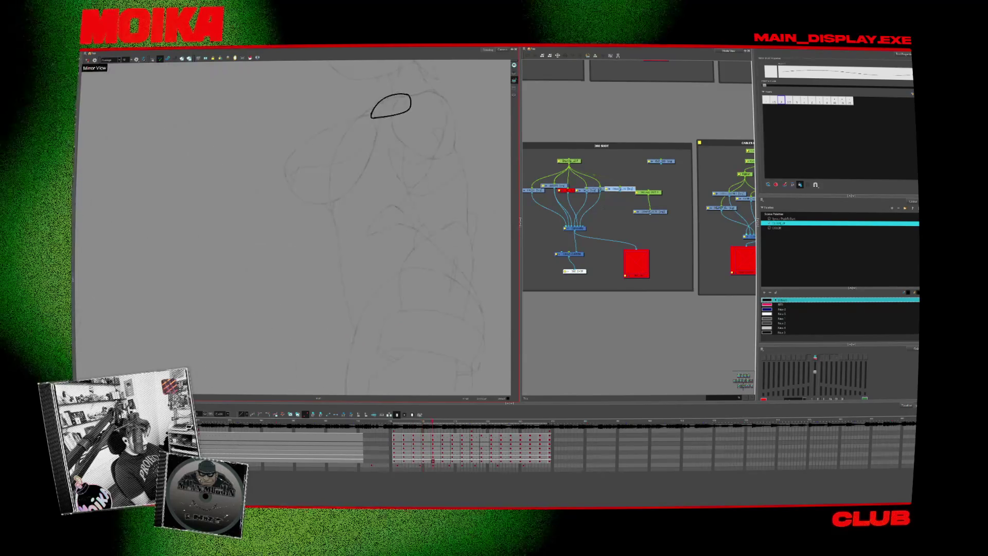
key("comma")
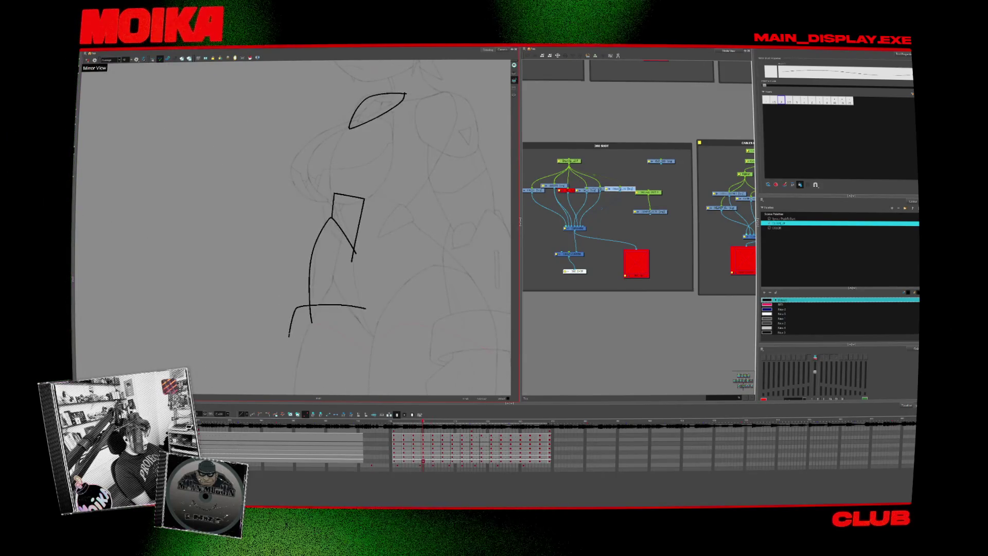
Trim the stray line inside the lower box with the Cutter, then reposition the view.
key("alt+t")
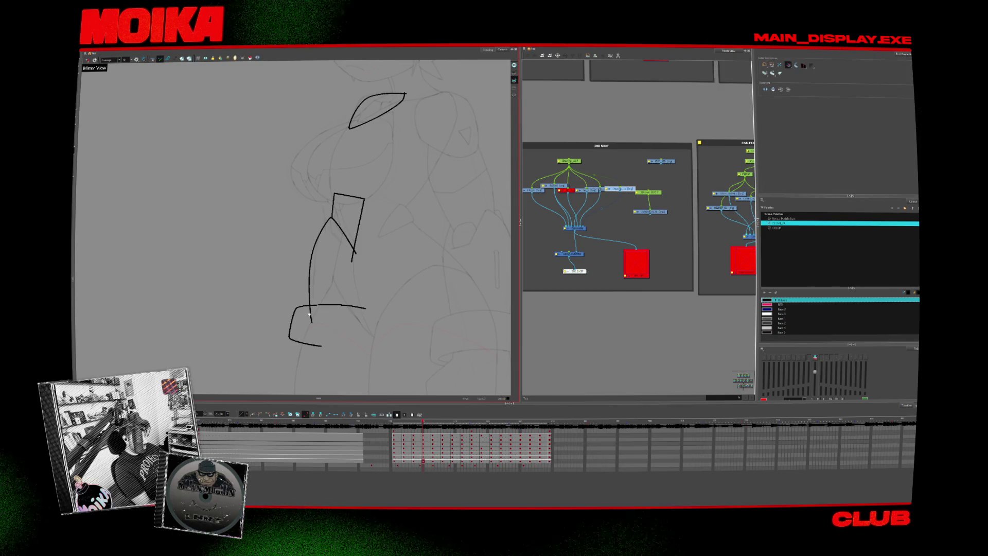
key("alt+b")
mouse_move(337, 314)
left_mouse_down()
mouse_move(315, 315)
mouse_move(323, 359)
left_mouse_up()
key("alt+t")
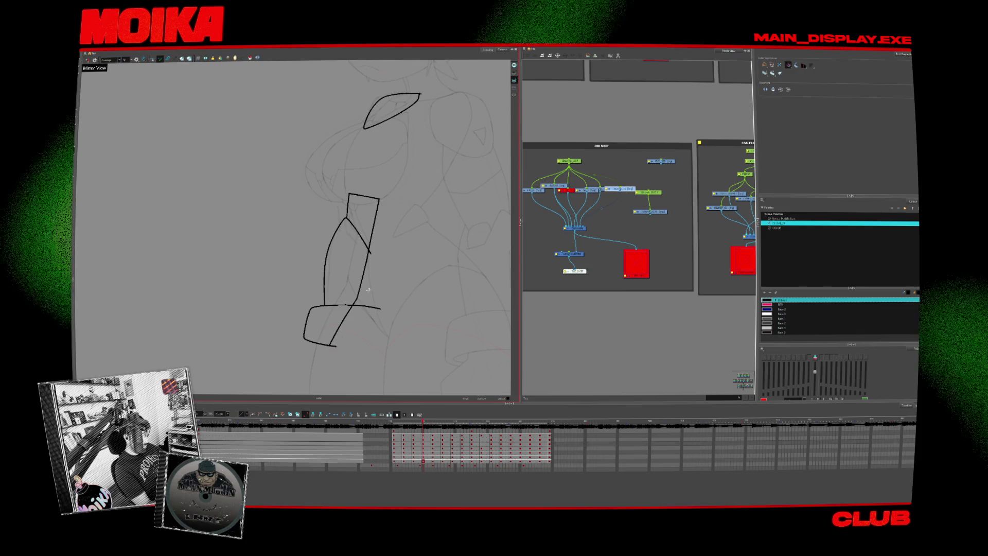
left_click_drag(352, 312, 413, 286)
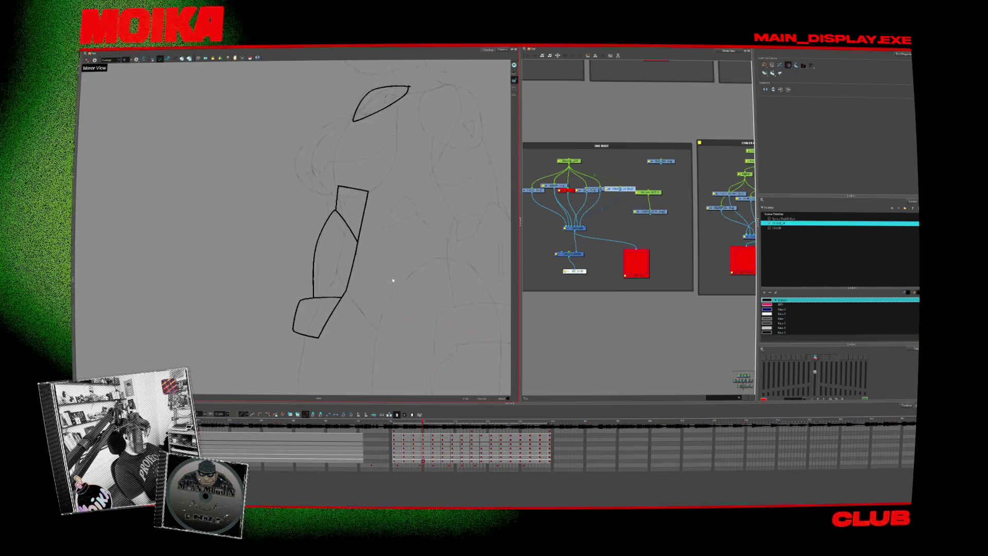
scroll(413, 286, "down", 5)
scroll(421, 309, "up", 5)
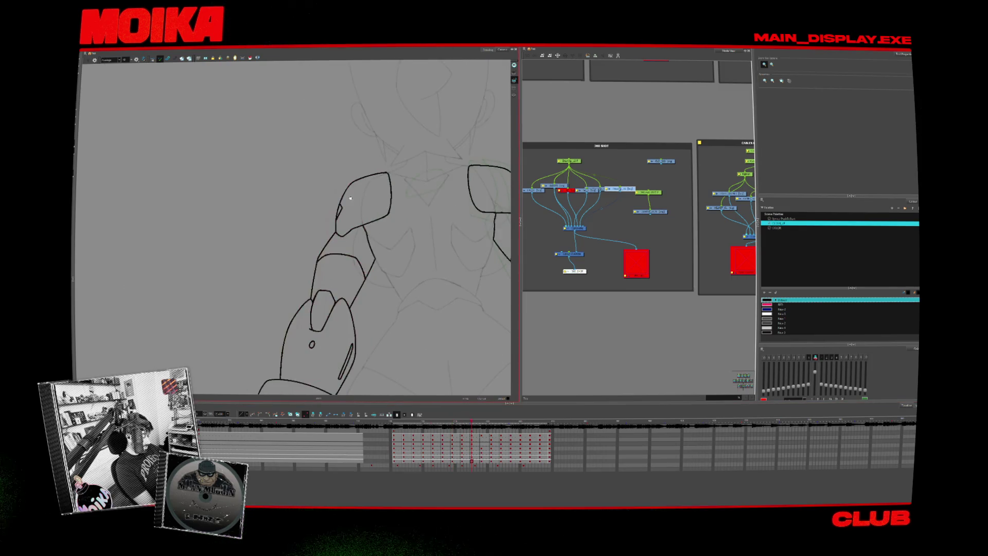
key("alt+b")
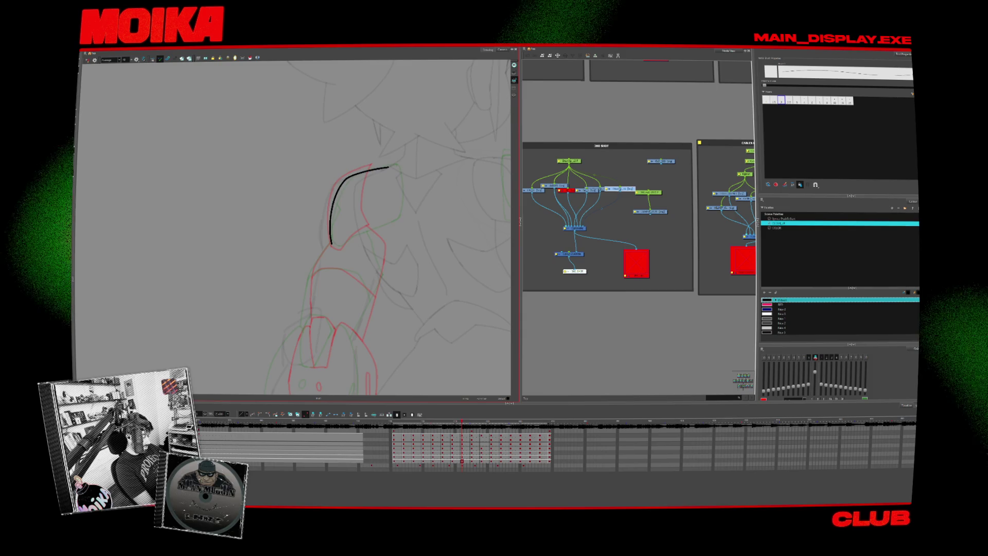
Redraw the upper arm plate arc and ink its side edge plus the gauntlet's top and right edges.
key("ctrl+z")
left_click_drag(331, 244, 388, 162)
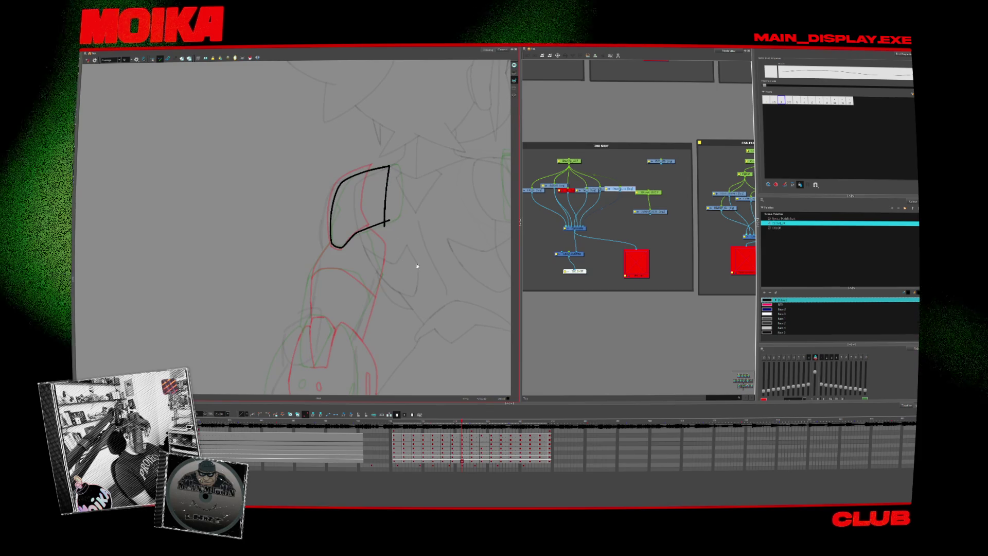
mouse_move(417, 267)
left_mouse_down()
mouse_move(433, 219)
mouse_move(434, 227)
mouse_move(444, 215)
left_mouse_up()
left_click_drag(358, 236, 355, 284)
key("ctrl+z")
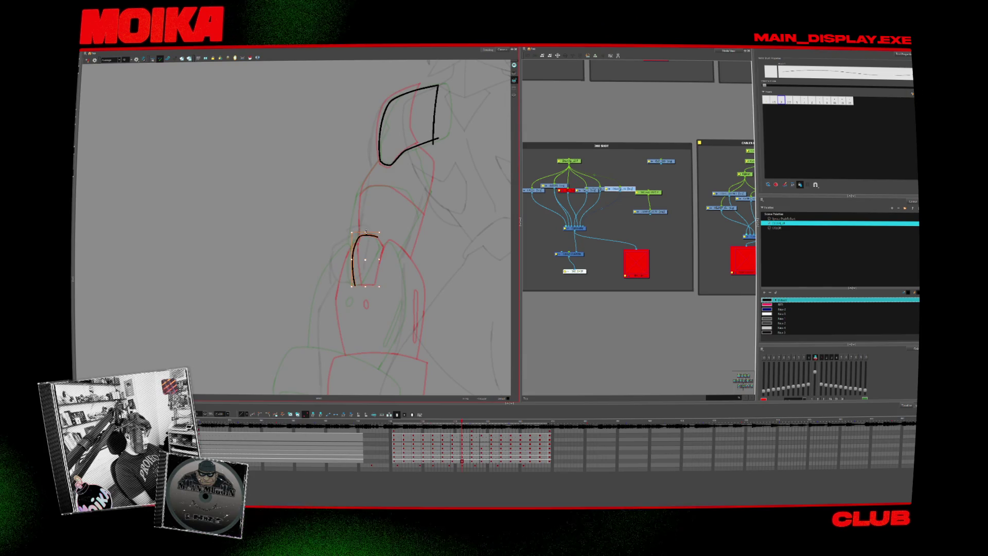
left_click_drag(353, 280, 355, 287)
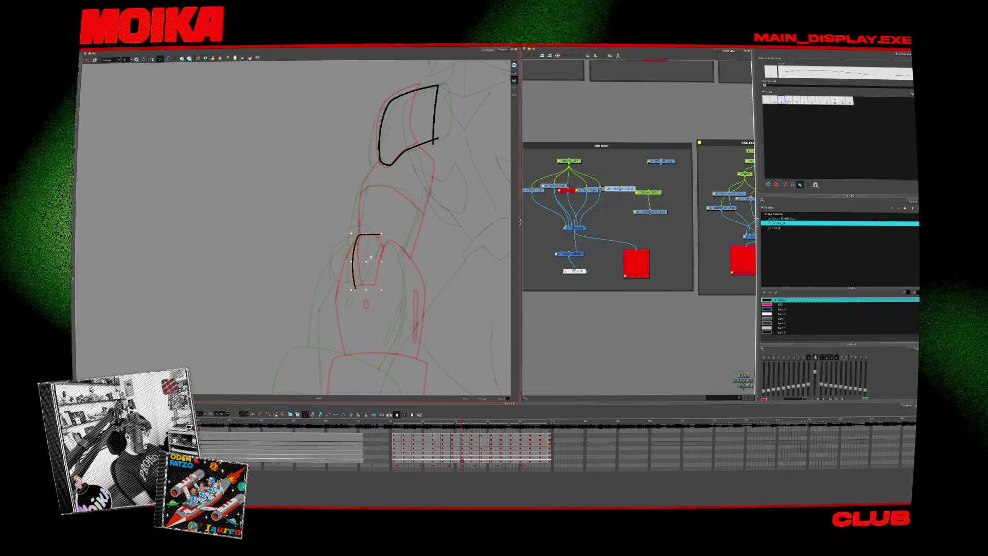
scroll(371, 256, "up", 1)
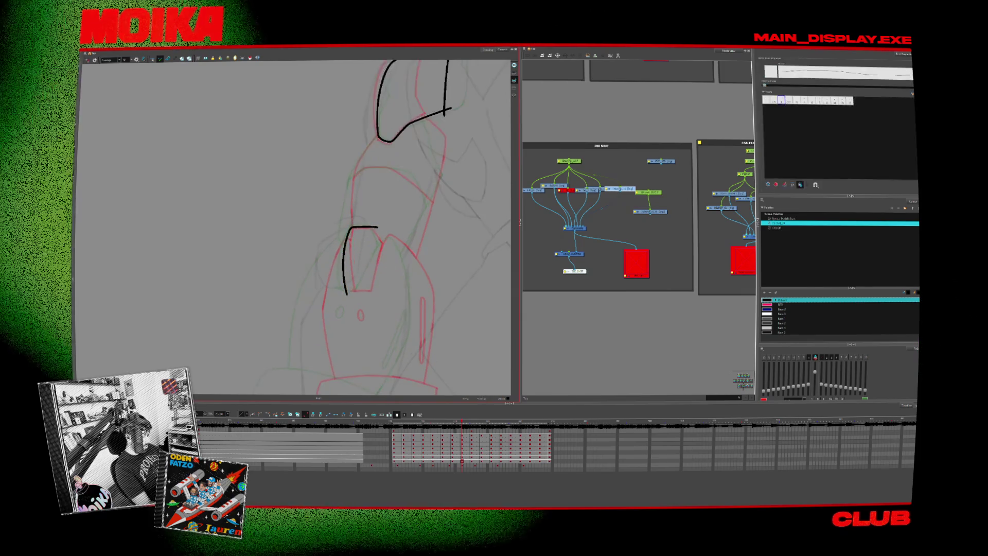
left_click_drag(382, 241, 363, 295)
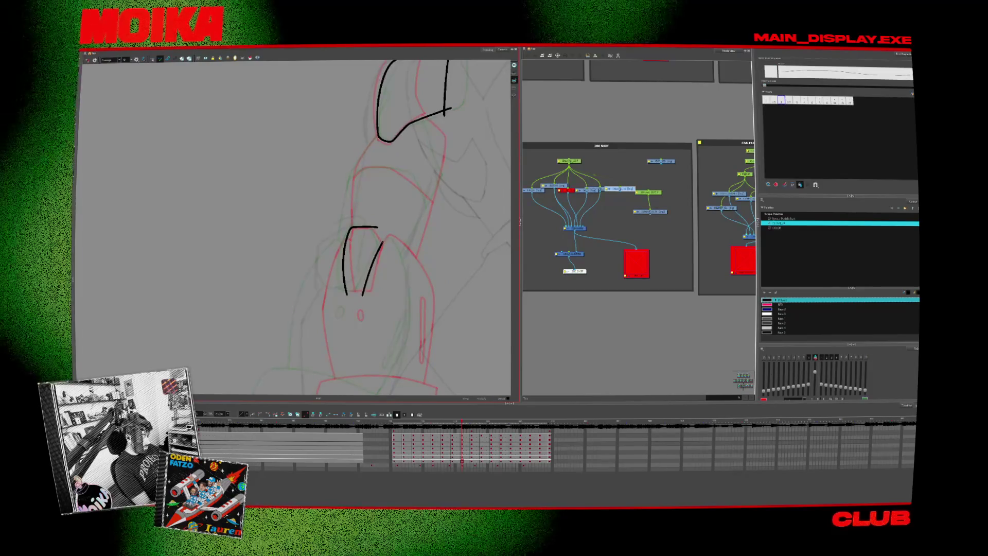
Ink the gauntlet's long outer curve in a mirrored view, then the left arch's inner edge.
key("4")
left_click_drag(274, 325, 262, 214)
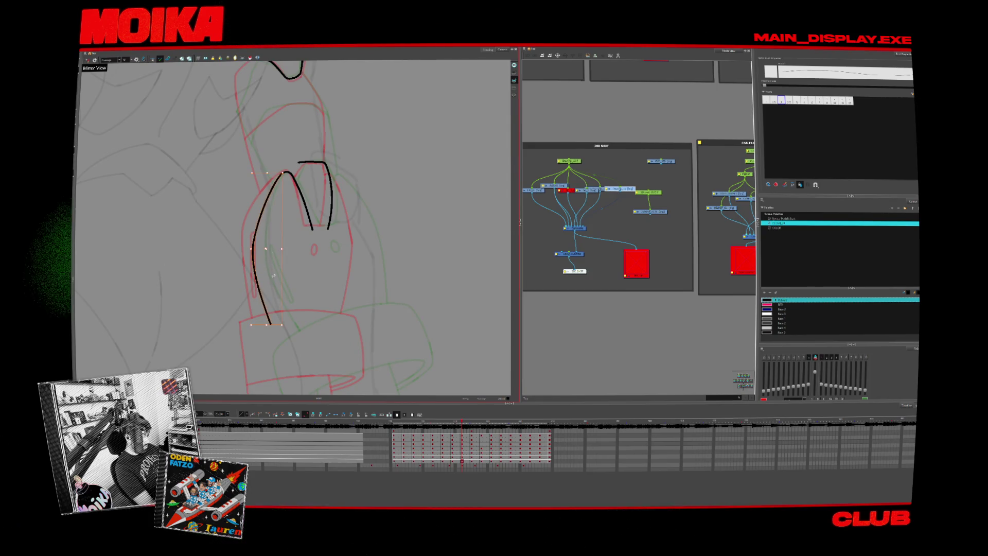
left_click(254, 247)
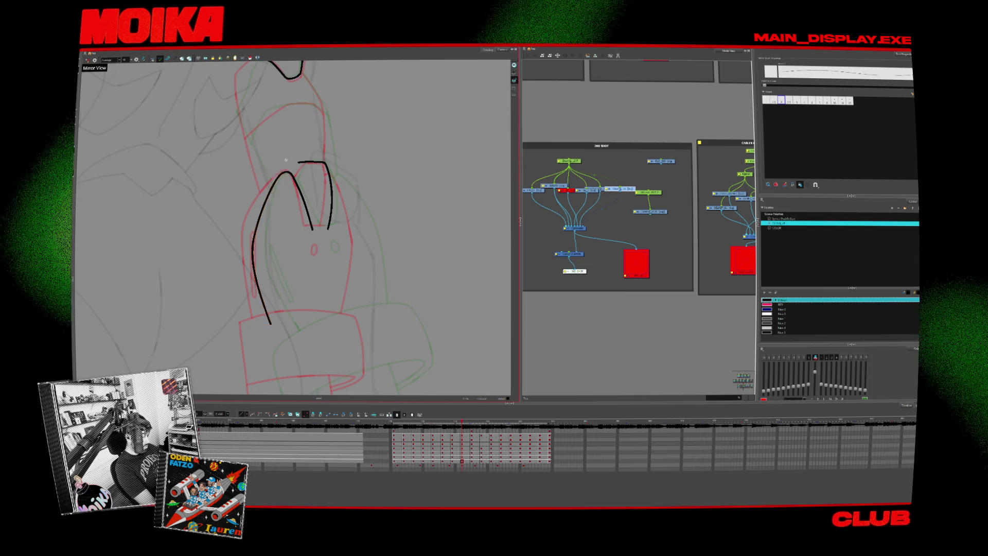
key("4")
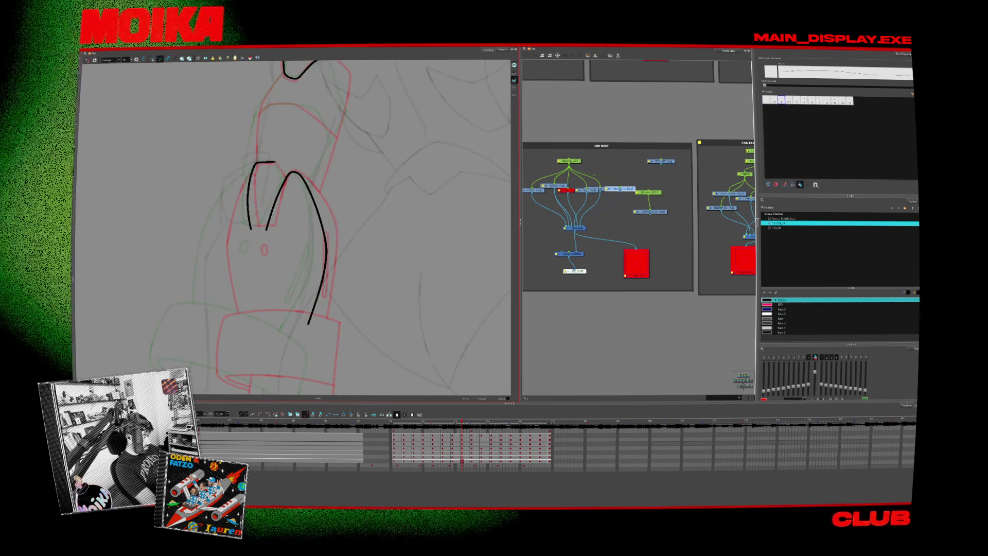
left_click_drag(274, 163, 289, 191)
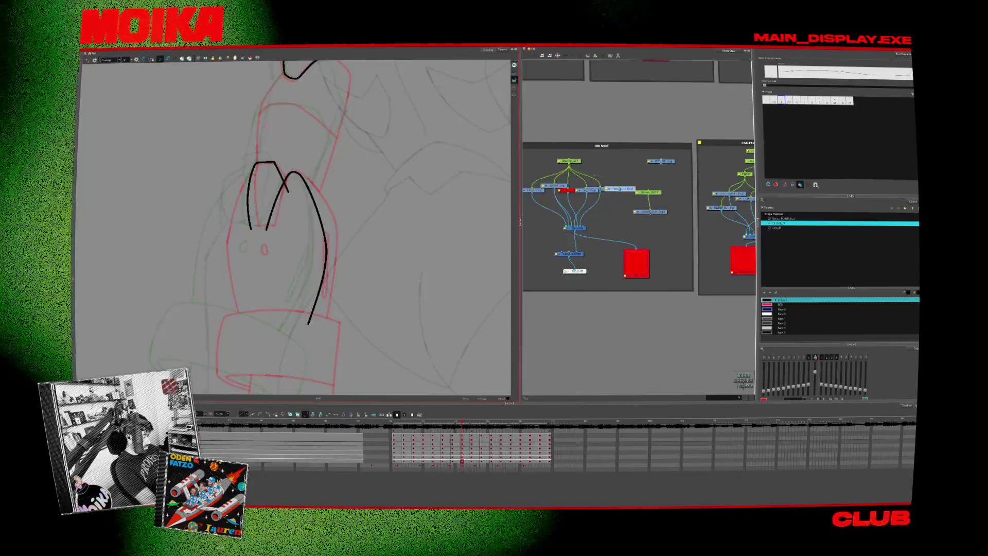
left_click_drag(361, 61, 385, 64)
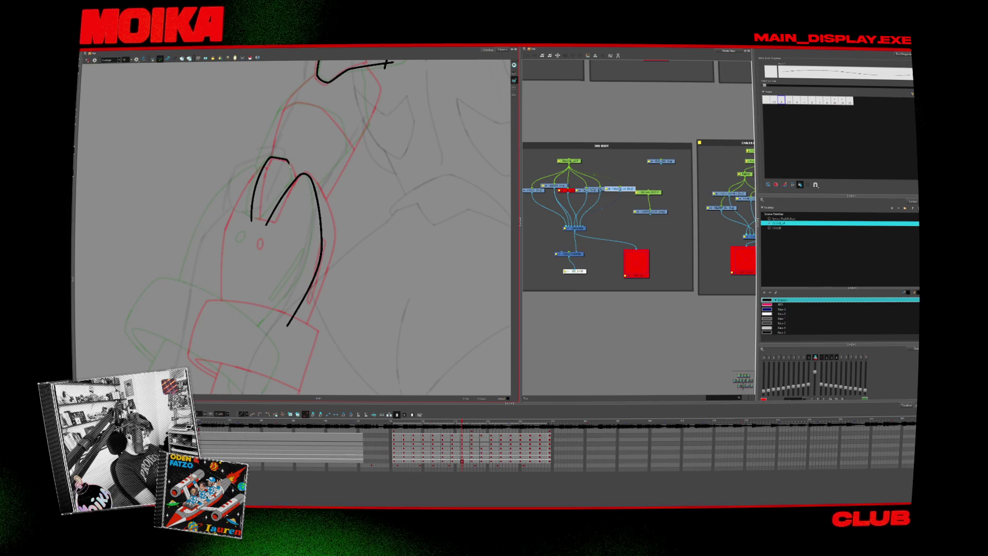
left_click_drag(295, 197, 312, 290)
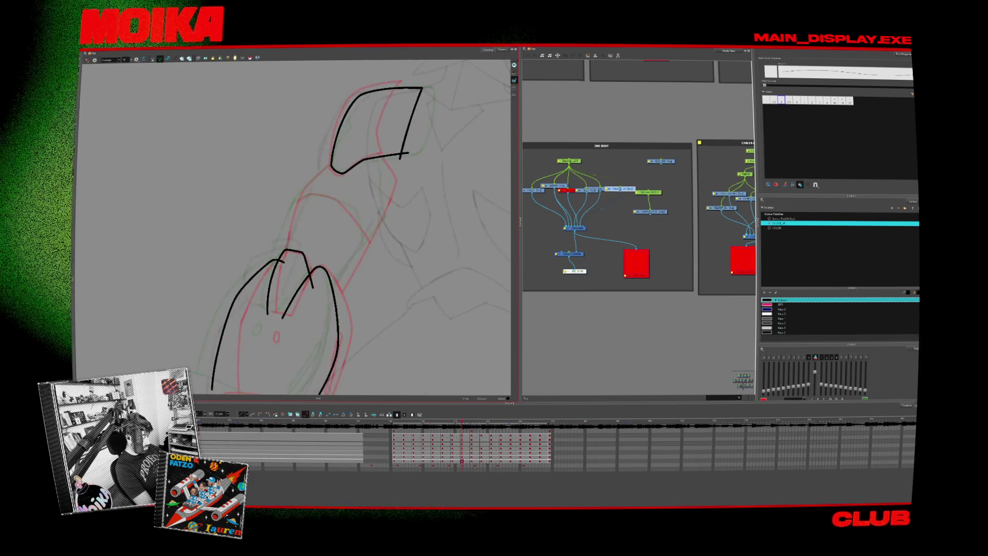
Check the rough sketch against neighbouring frames, then trim the overshooting line ends with the Cutter.
key("period")
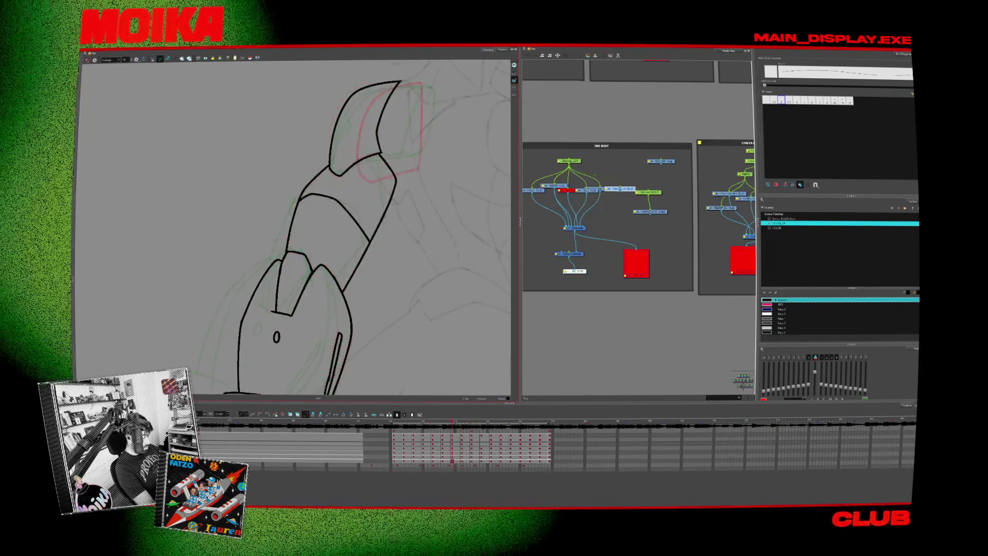
key("comma")
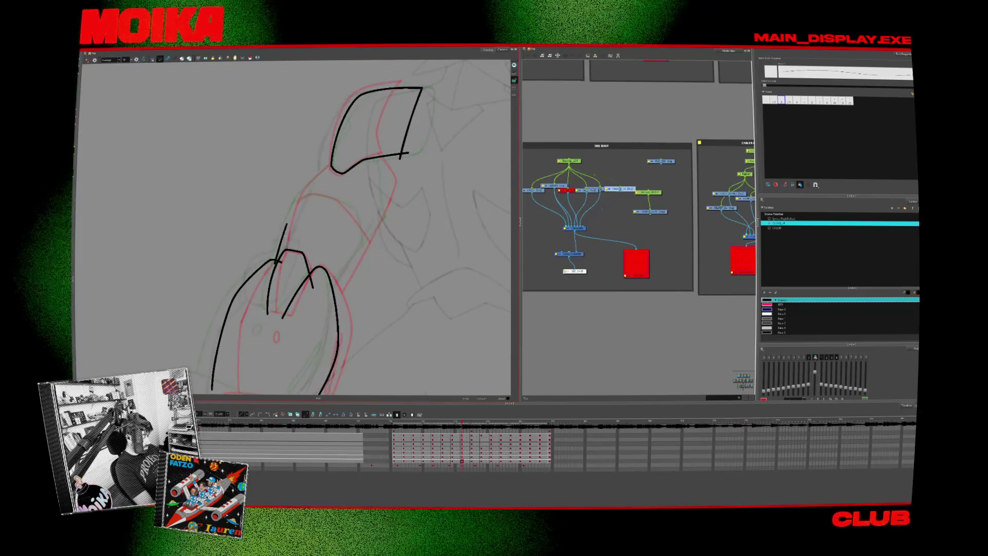
key("comma")
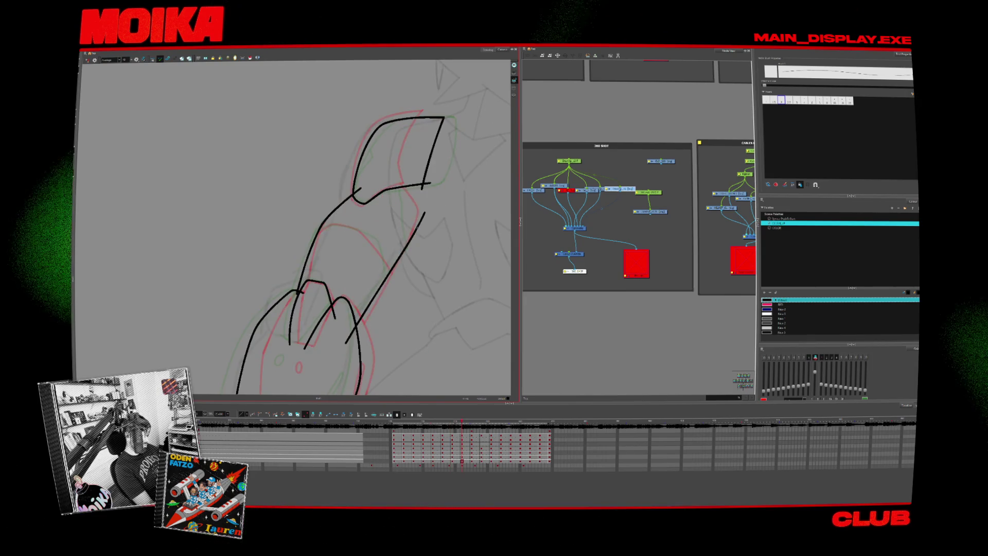
key("alt+t")
left_click(427, 182)
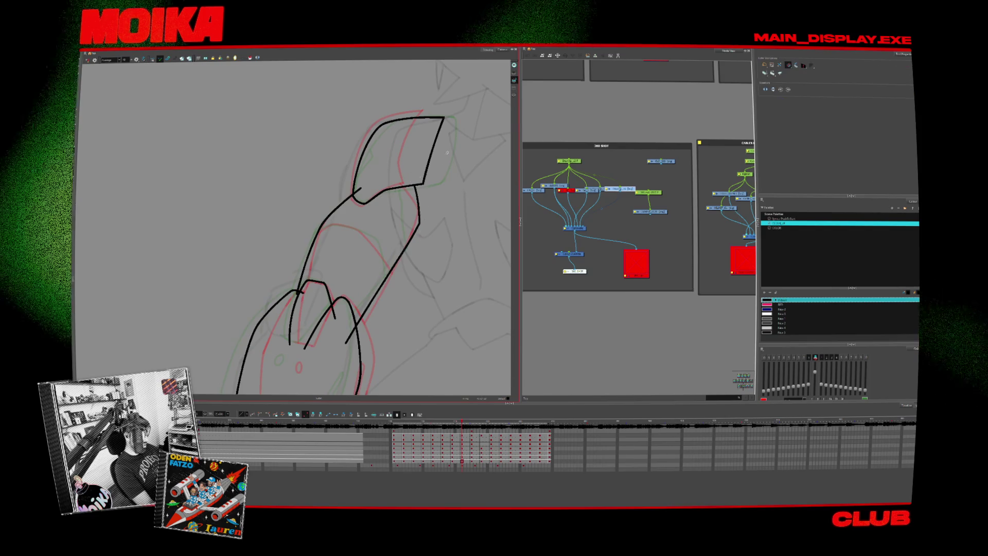
left_click(358, 190)
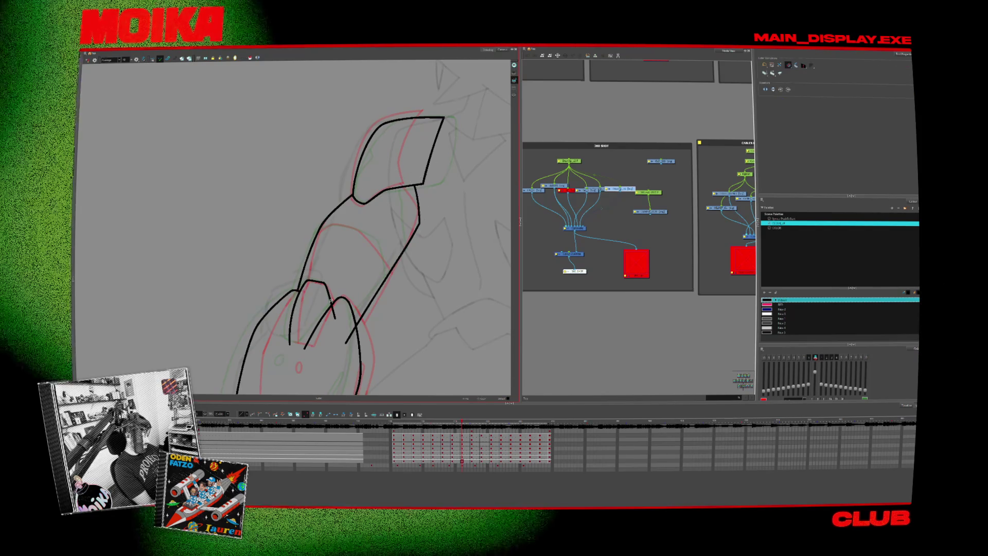
Ink the curved edge of the arm's middle armor plate in a rotated, mirrored view.
left_click_drag(332, 345, 359, 282)
key("alt+b")
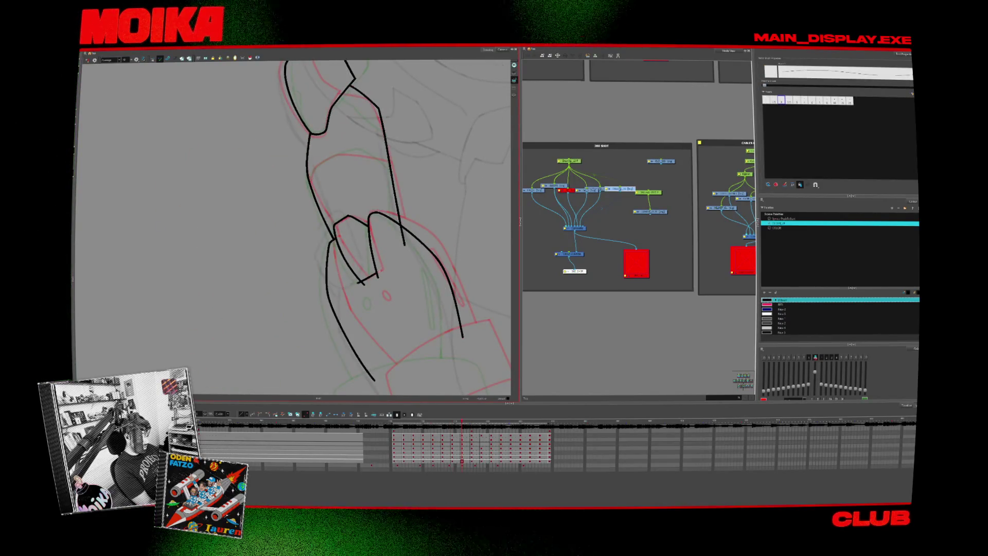
key("alt+t")
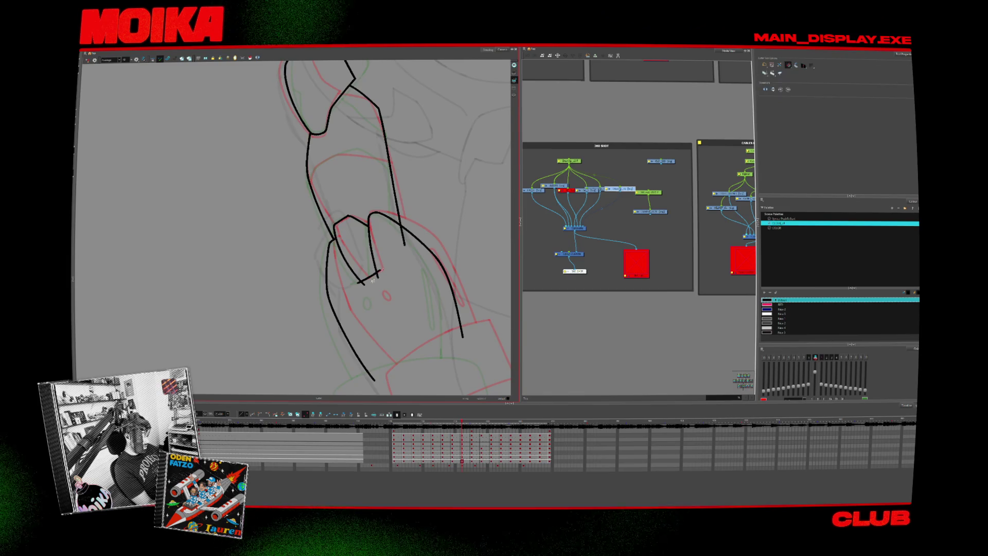
key("Return")
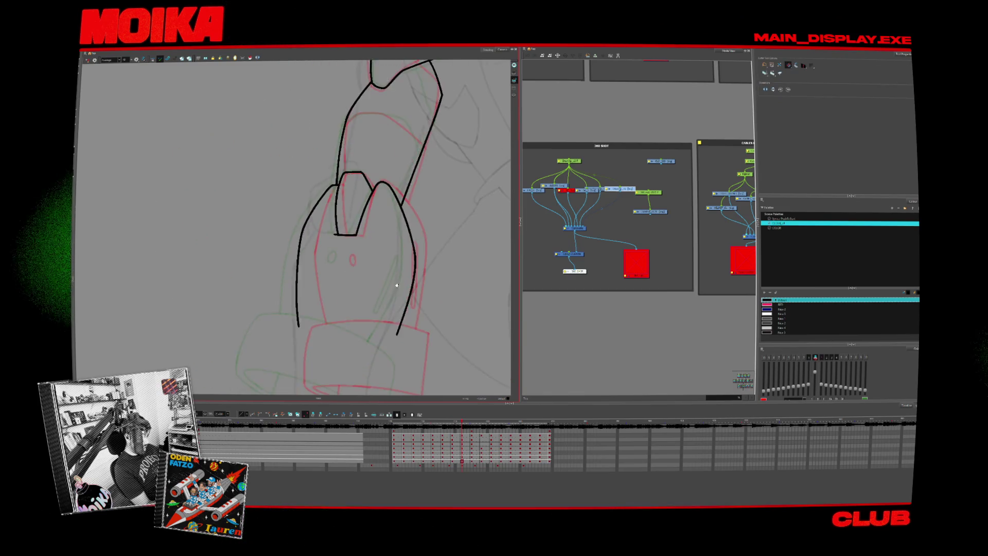
key("alt+b")
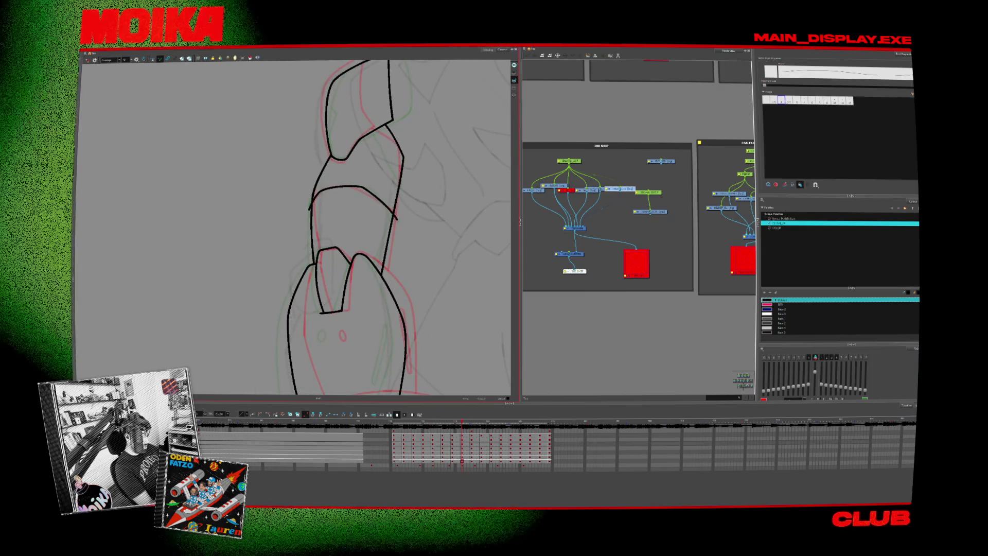
key("ctrl+alt+comma")
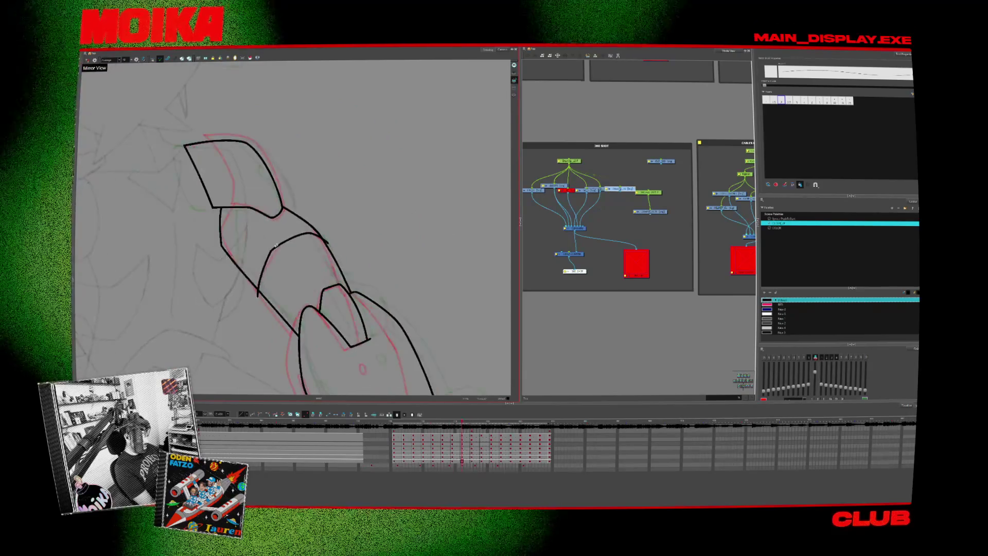
left_click_drag(327, 241, 257, 296)
key("shift+m")
Bring the lower arm into view, undo the small hole stroke, and compare adjacent frames.
key("alt+s")
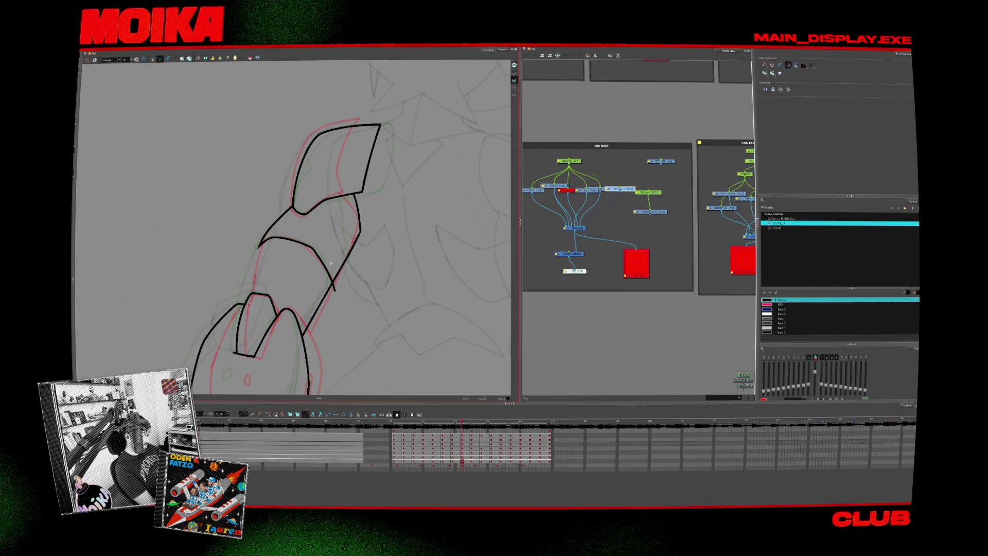
mouse_move(262, 228)
left_mouse_down()
mouse_move(333, 346)
mouse_move(346, 304)
mouse_move(393, 230)
mouse_move(339, 236)
mouse_move(407, 282)
left_mouse_up()
key("alt+b")
key("ctrl+z")
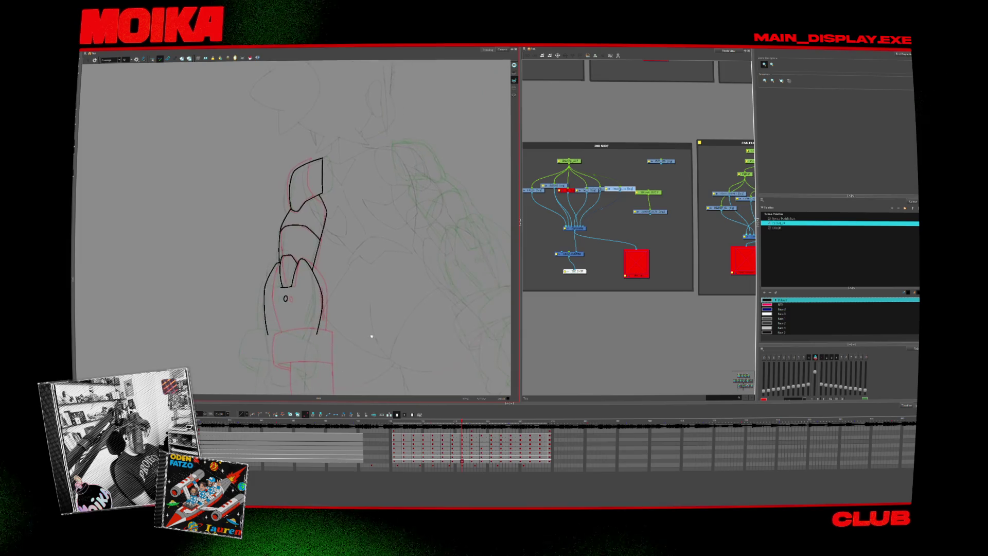
key("period")
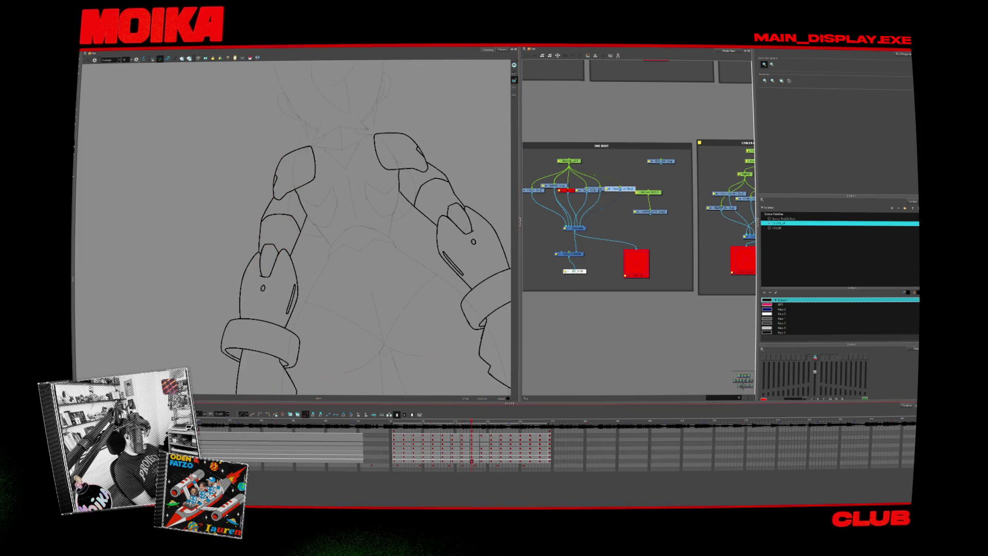
key("comma")
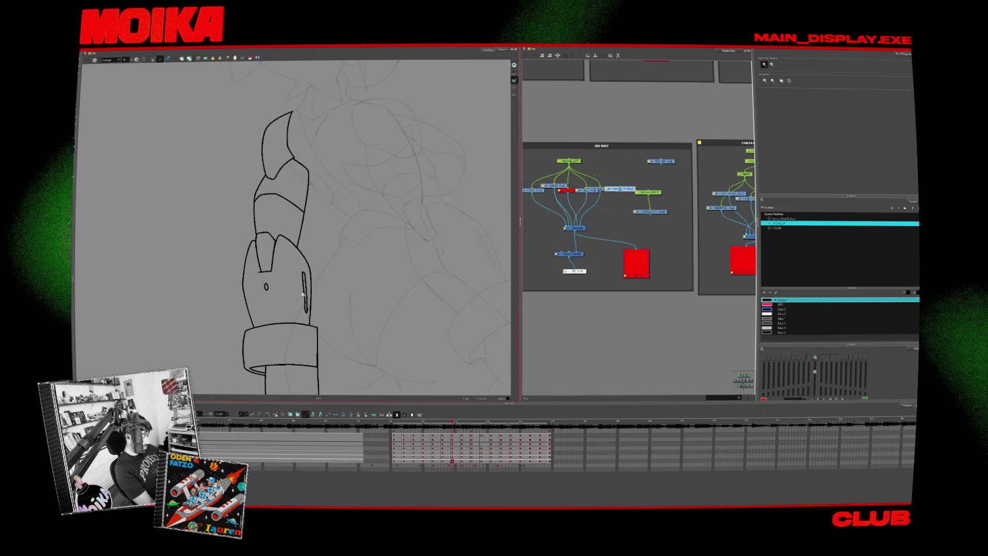
key("period")
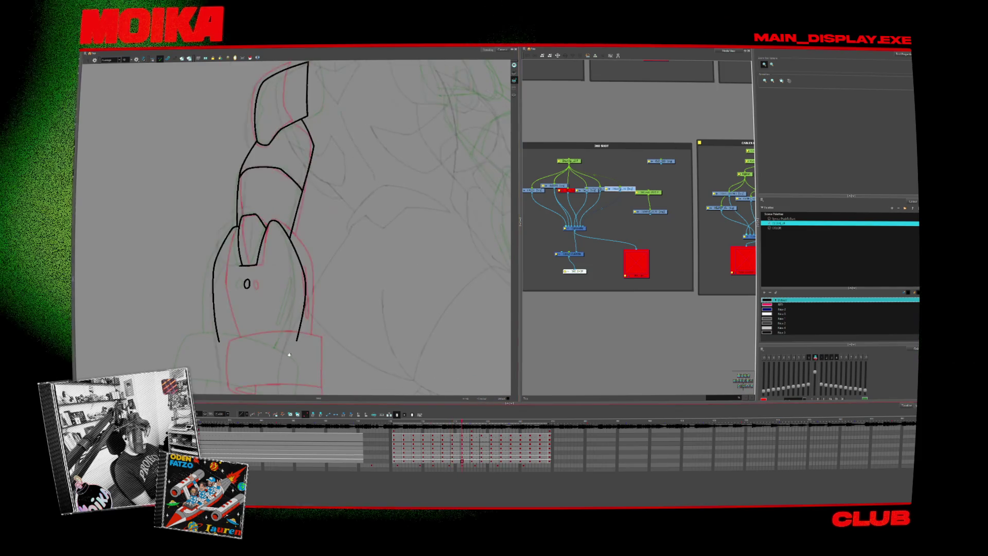
Draw the slot outline on the forearm, undoing the extra second stroke.
key("alt+b")
left_click_drag(330, 266, 331, 322)
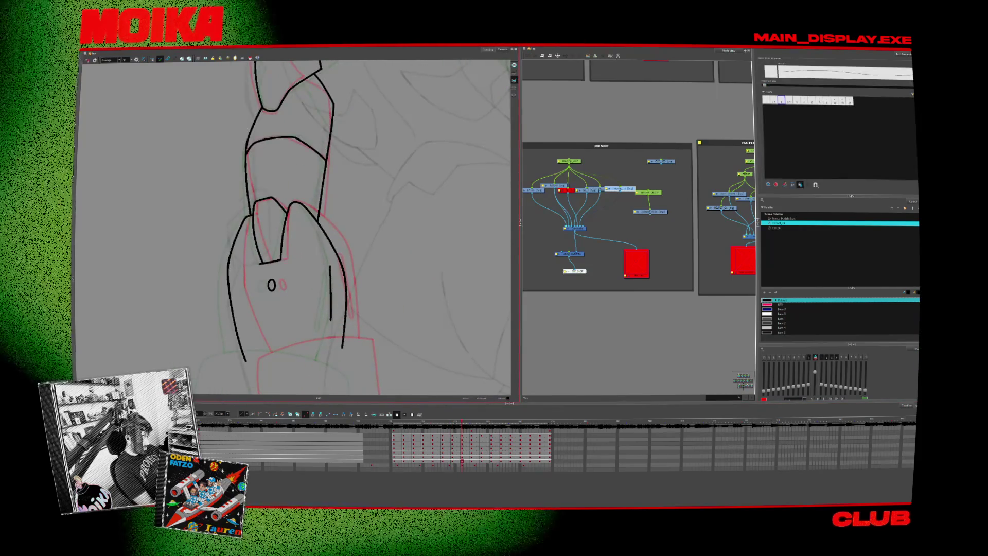
left_click_drag(333, 284, 333, 322)
key("ctrl+z")
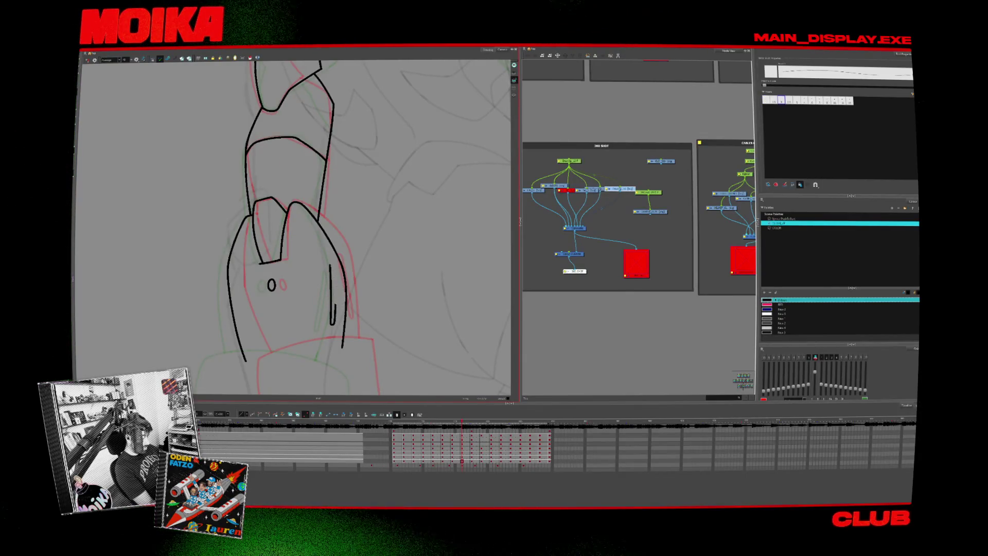
left_click_drag(330, 268, 333, 278)
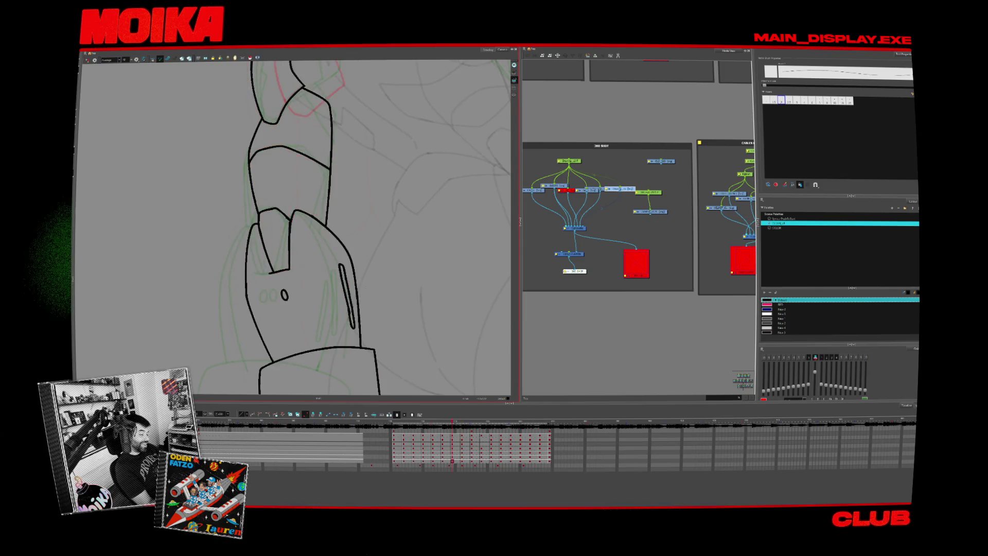
Inspect the whole inked arm and fade the rough sketch and other drawings to check the inks.
scroll(381, 301, "down", 5)
left_click_drag(386, 305, 390, 315)
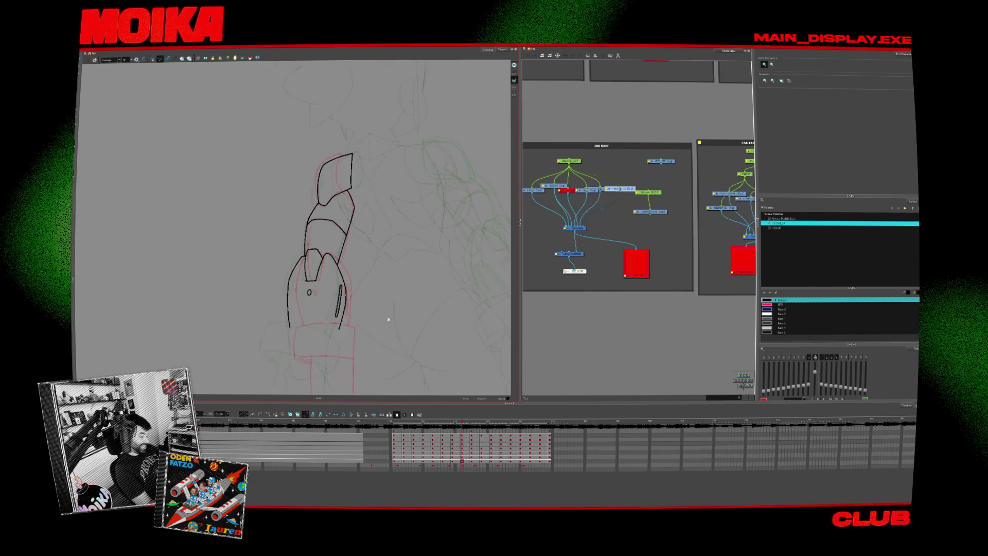
key("shift+l")
key("shift+l")
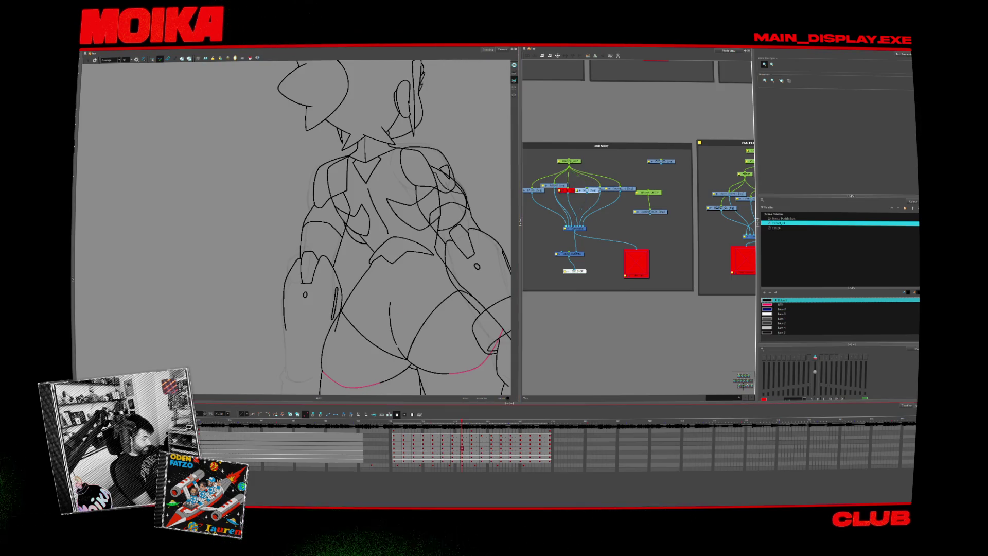
key("shift+l")
left_click(462, 443)
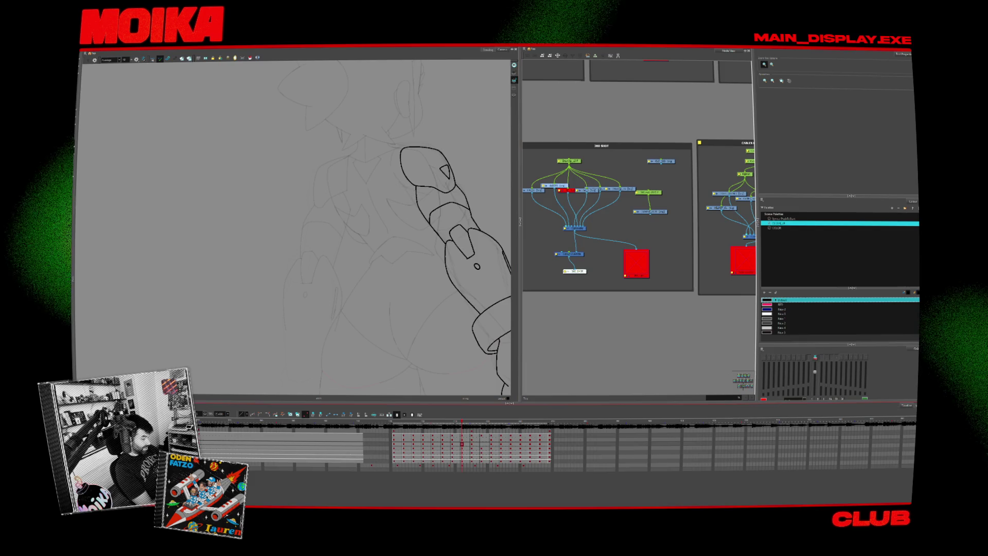
key("comma")
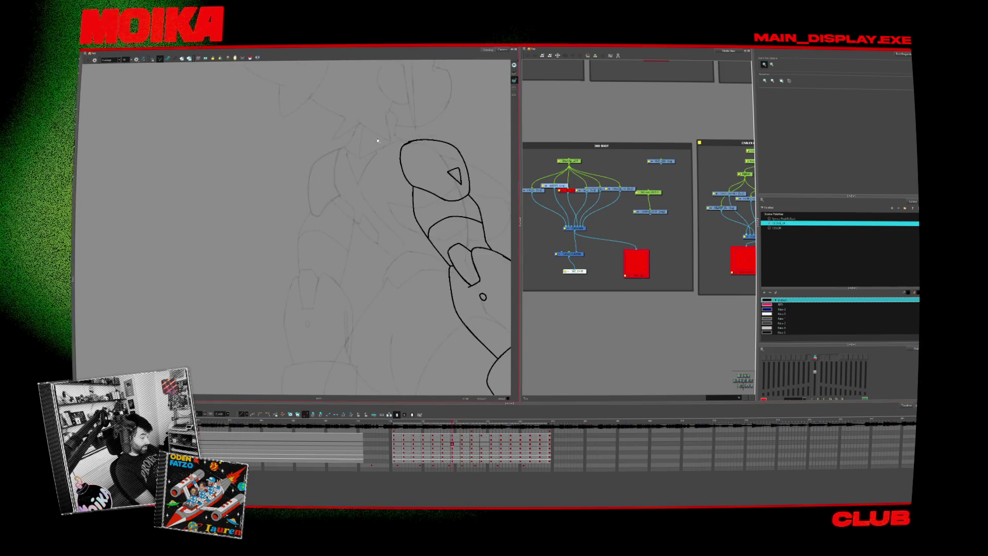
key("comma")
key("period")
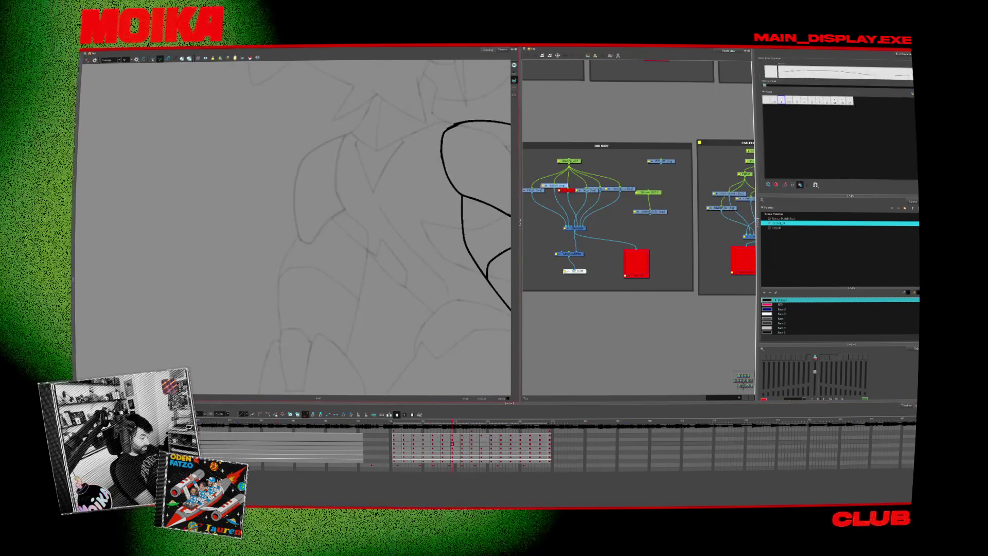
key("period")
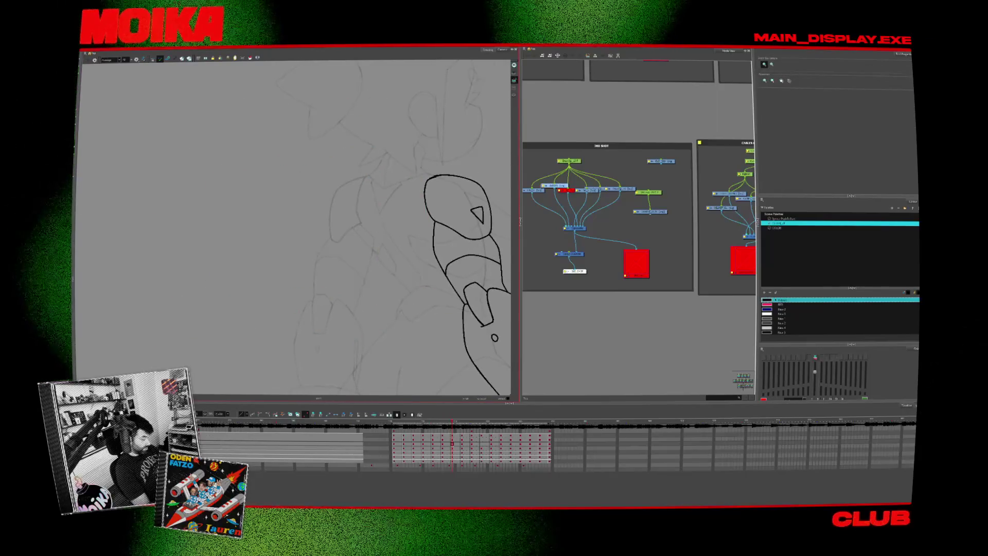
left_click(452, 457)
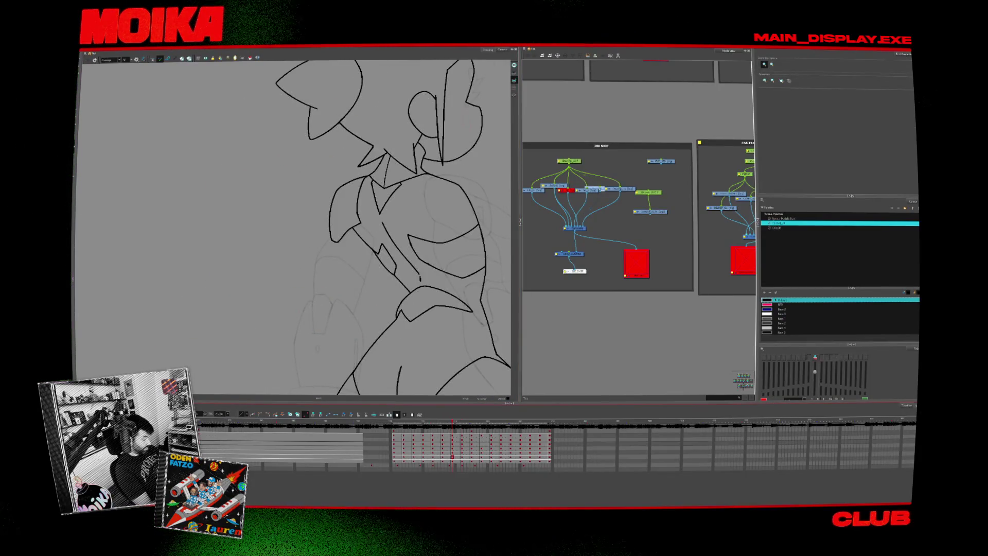
key("period")
key("alt+b")
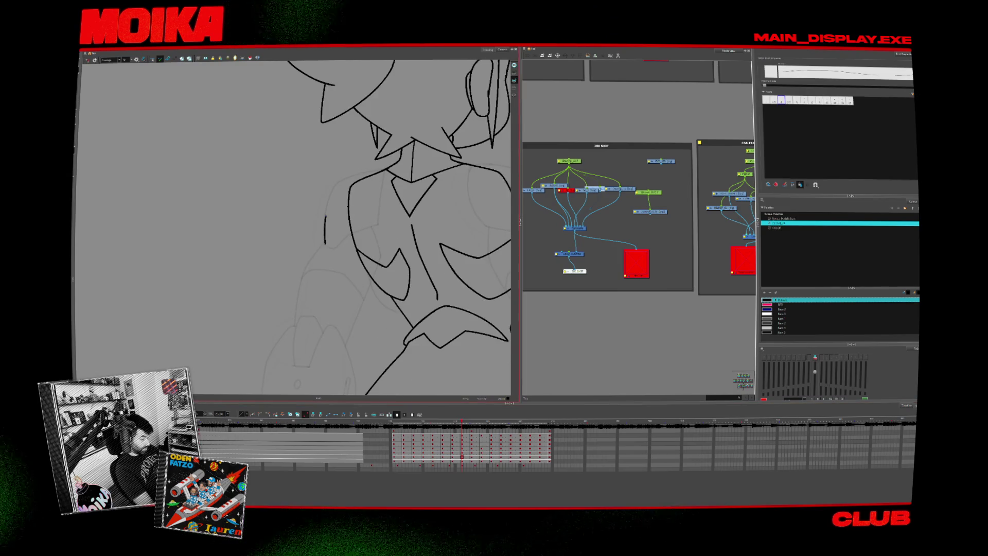
key("comma")
key("comma")
key("period")
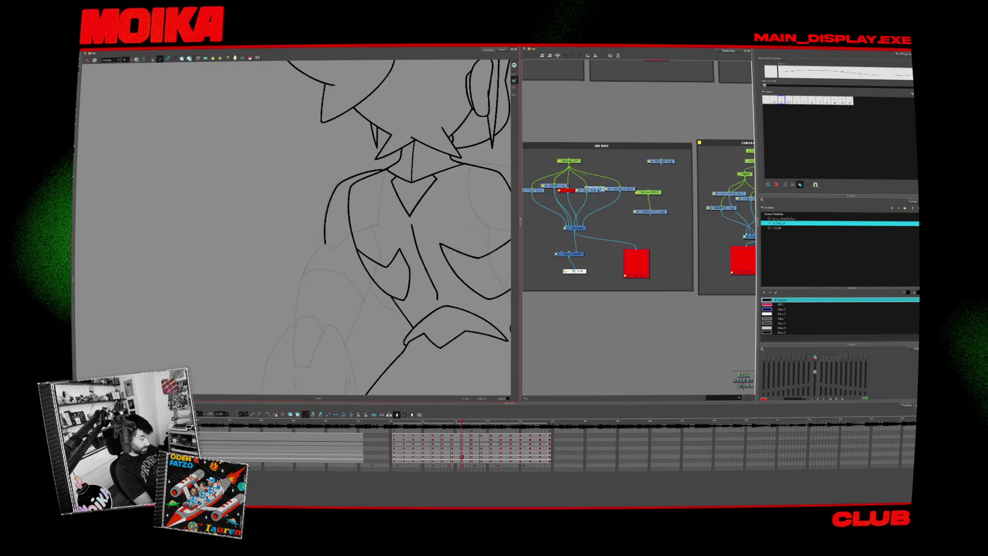
key("comma")
key("period")
key("period")
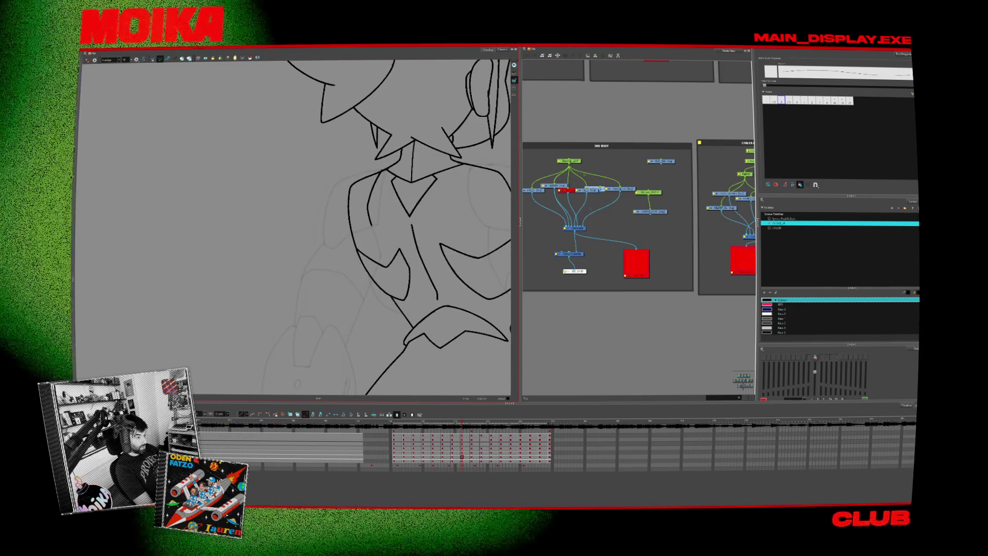
key("period")
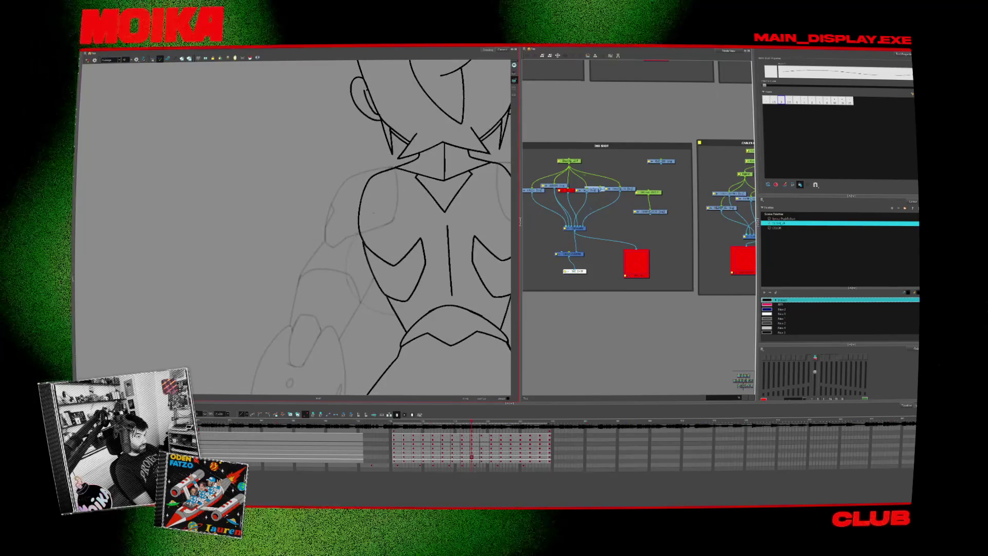
key("comma")
key("comma")
key("period")
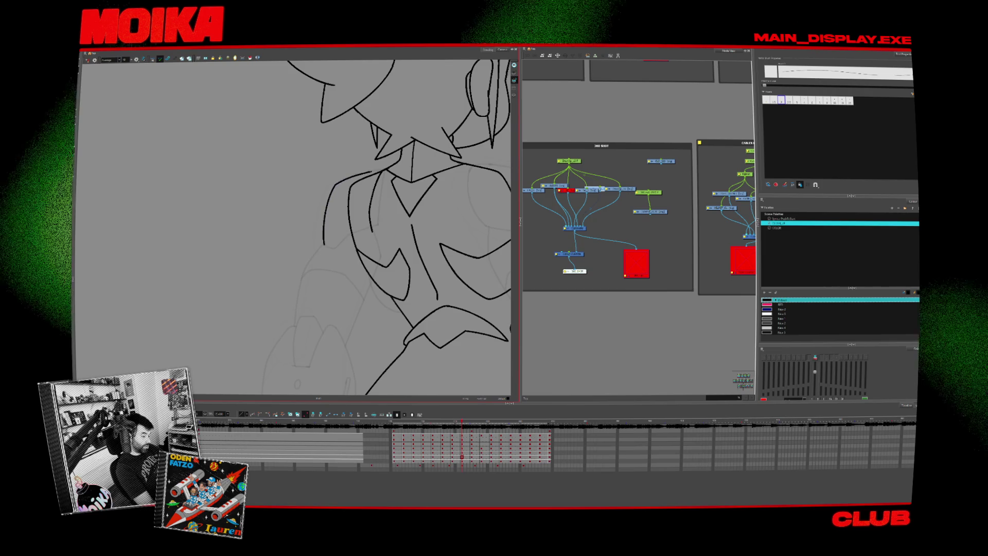
left_click(369, 165)
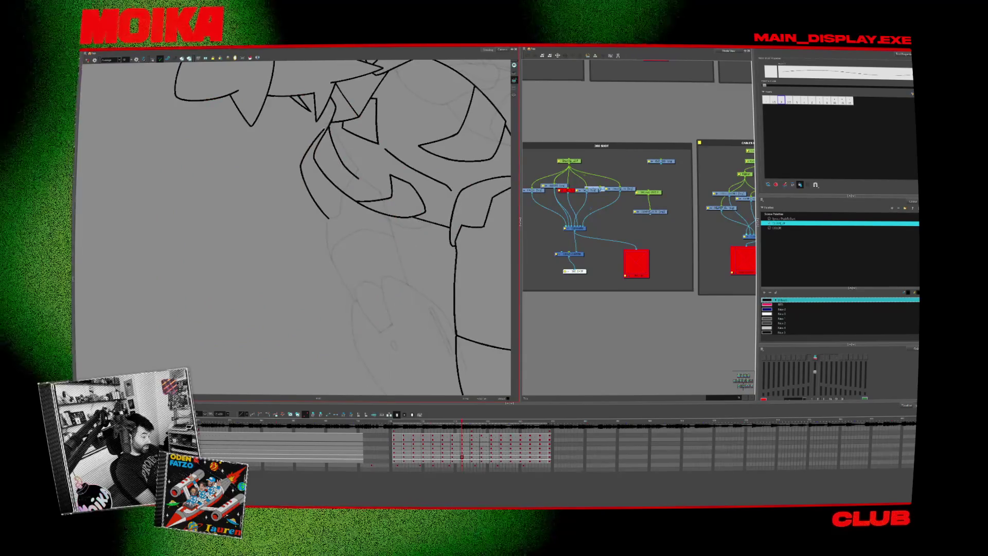
key("v")
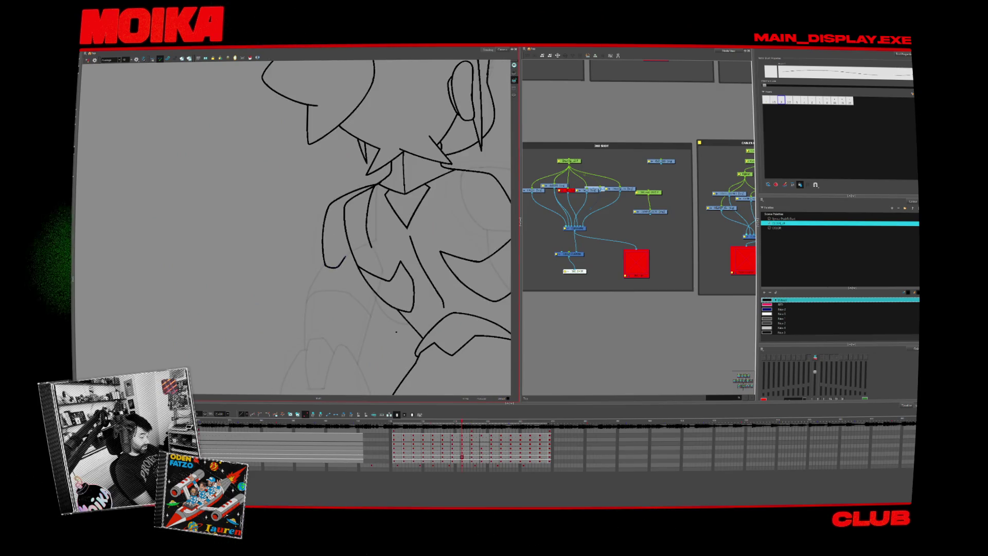
key("alt+s")
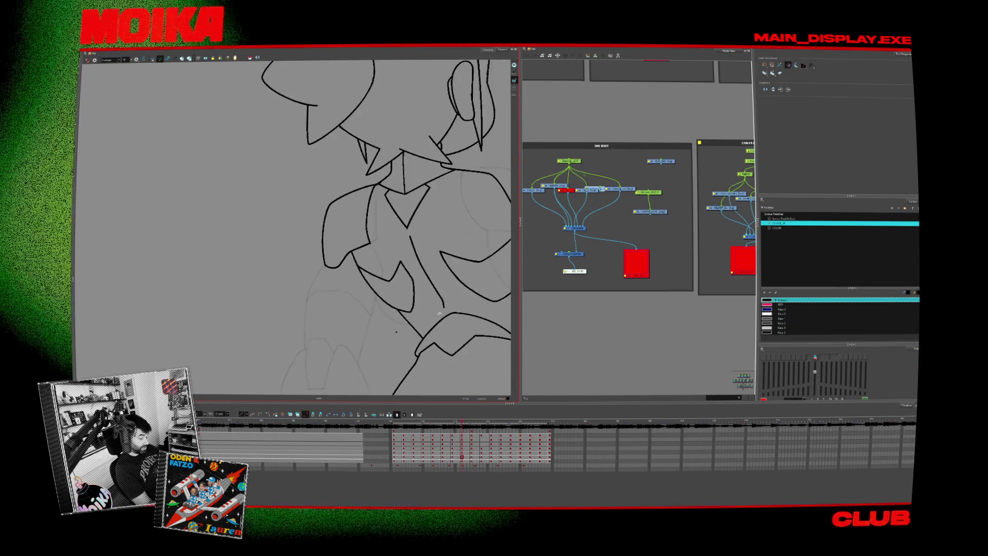
key("alt+b")
key("period")
key("comma")
key("period")
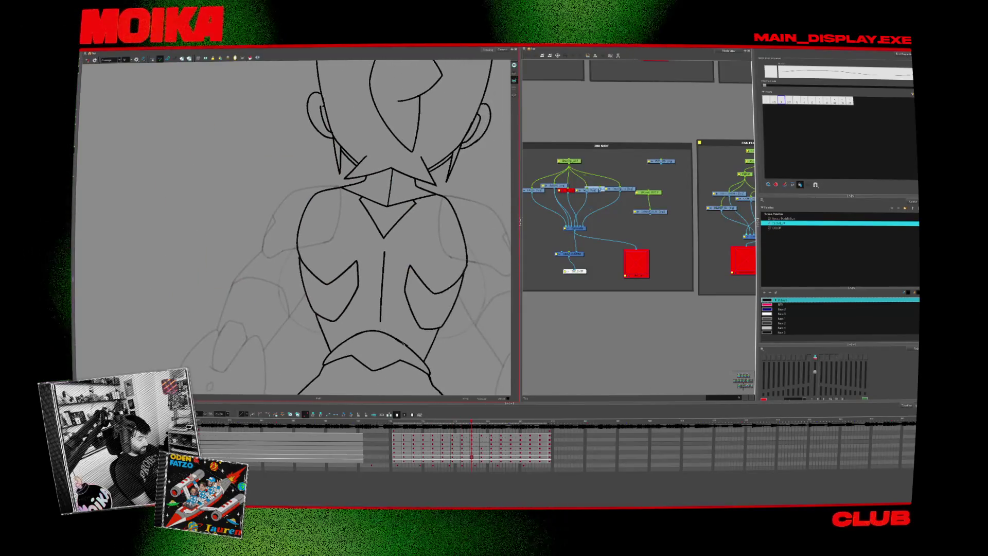
key("alt+z")
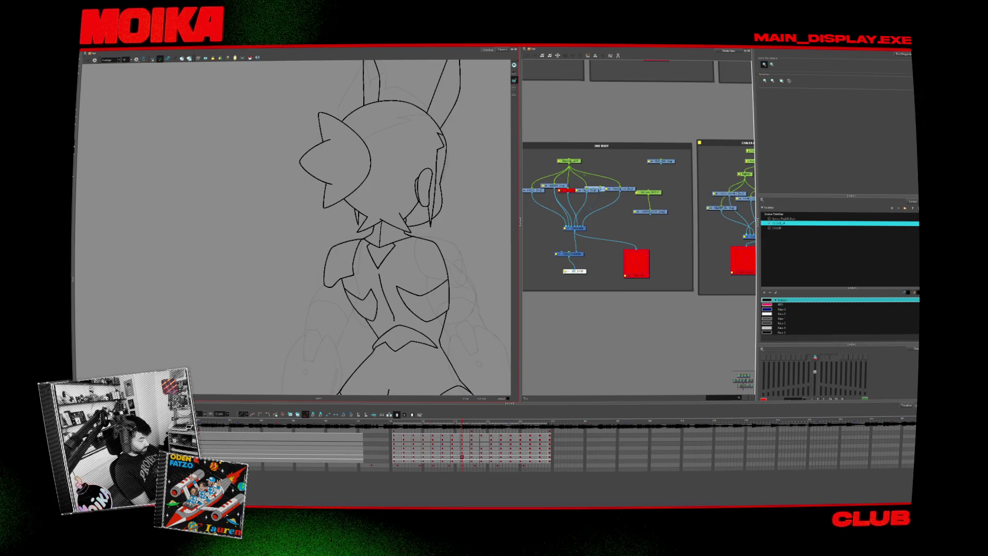
left_click_drag(405, 288, 337, 347)
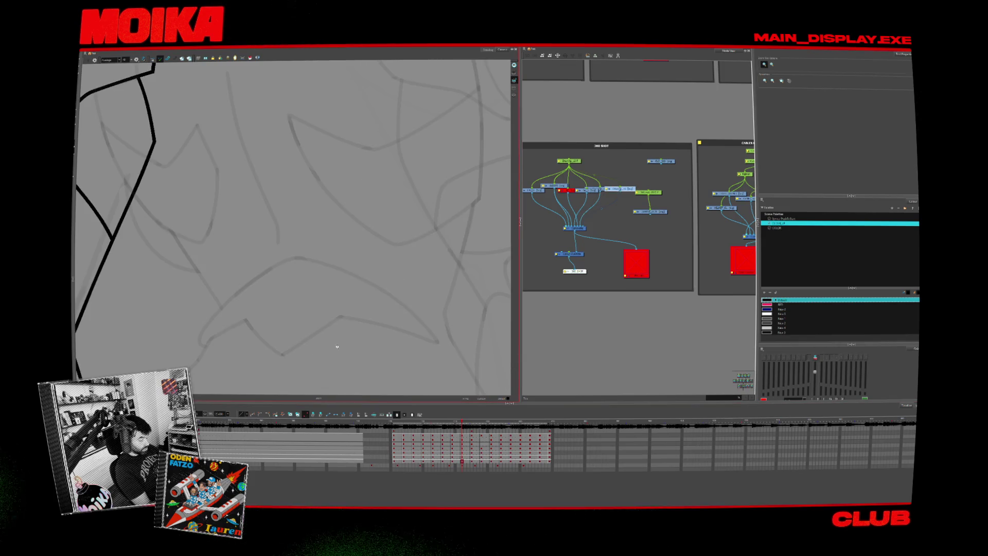
Fit the camera frame, step to the next arm pose with onion skin, and centre the arm.
key("shift+m")
scroll(345, 278, "up", 3)
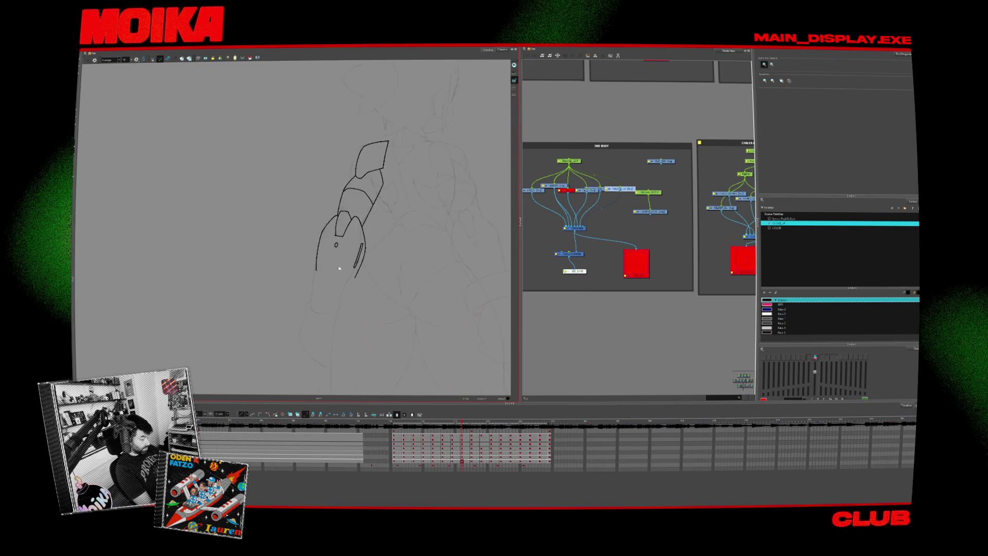
scroll(345, 278, "up", 1)
key(".")
key("alt+o")
scroll(273, 165, "up", 1)
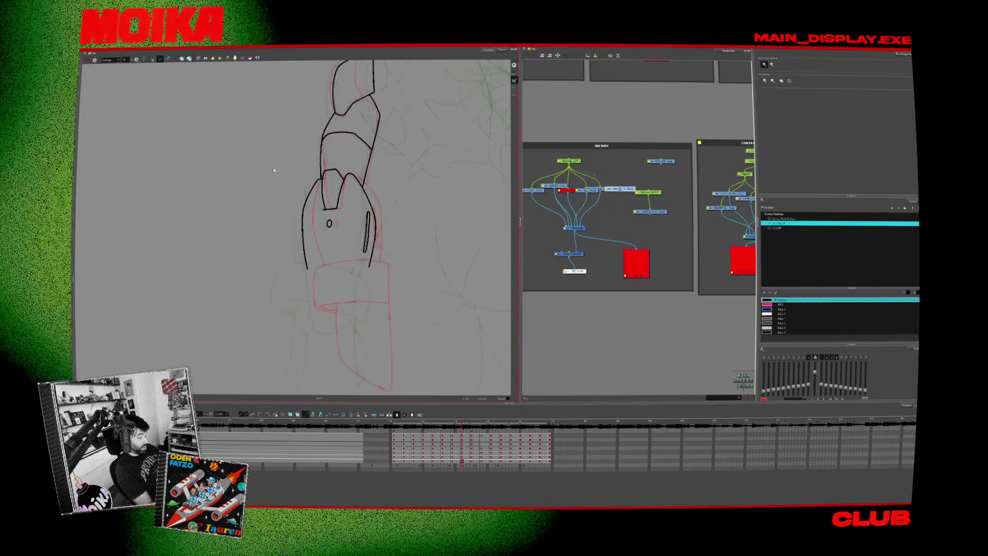
scroll(272, 164, "up", 1)
left_click_drag(441, 318, 412, 297)
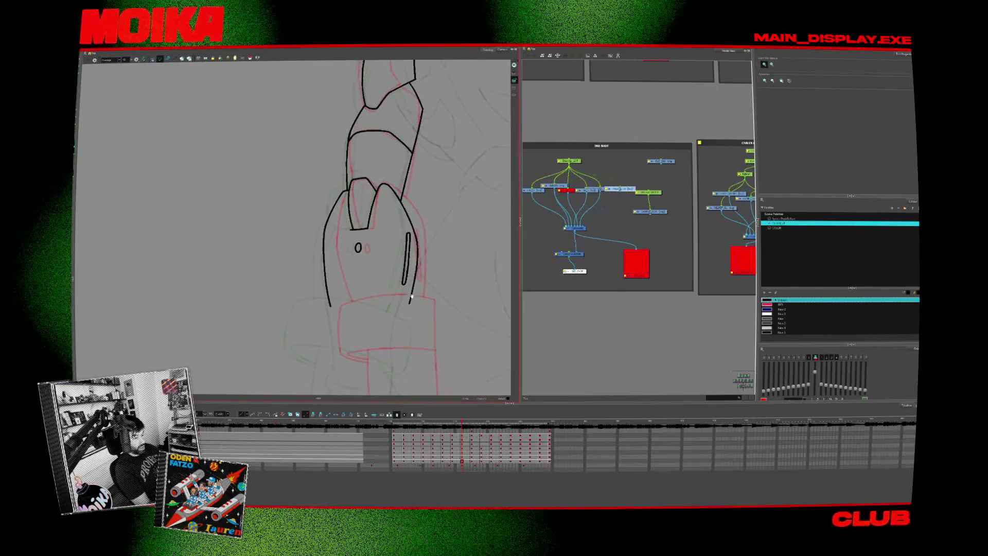
Flip back and forth through the arm animation frames to compare the poses.
key("alt+s")
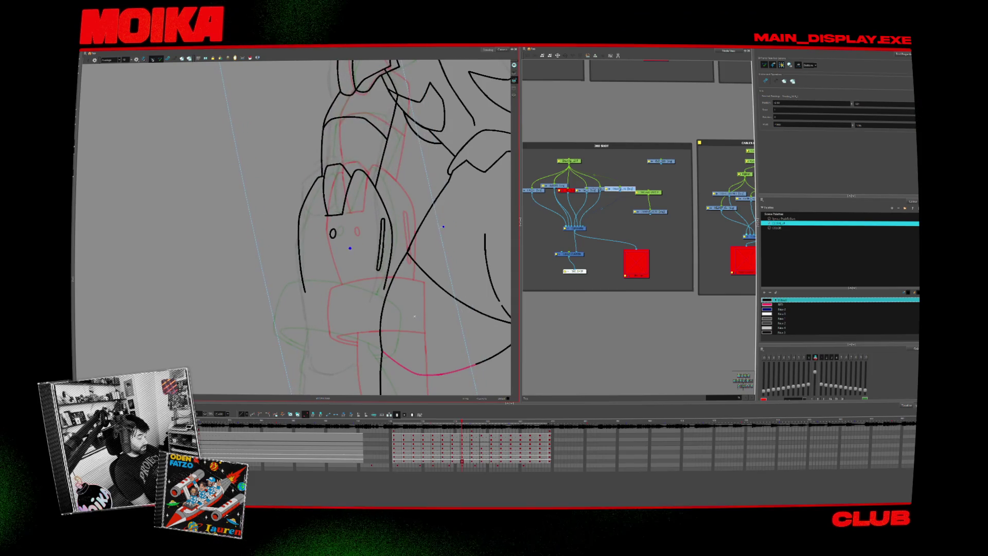
key("period")
key("period")
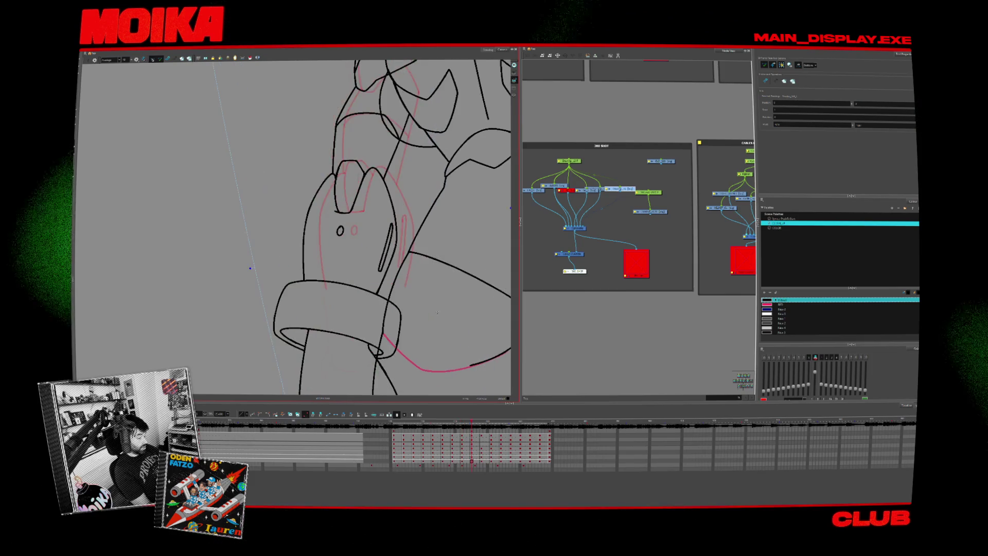
key("period")
key("period")
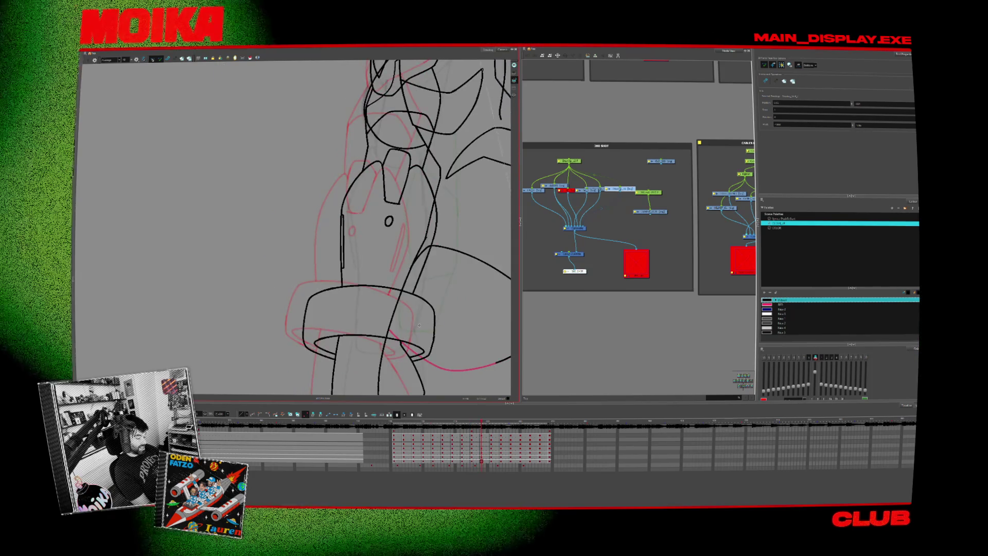
key("period")
key("comma")
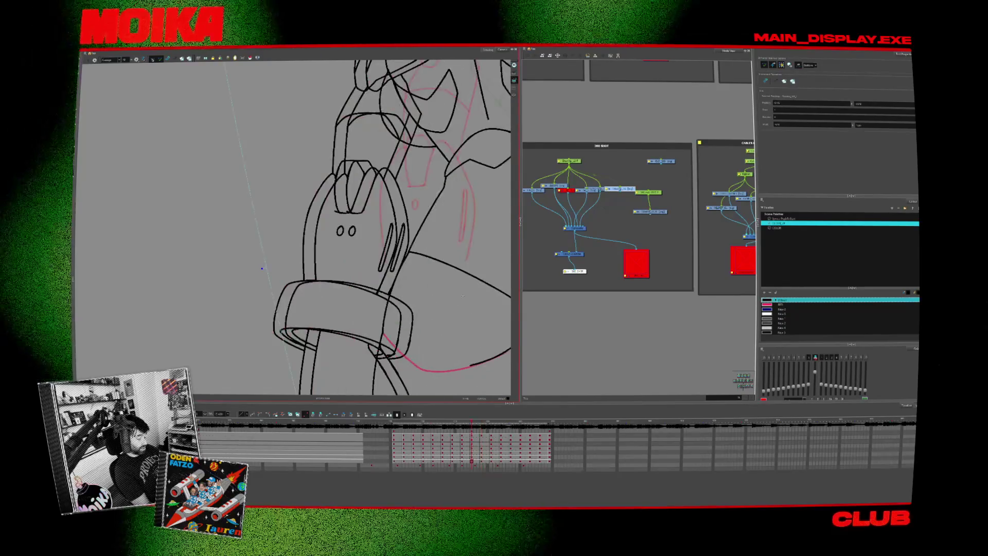
key("period")
key("comma")
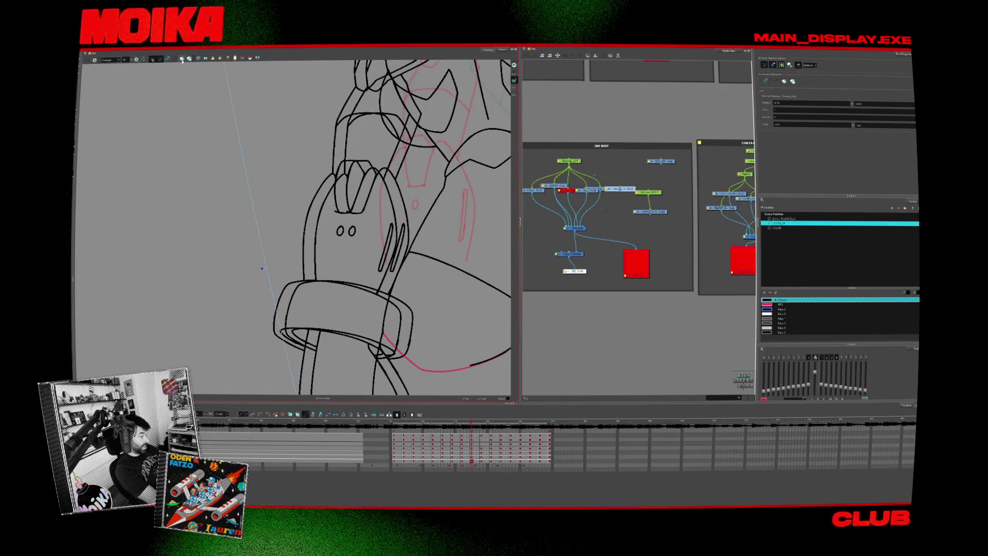
key("alt+b")
key("comma")
key("comma")
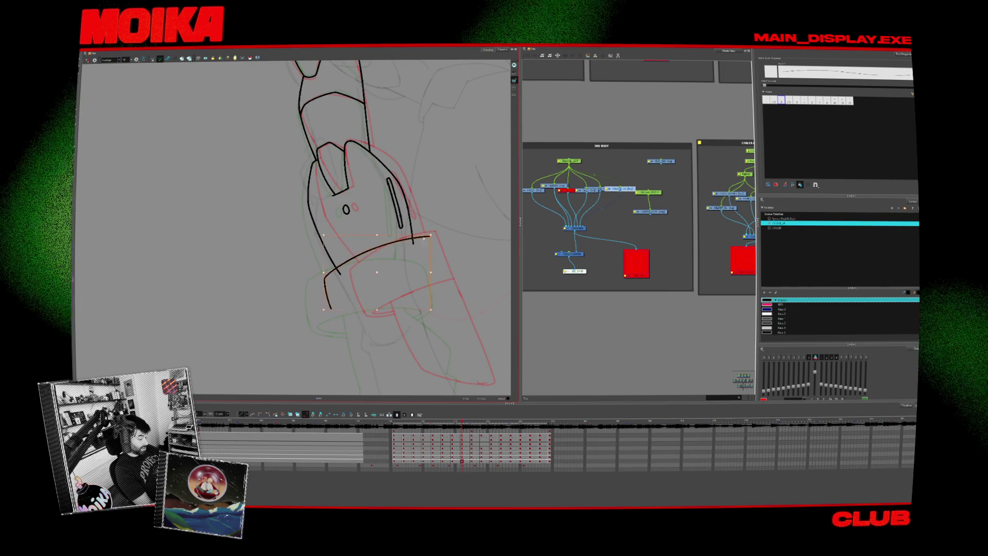
Lower the wrist stroke's right end and move the selected arm strokes right and up.
left_click_drag(376, 272, 374, 274)
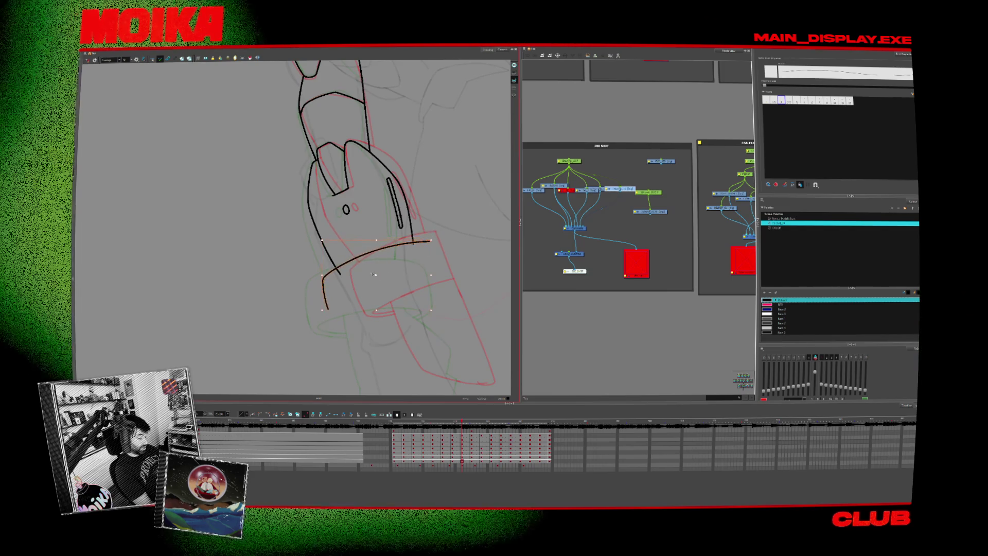
key("period")
key("comma")
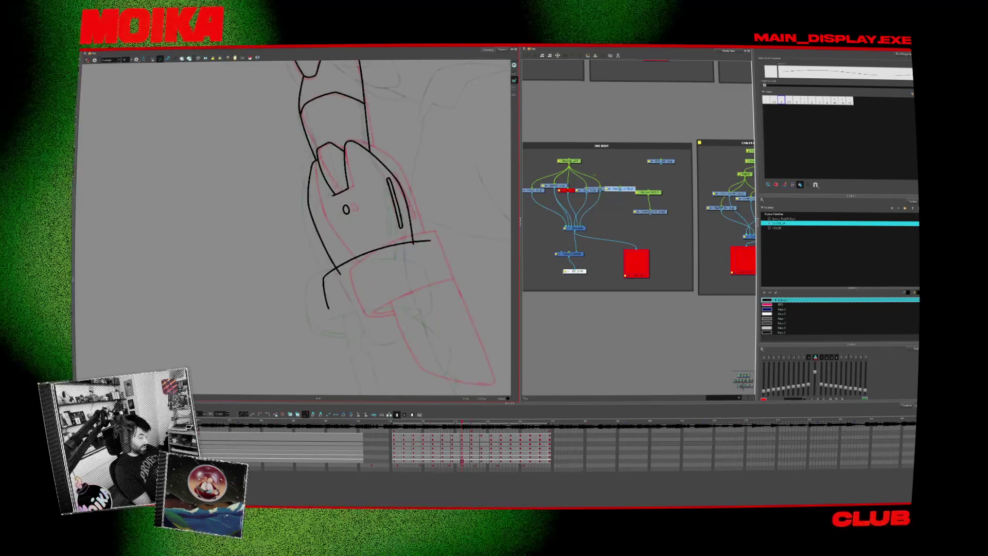
key("alt+s")
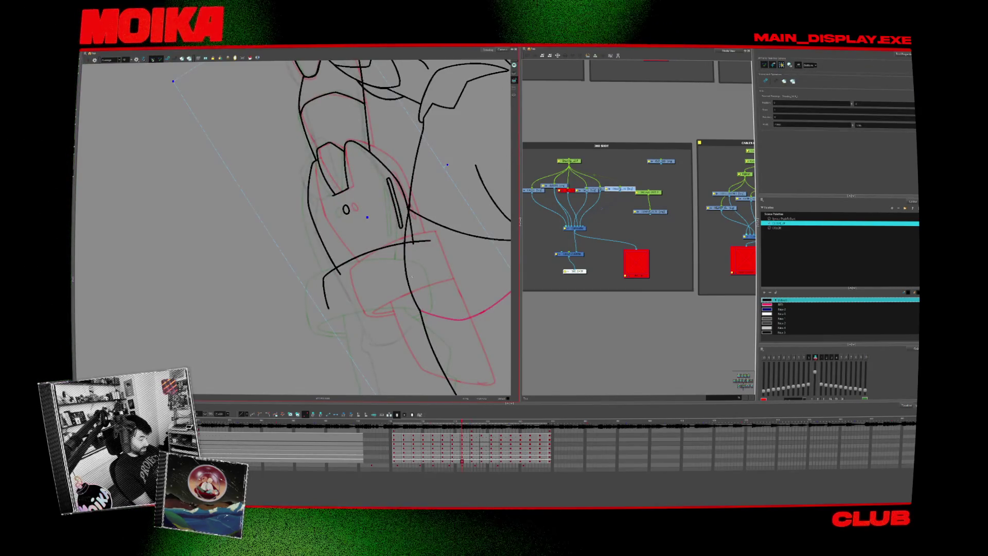
left_click_drag(412, 276, 437, 269)
Go to the bracelet and hand drawing and rotate the view so the hand stands upright.
key("period")
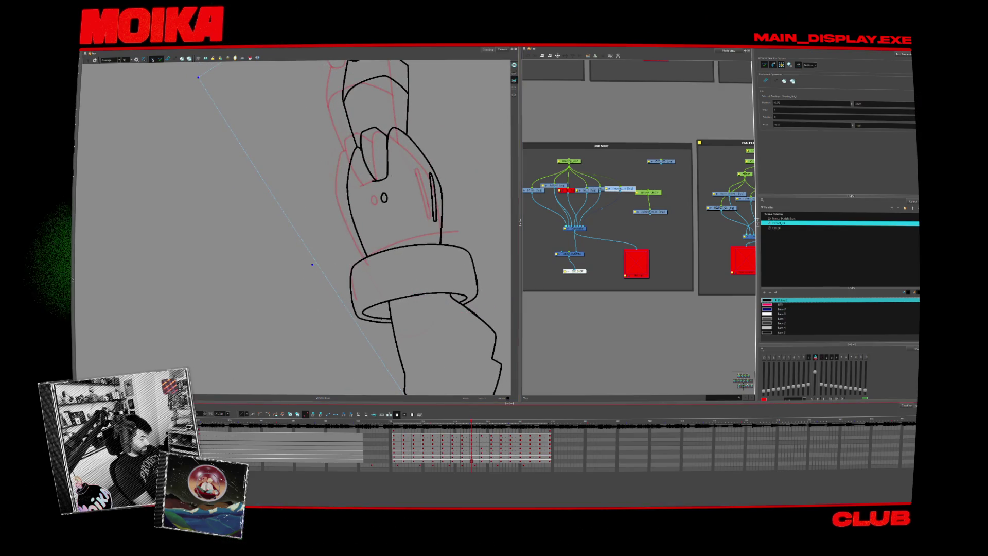
left_click_drag(473, 326, 345, 330)
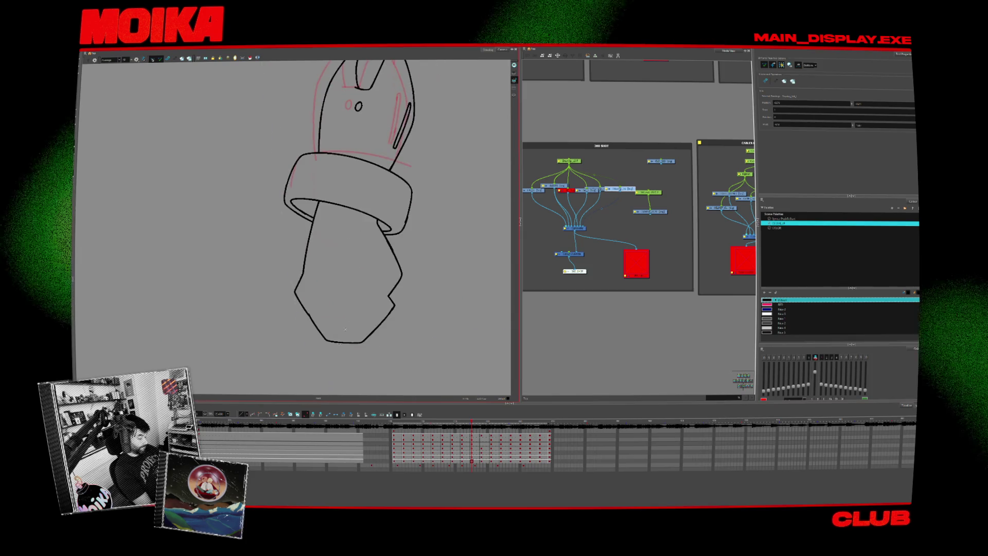
mouse_move(303, 364)
left_mouse_down()
mouse_move(415, 262)
mouse_move(398, 257)
left_mouse_up()
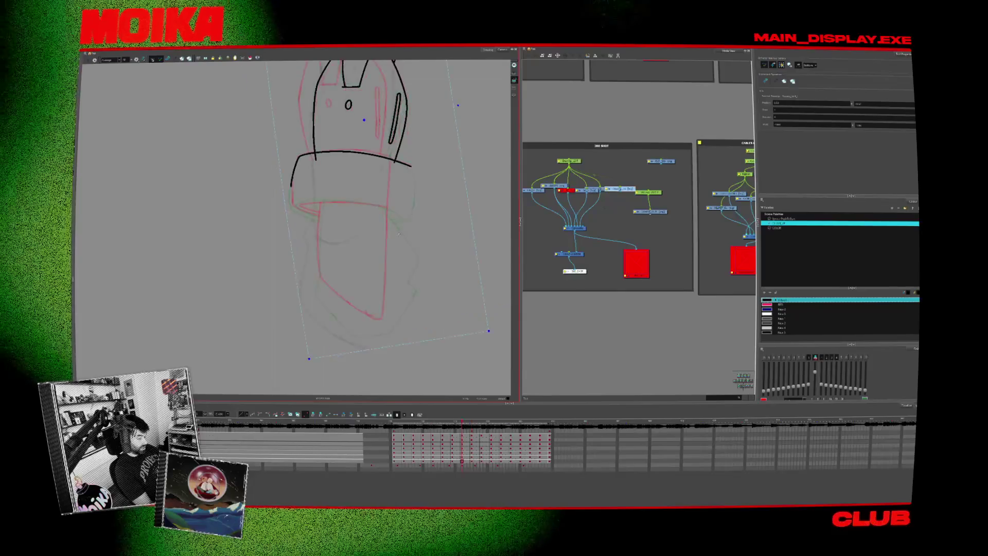
left_click_drag(444, 311, 448, 312)
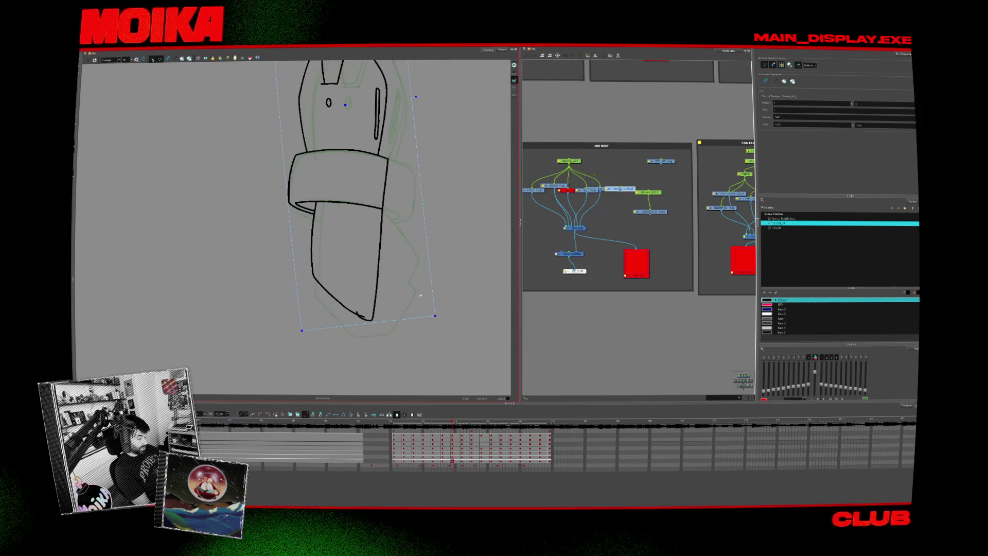
key("alt+b")
key("period")
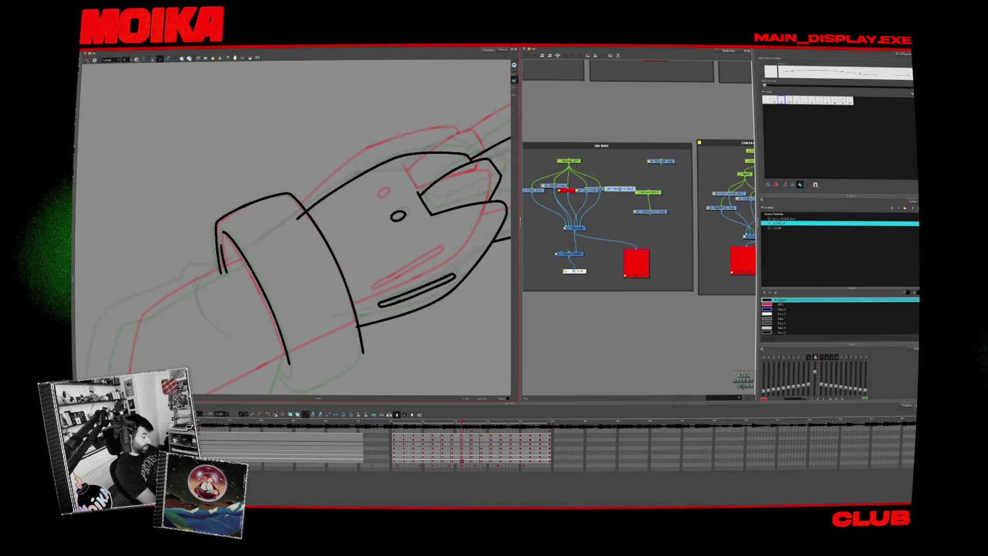
Ink the long forearm outline and extend the cuff's lower edge line.
left_click_drag(315, 280, 249, 278)
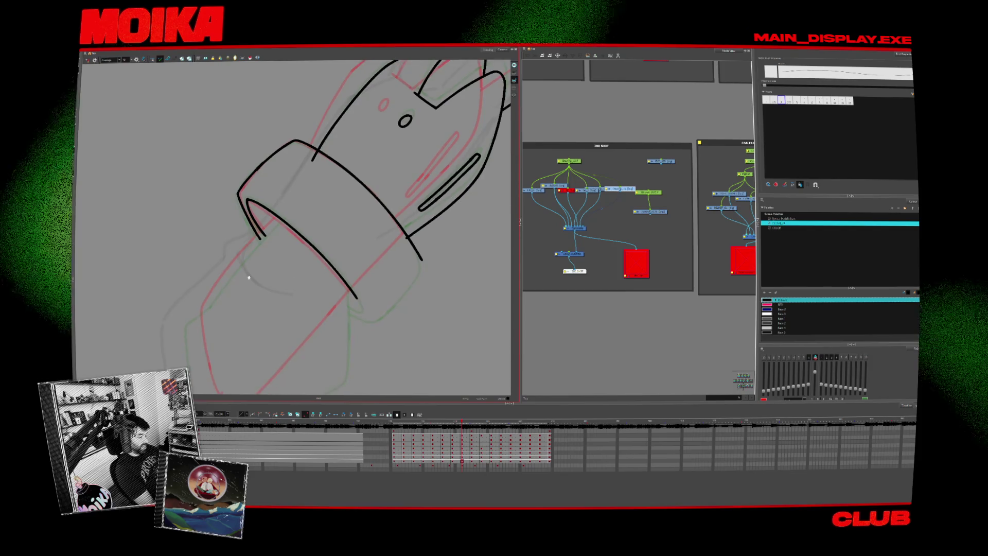
left_click_drag(197, 361, 285, 209)
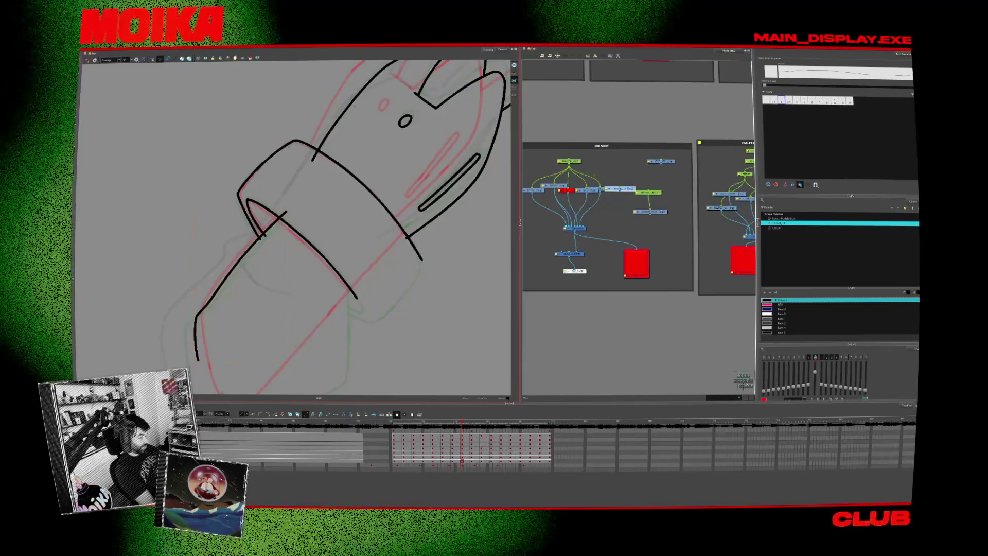
key("shift+x")
scroll(395, 343, "down", 5)
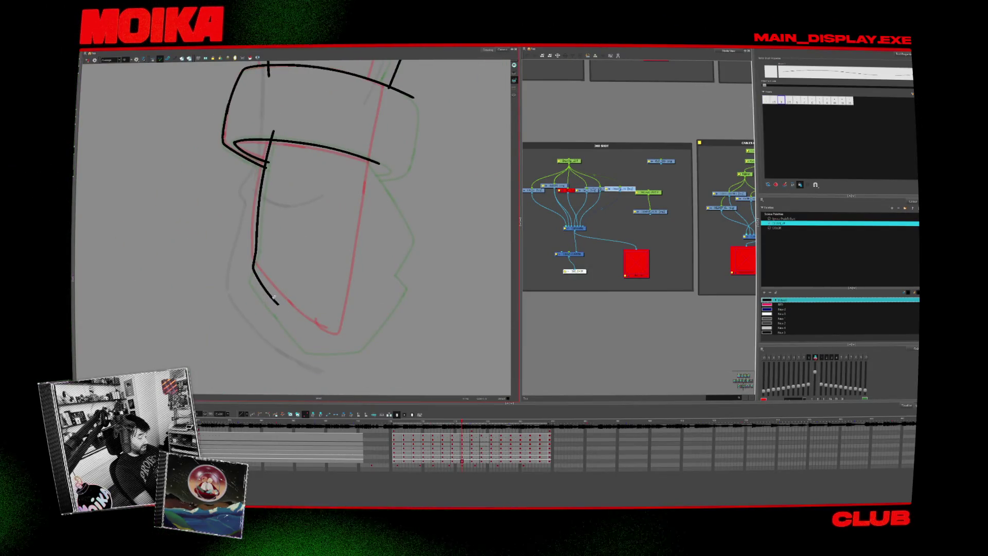
key("alt+t")
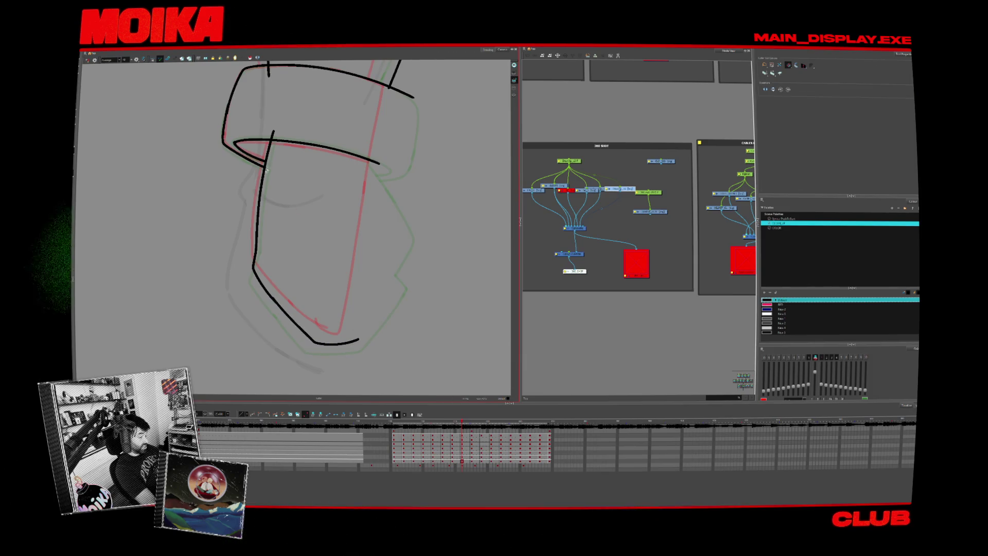
left_click_drag(278, 141, 380, 164)
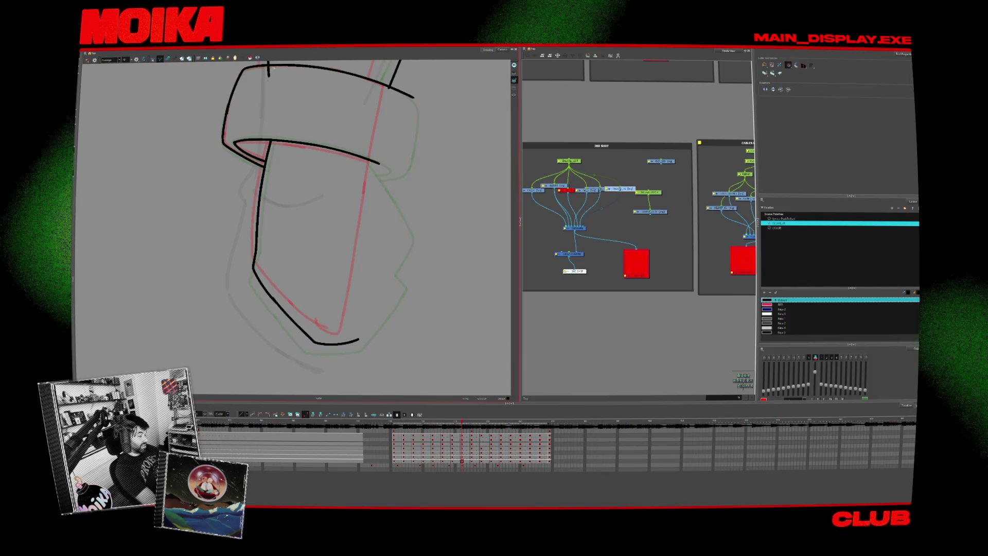
Trim the stray line tail below the forearm, then check the upper arm plates and whole drawing.
key("alt+z")
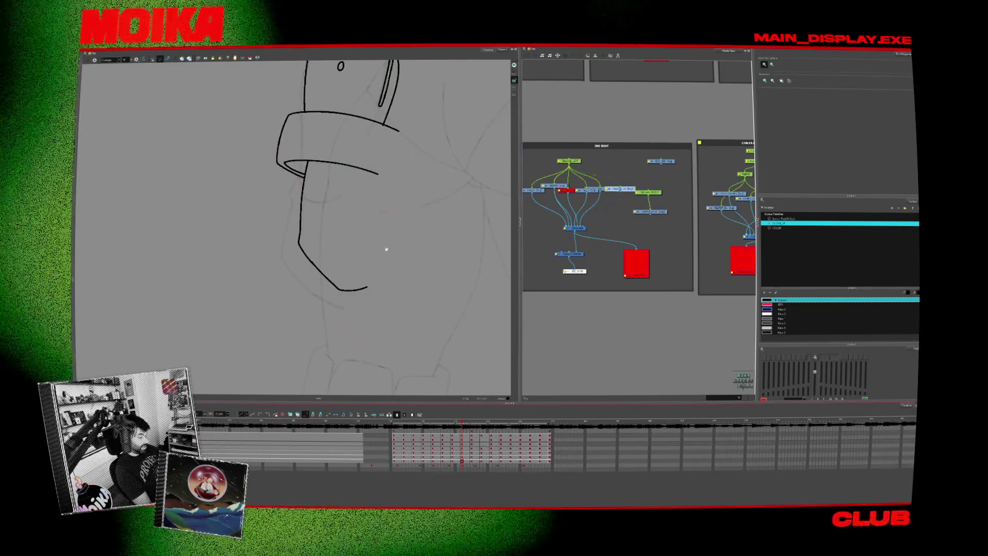
left_click_drag(381, 265, 377, 320)
key("alt+b")
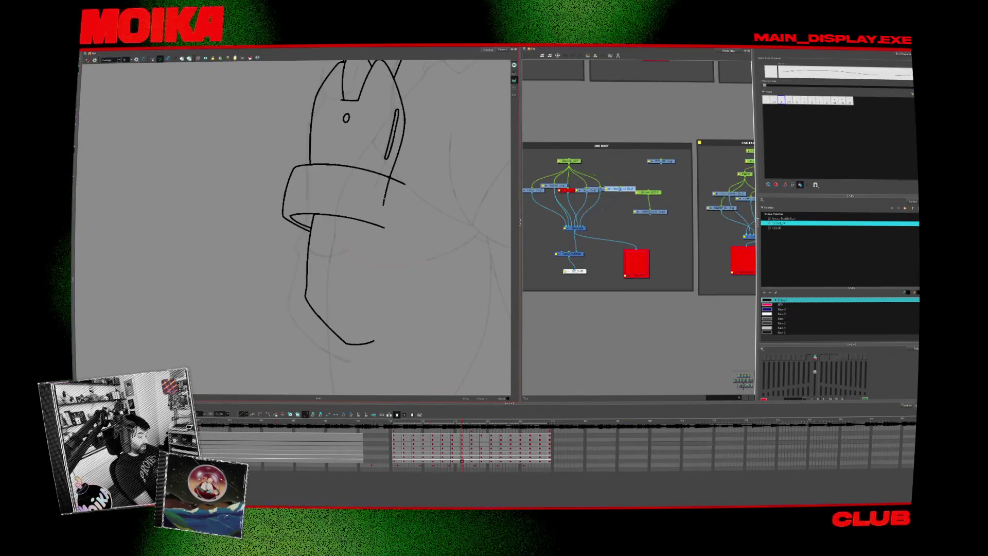
key("alt+t")
left_click_drag(355, 363, 373, 358)
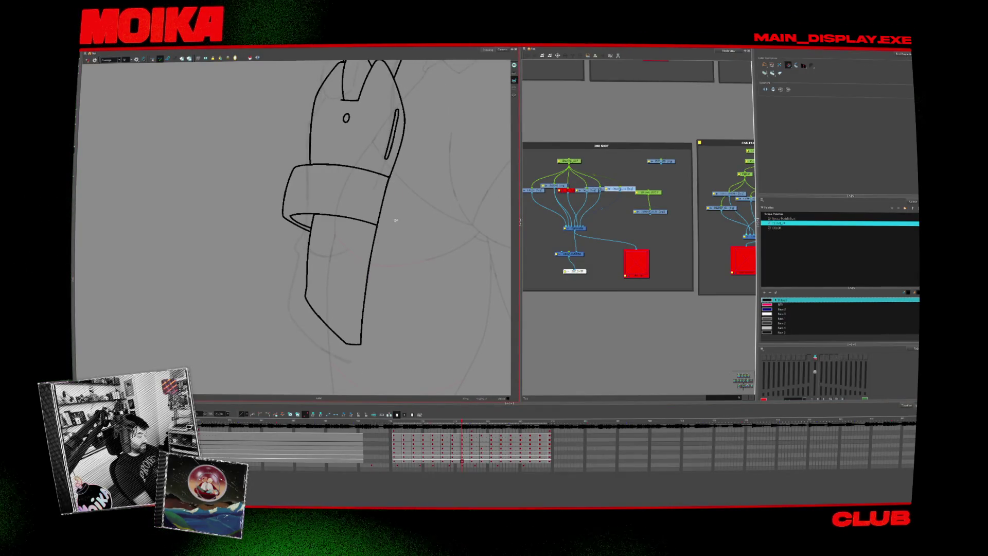
left_click_drag(409, 231, 404, 351)
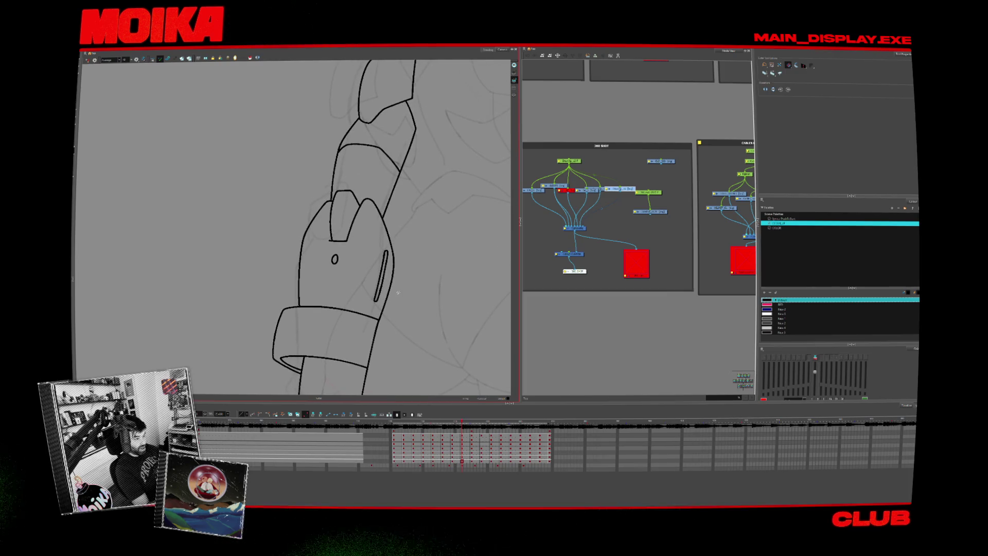
key("shift+m")
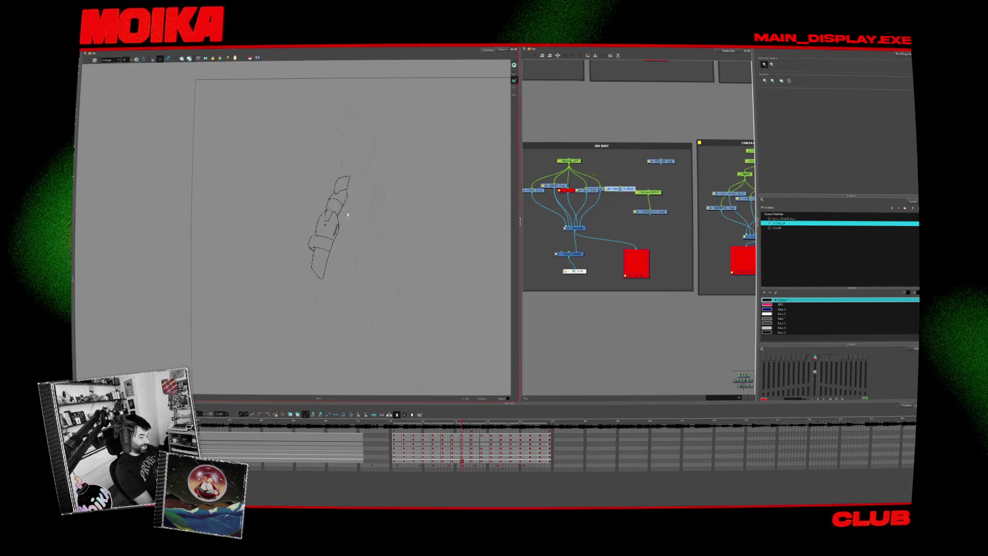
Move to another robot pose to begin inking it.
scroll(305, 269, "up", 3)
key("Return")
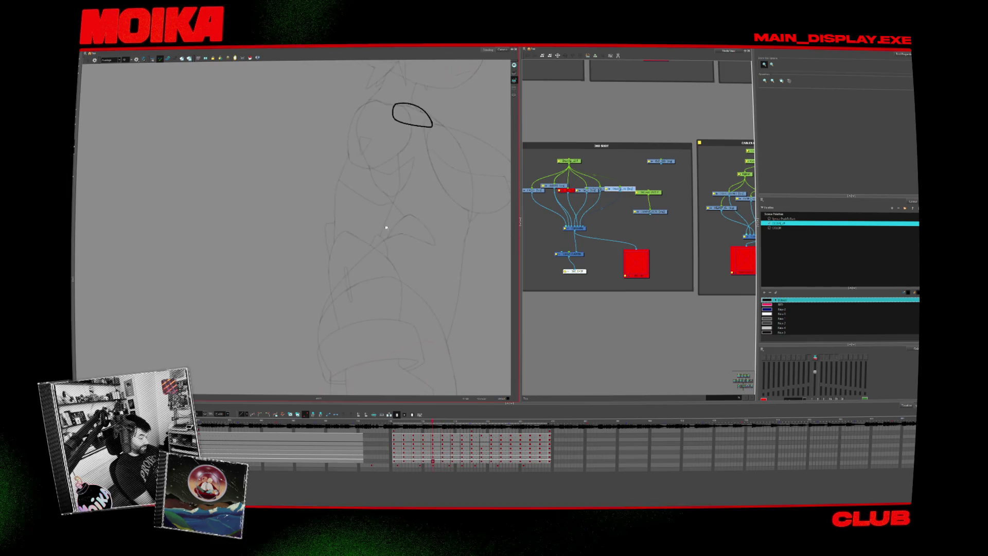
key("alt+b")
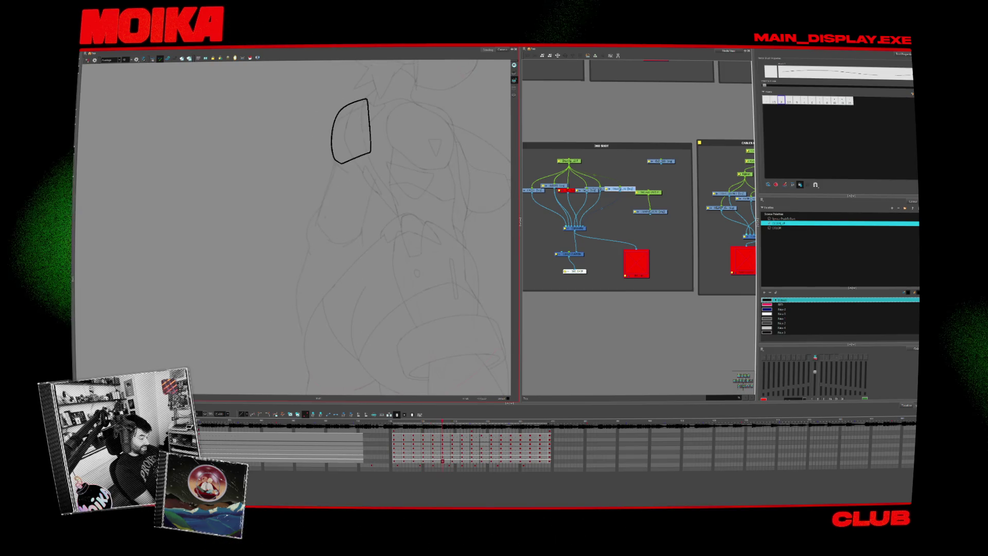
Ink a small J-shaped stroke near the top, redrawing it and adjusting its top point.
key("ctrl+z")
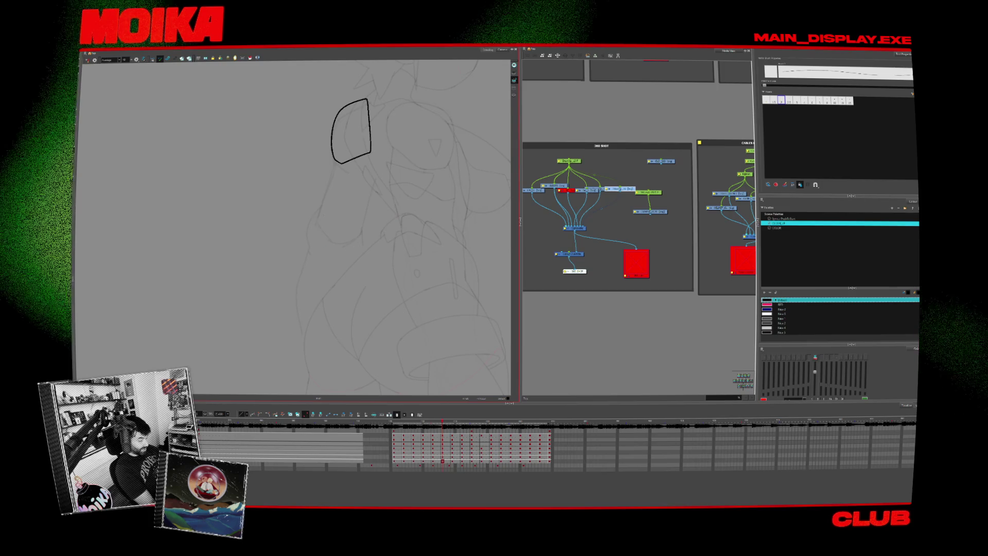
left_click_drag(324, 215, 326, 251)
key("ctrl+z")
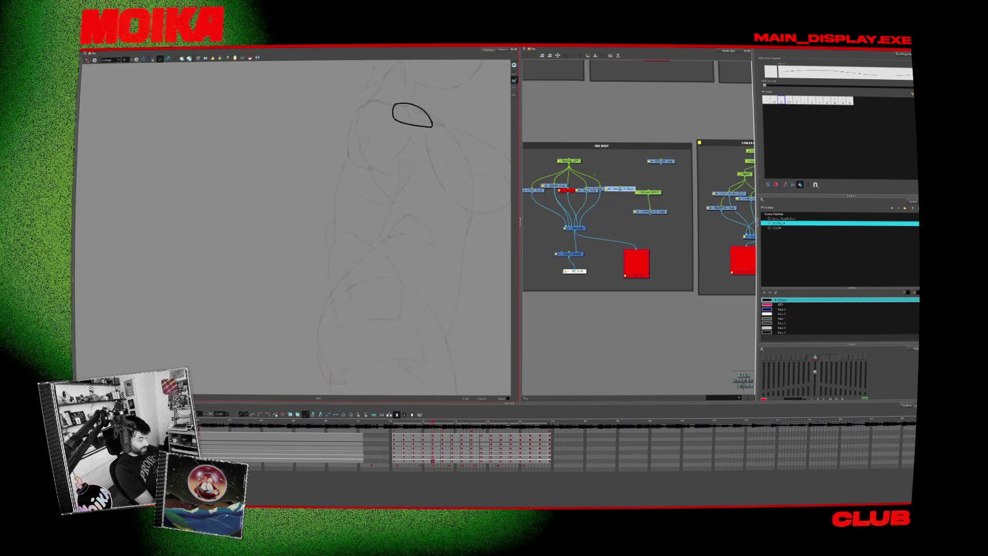
left_click_drag(315, 217, 329, 232)
key("alt+x")
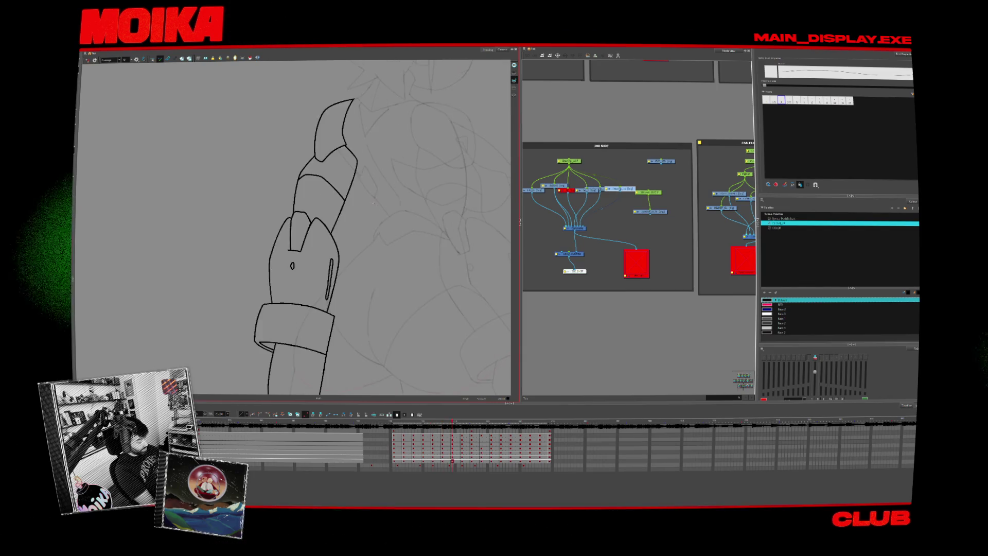
left_click_drag(337, 203, 311, 226)
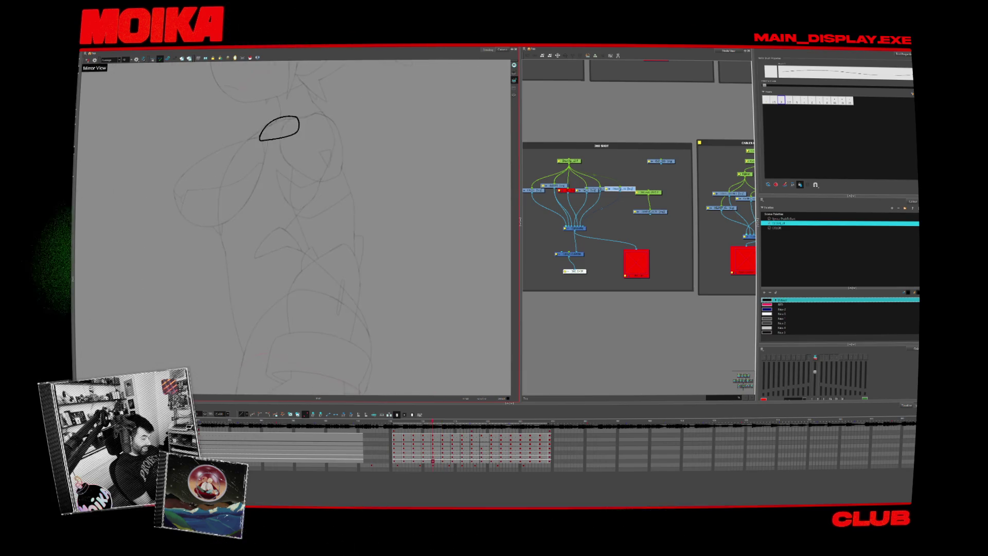
Erase the left side of the small D shape and extend the C-shaped stroke at its top.
left_click_drag(356, 229, 359, 252)
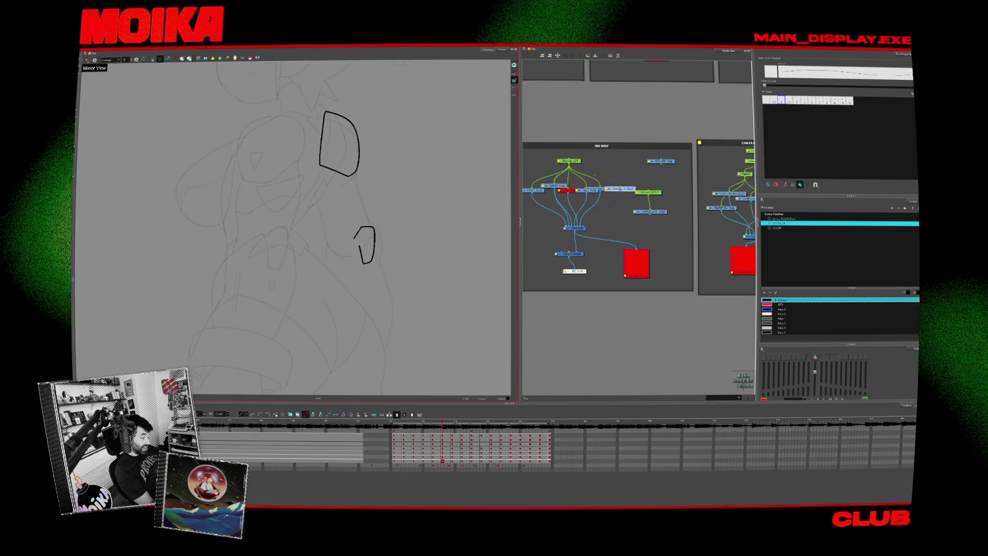
key("4")
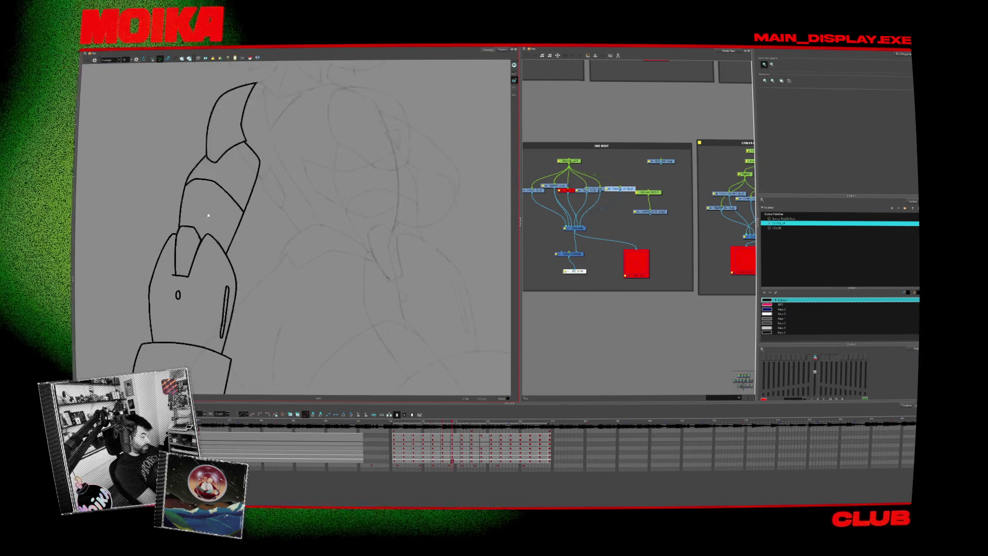
key("alt+b")
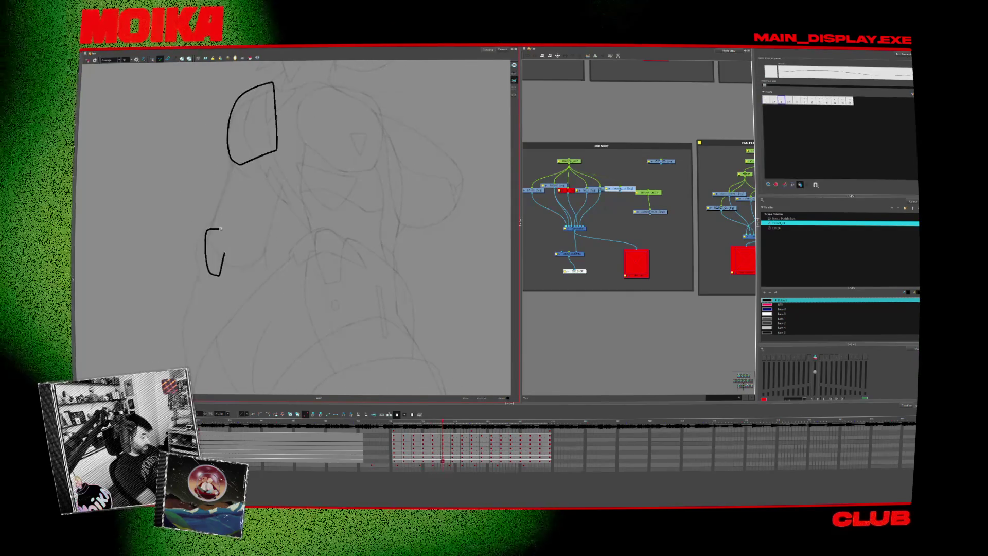
left_click_drag(220, 229, 227, 242)
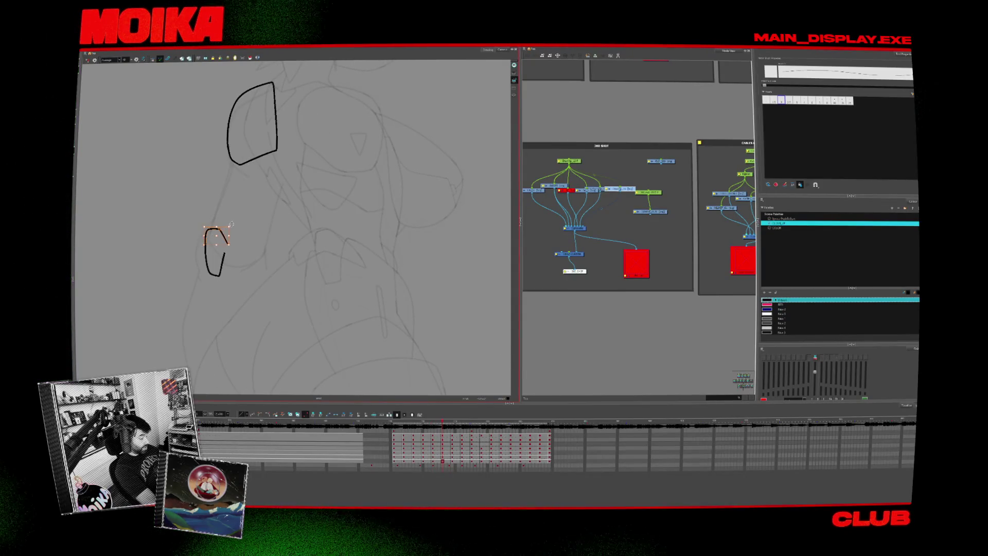
In a rotated view, erase the small shape's left side and close it with the Pencil.
left_click_drag(284, 316, 423, 281)
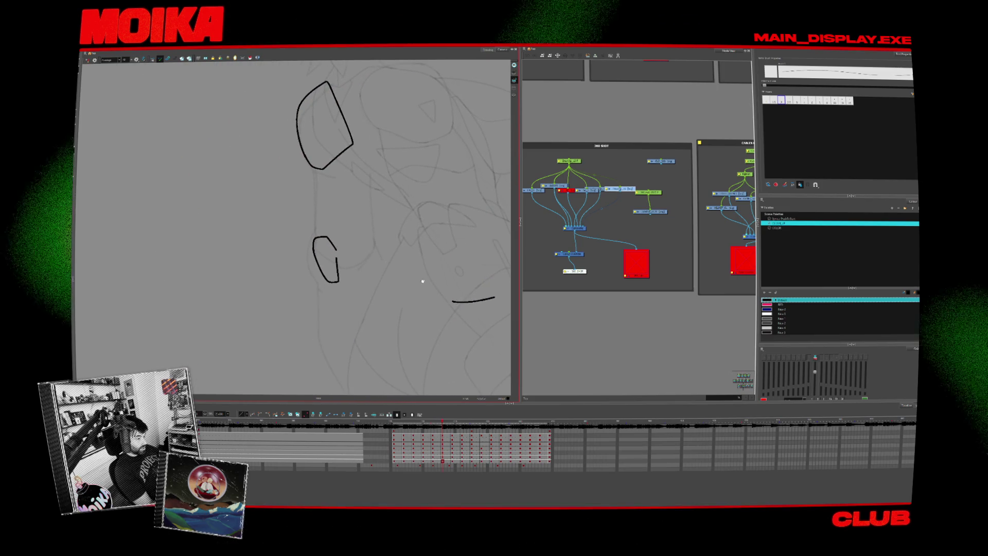
key("alt+e")
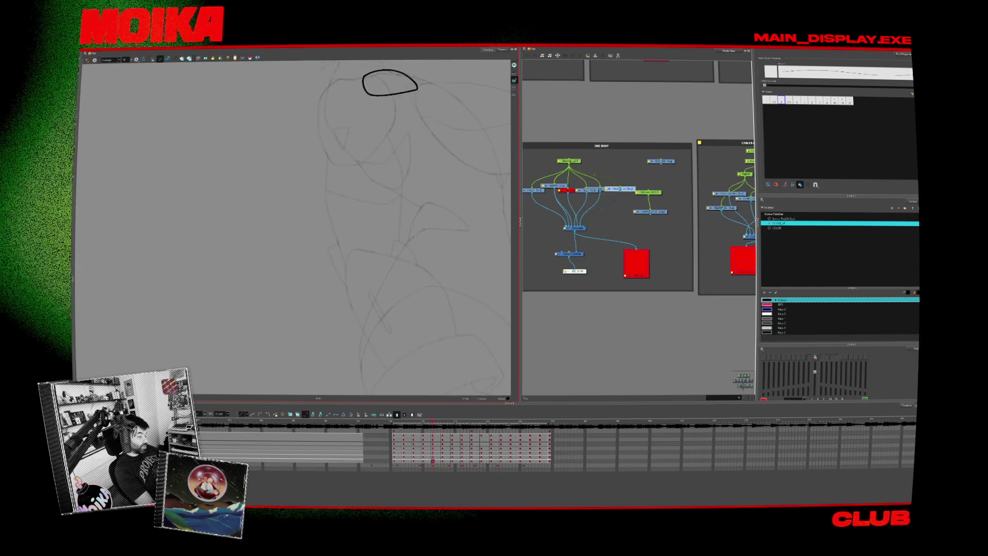
left_click_drag(314, 246, 316, 258)
key("alt+/")
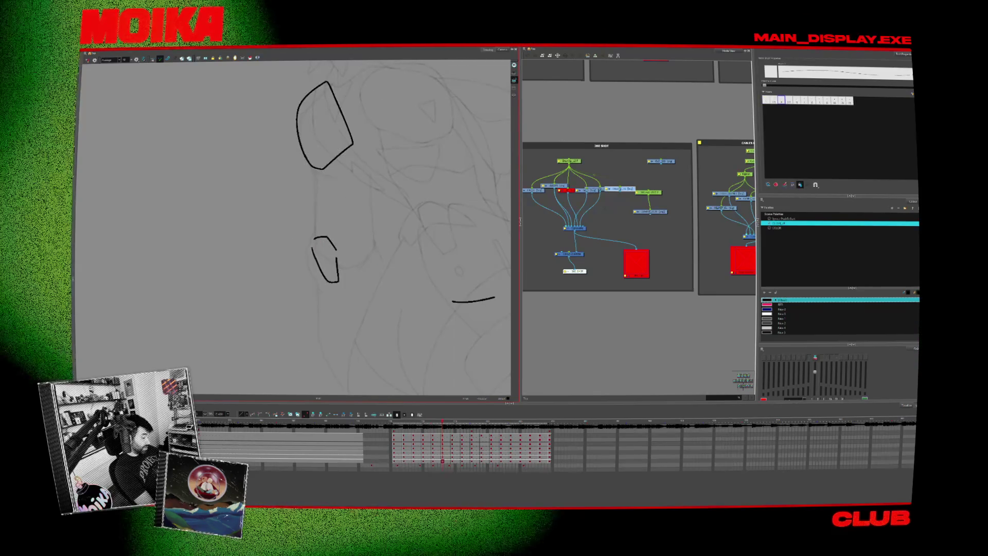
left_click_drag(312, 240, 315, 258)
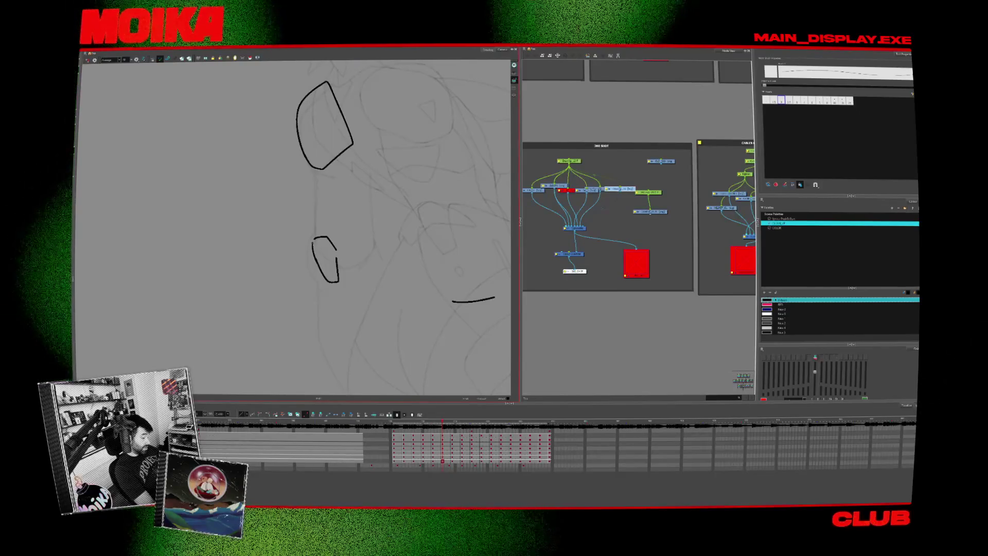
Compare the pose with neighbouring frames, using Mirror View to check proportions.
key("period")
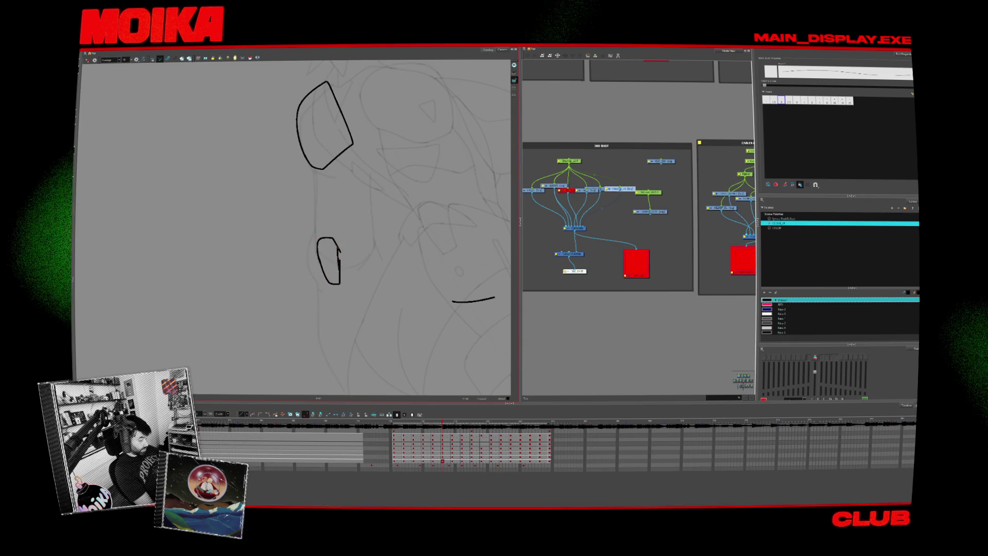
key("comma")
key("comma")
key("period")
key("period")
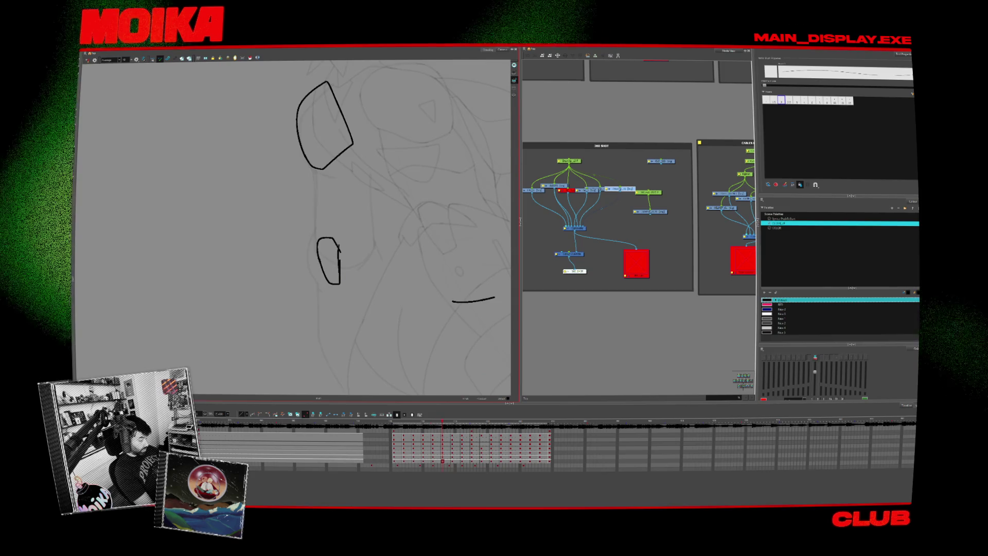
key("4")
key("period")
key("comma")
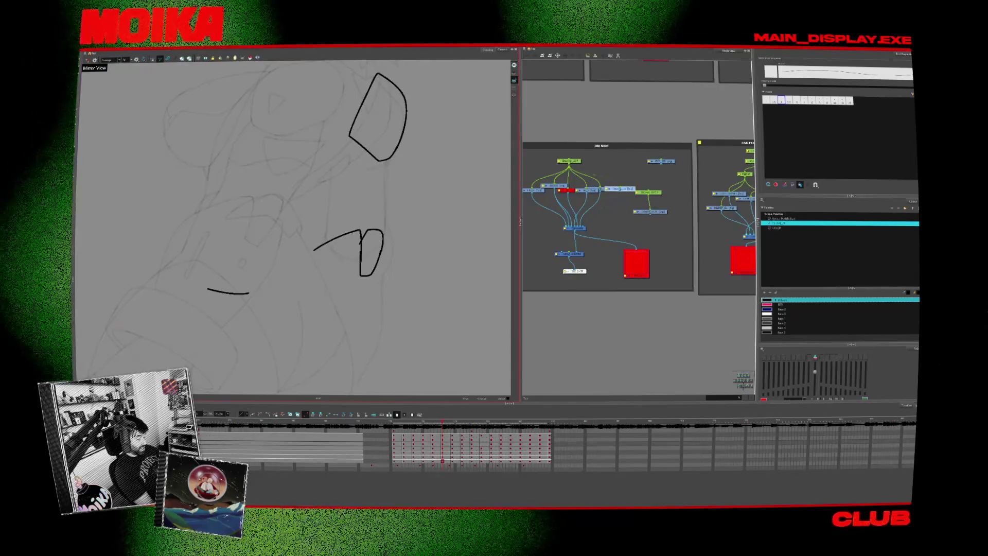
Replace the long ink stroke with a short, steeper stroke.
key("ctrl+z")
left_click_drag(315, 251, 325, 243)
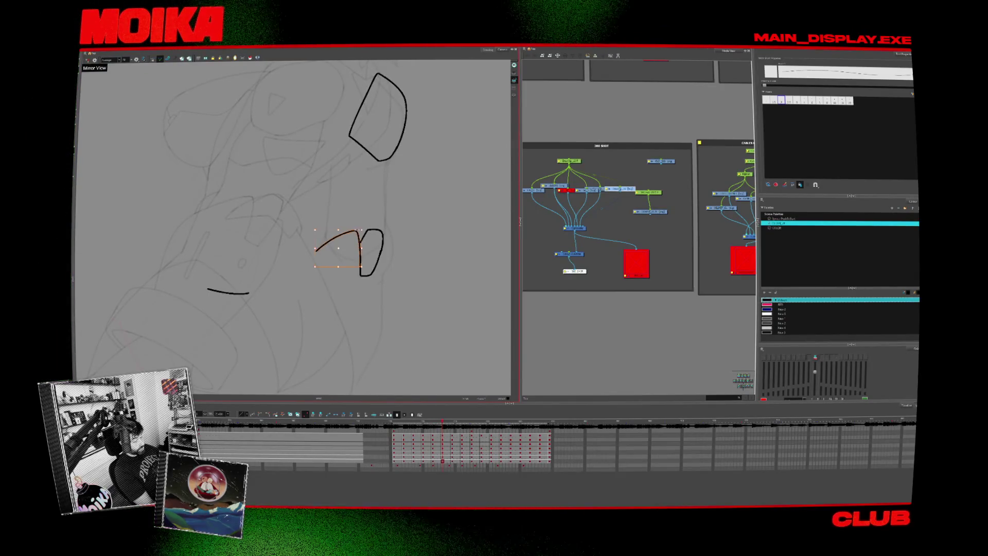
key("period")
key("period")
key("period")
key("period")
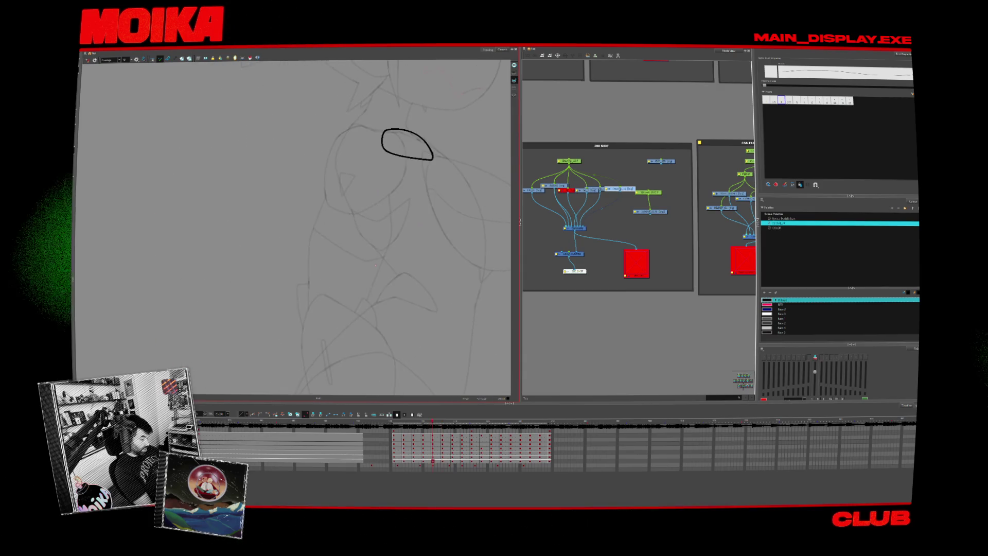
Ink the long diagonal arm line, redraw it longer, and trim its overshoot above the crossing.
key("comma")
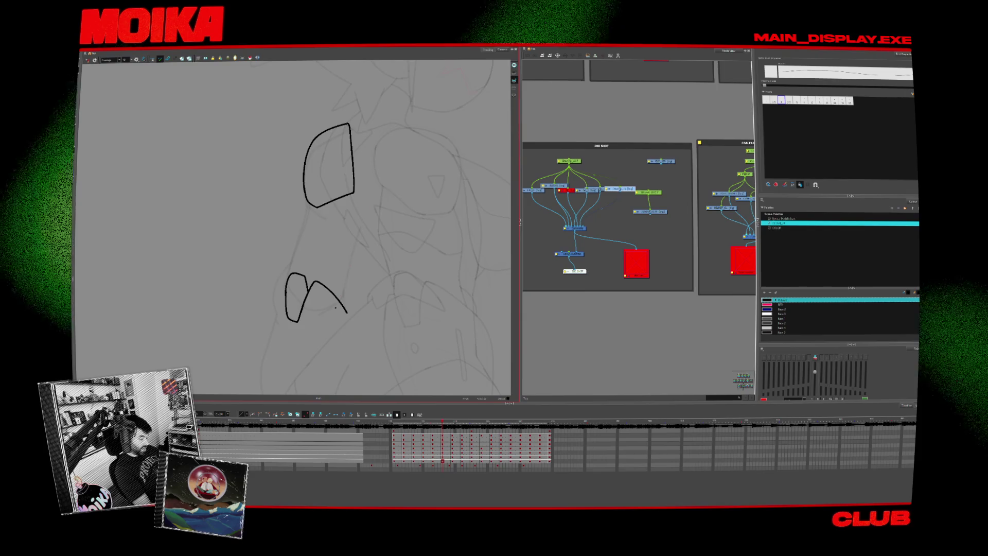
left_click_drag(336, 308, 363, 220)
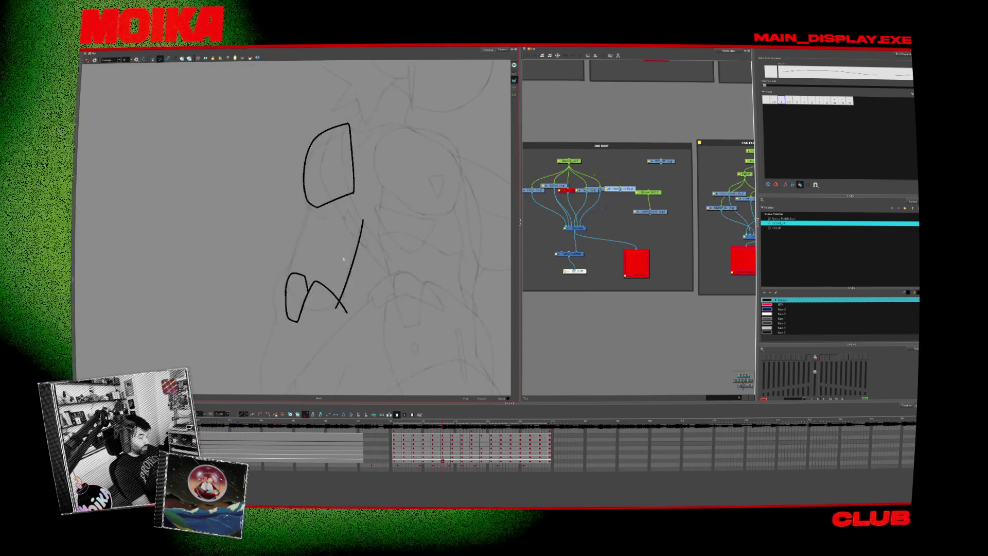
key("ctrl+z")
left_click_drag(335, 310, 367, 210)
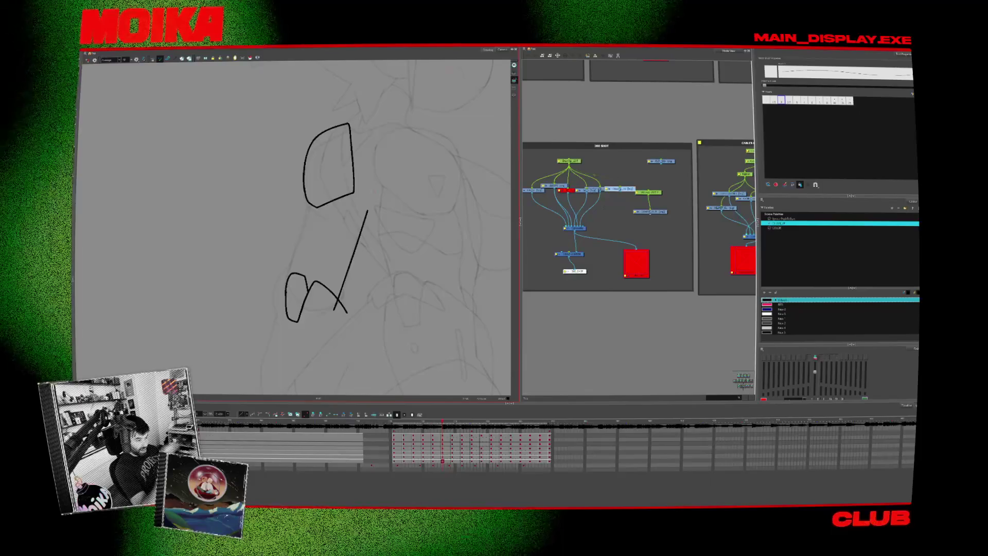
key("period")
key("period")
key("comma")
key("comma")
left_click(365, 237)
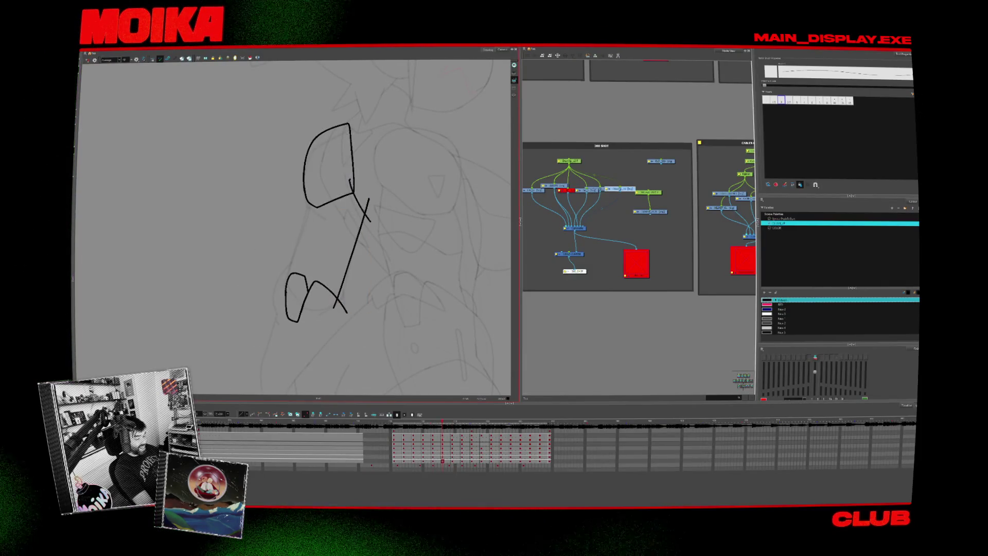
key("alt+t")
left_click(367, 203)
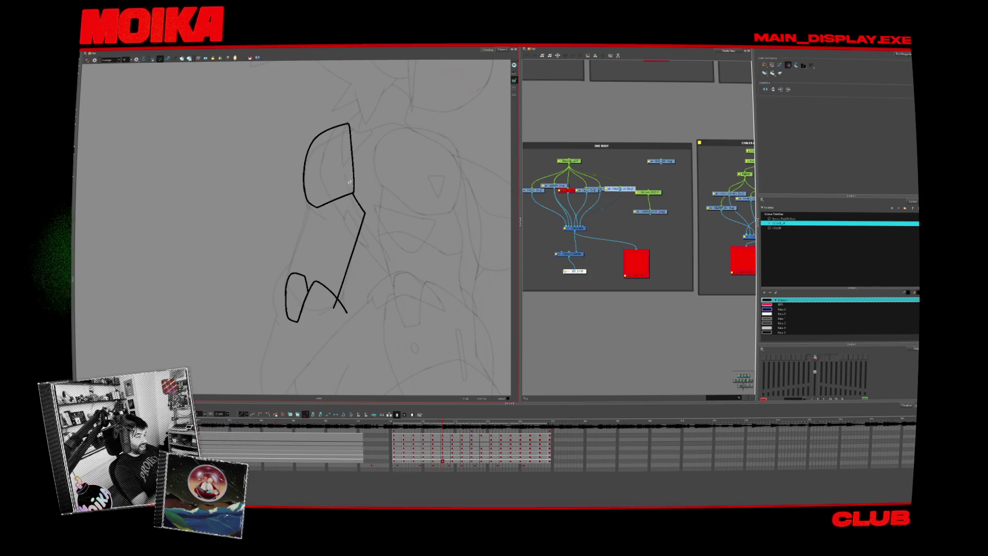
Flip between the armour sketch and rough ink drawings to compare the arm.
key("period")
key("comma")
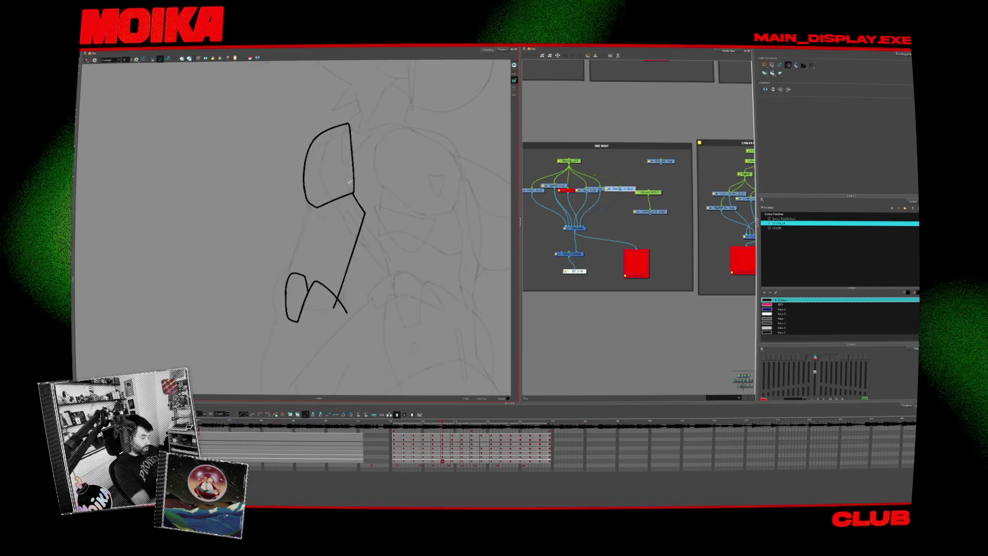
key("period")
key("comma")
key("alt+b")
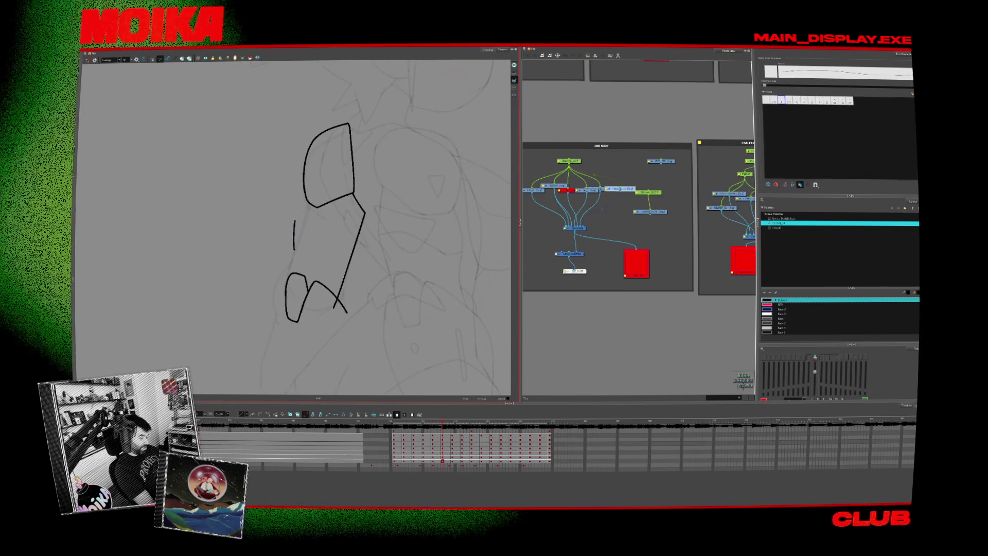
key("period")
key("comma")
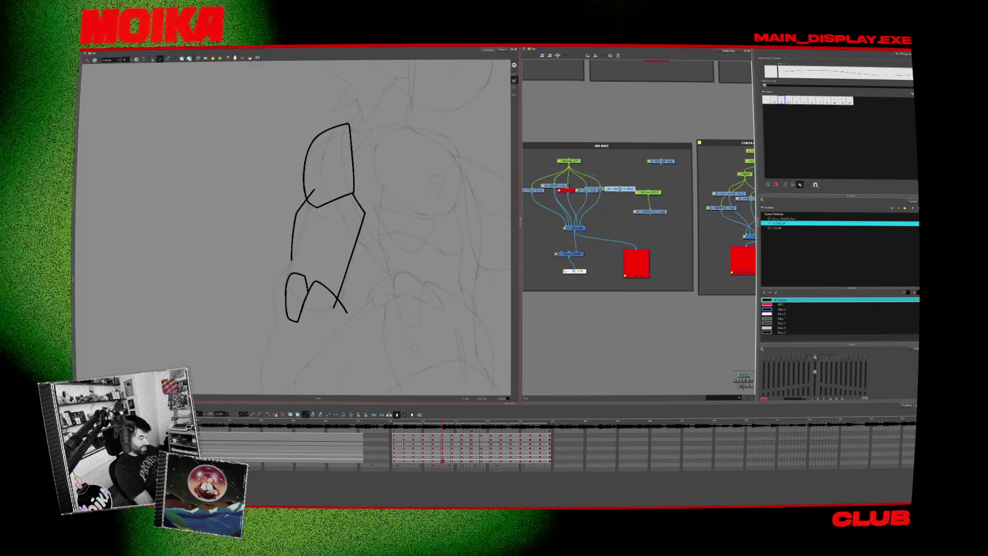
key("comma")
key("period")
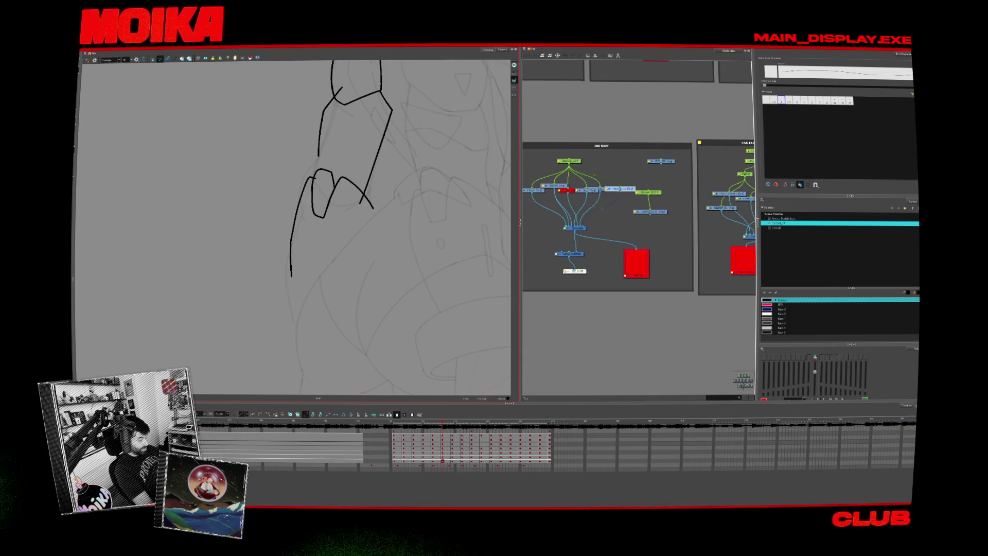
key("period")
key("period")
key("comma")
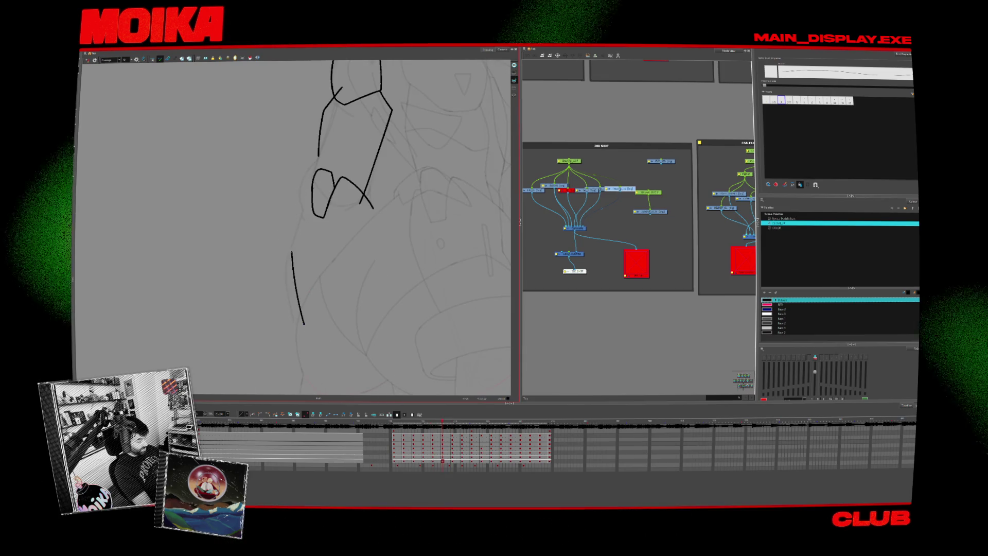
Inspect the long left, curved and upper-left arm plate strokes by selecting and deselecting them.
left_click(293, 247)
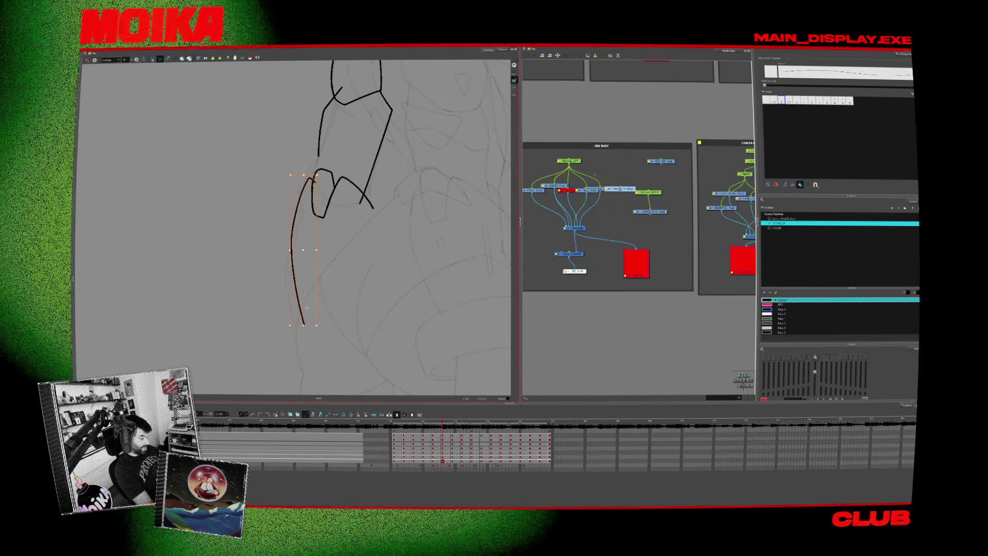
key("Escape")
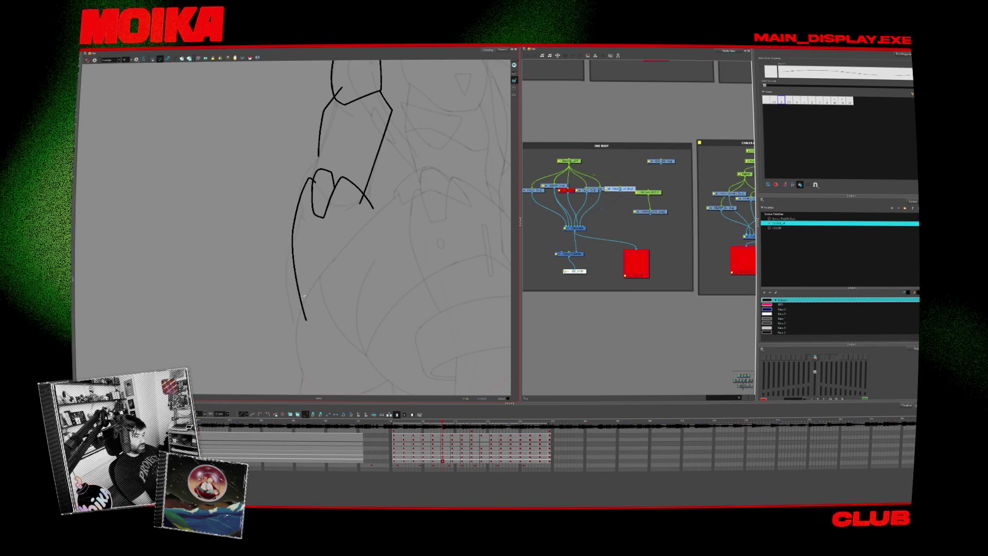
left_click(305, 312)
left_click(324, 315)
left_click_drag(343, 242, 353, 327)
left_click(330, 217)
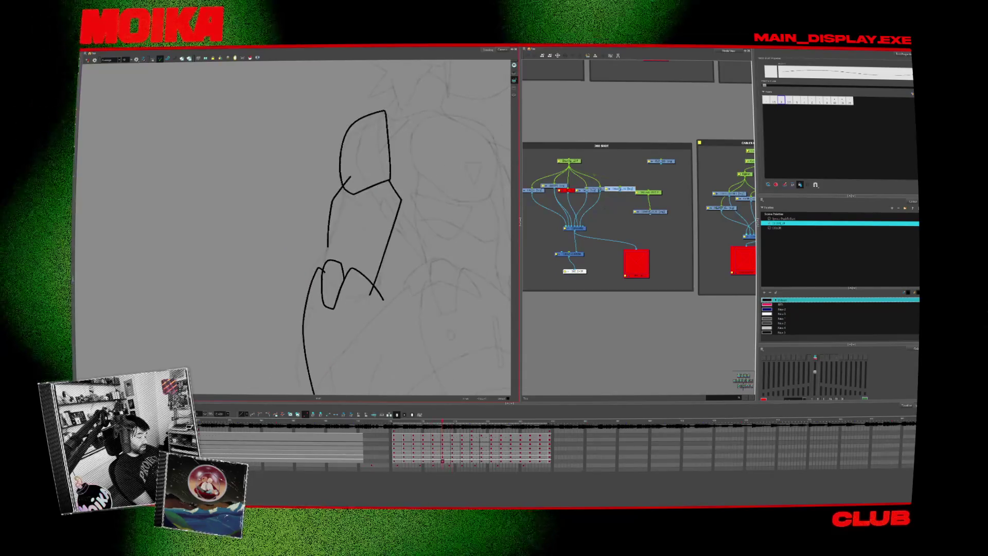
left_click(352, 240)
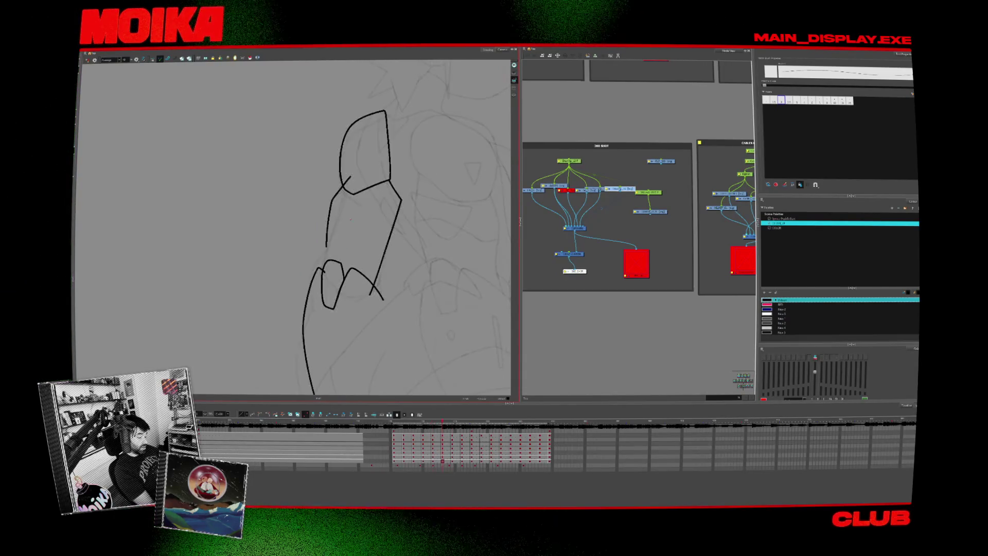
key("alt+s")
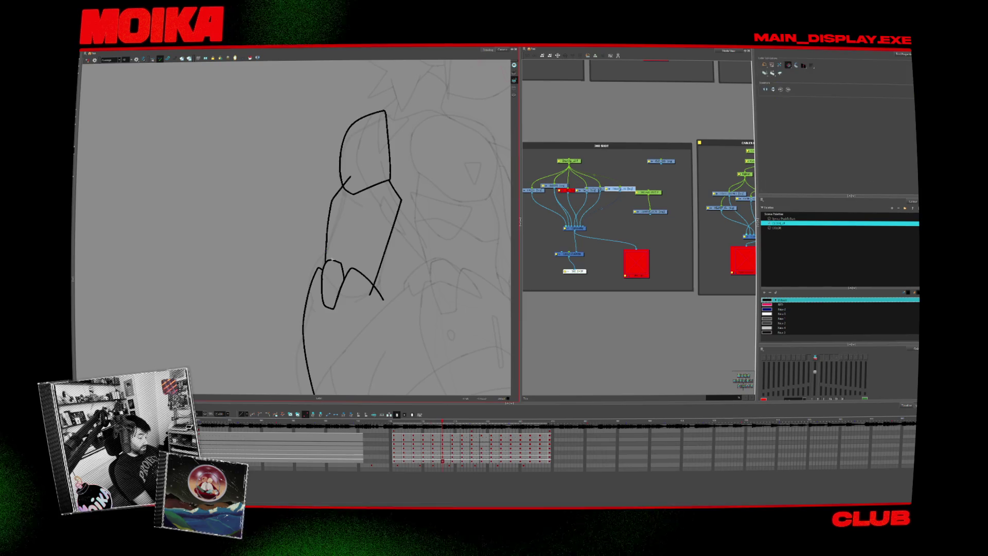
key("alt+b")
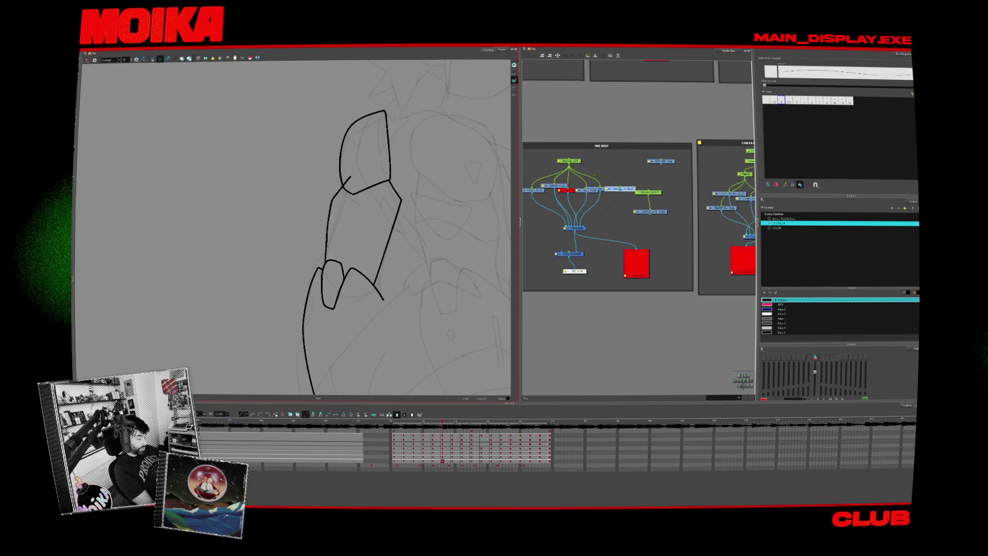
Try a curved line across the middle plate, undo it, and compare neighbouring arm drawings.
left_click_drag(329, 225, 366, 217)
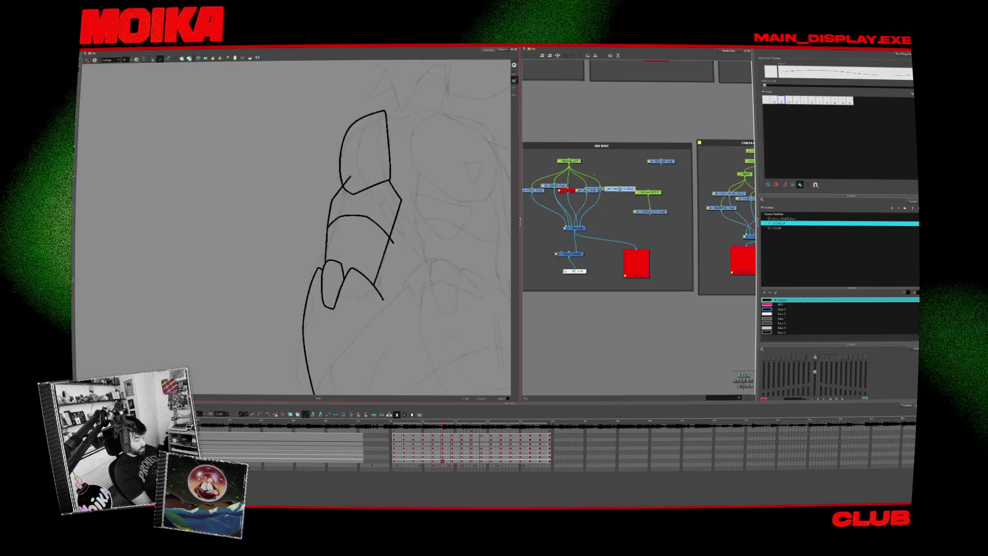
key("ctrl+z")
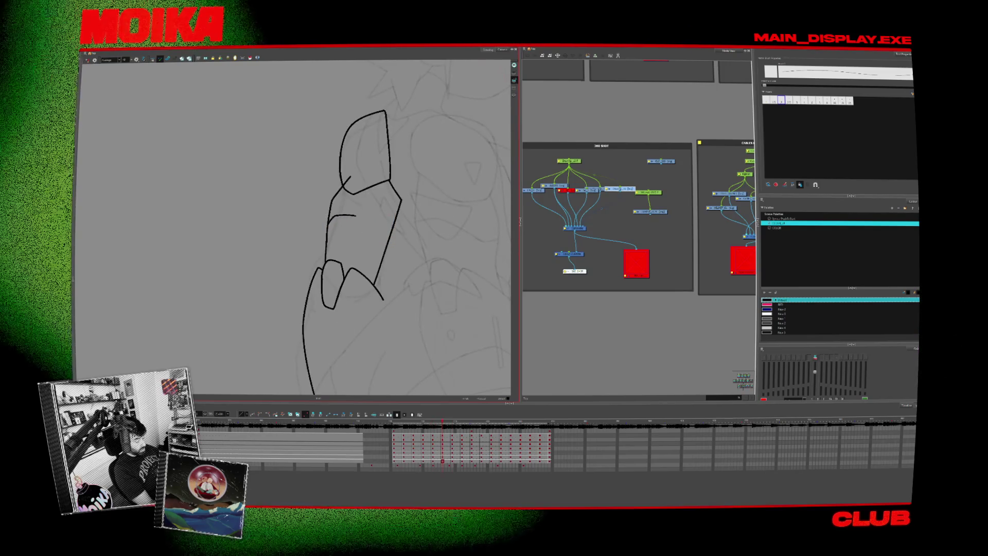
key("ctrl+shift+z")
key("comma")
key("comma")
key("period")
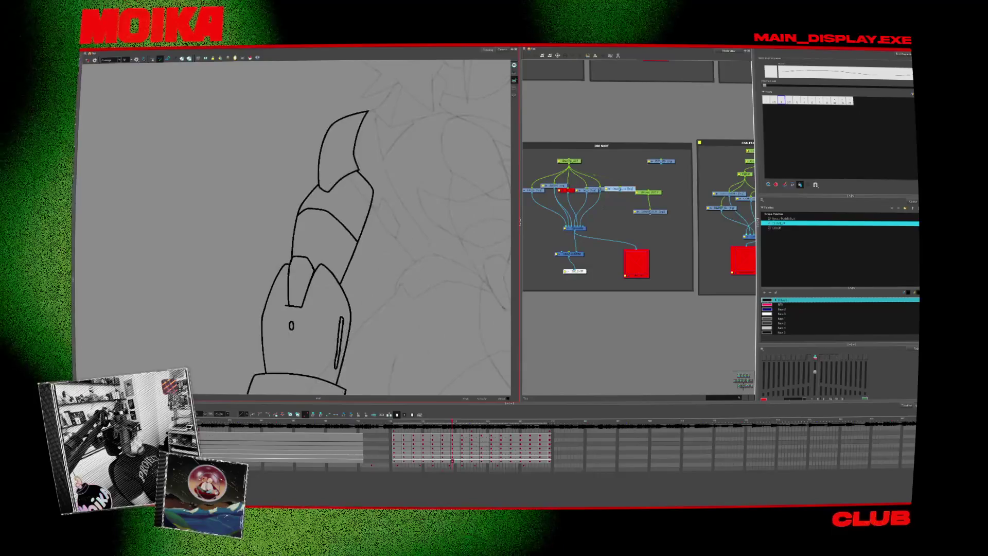
key("period")
key("comma")
key("comma")
key("period")
key("comma")
key("period")
key("comma")
key("period")
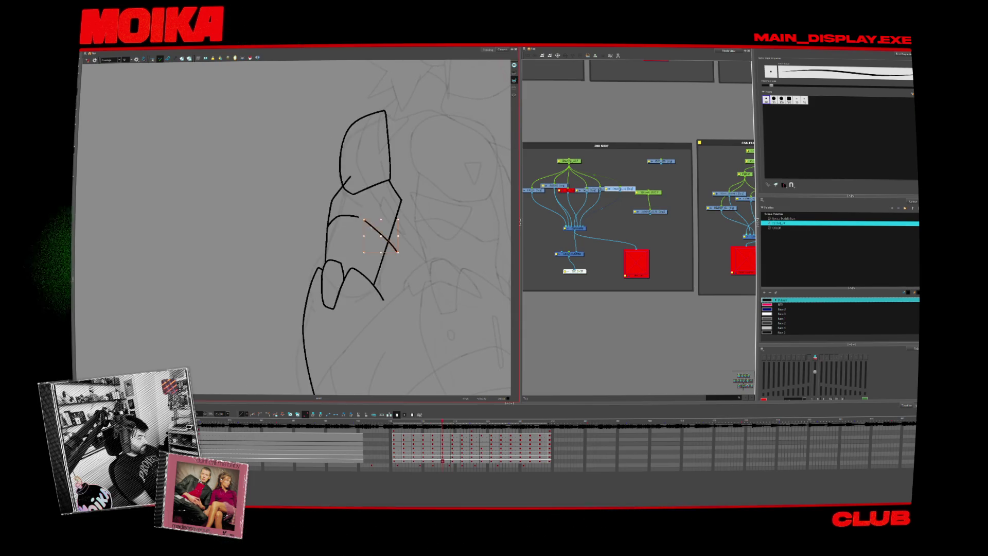
Add a short pencil line on the arm plate and rotate the view so the arm stands upright.
key("4")
key("c")
key("alt+slash")
left_click_drag(335, 247, 326, 267)
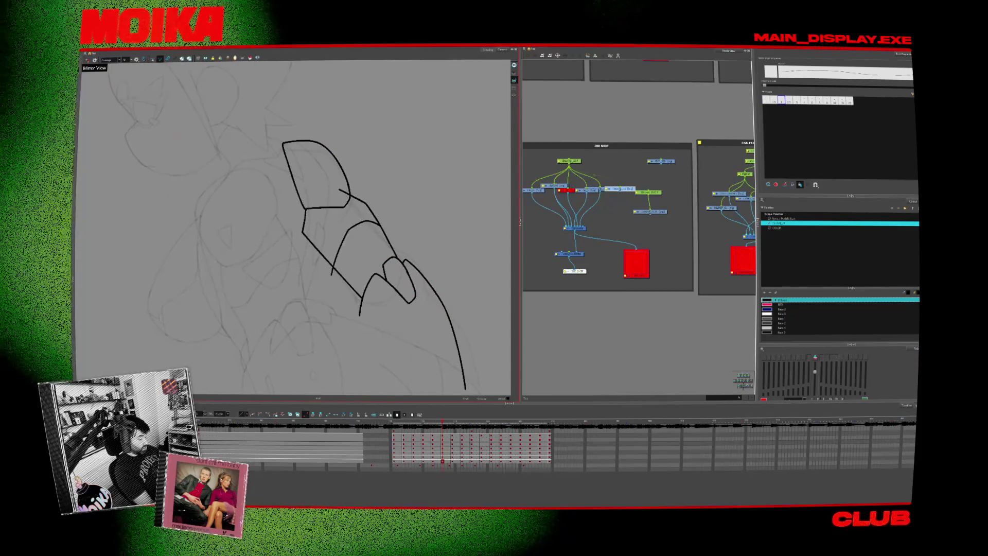
key("ctrl+alt")
key("4")
mouse_move(392, 265)
left_mouse_down()
mouse_move(379, 287)
mouse_move(372, 245)
left_mouse_up()
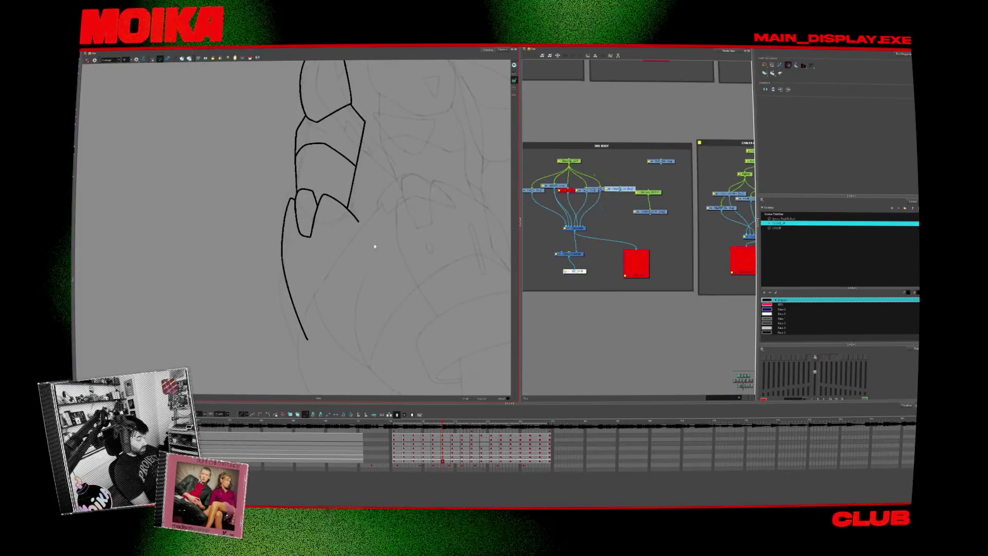
Ink the long lower edge of the gauntlet and flip through the arm drawings.
key("comma")
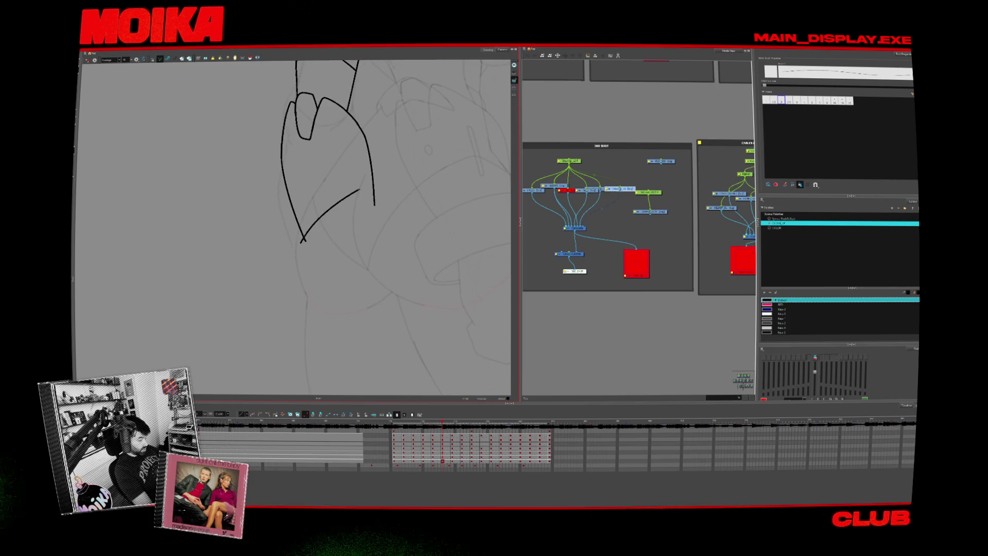
left_click_drag(359, 190, 388, 178)
key("alt+s")
scroll(381, 189, "up", 5)
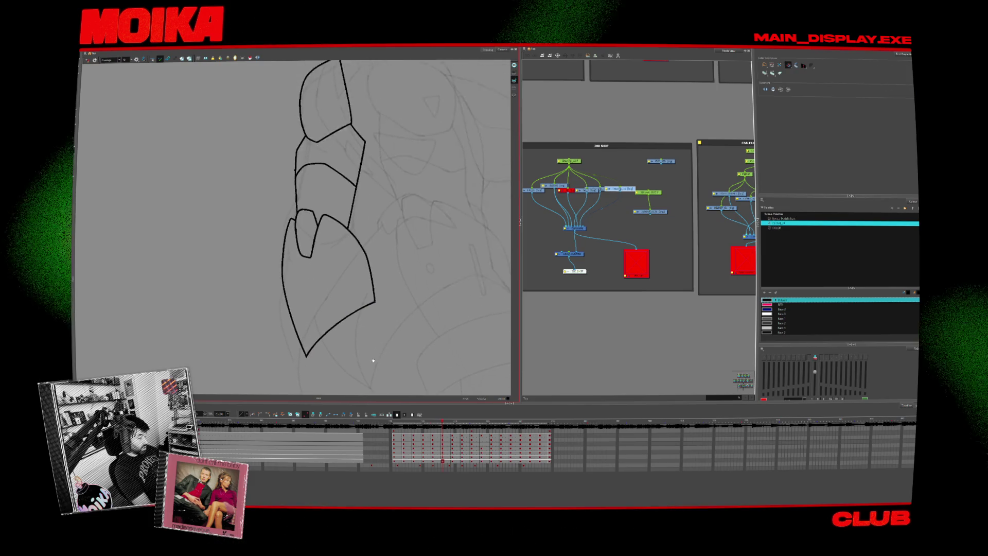
key("alt+b")
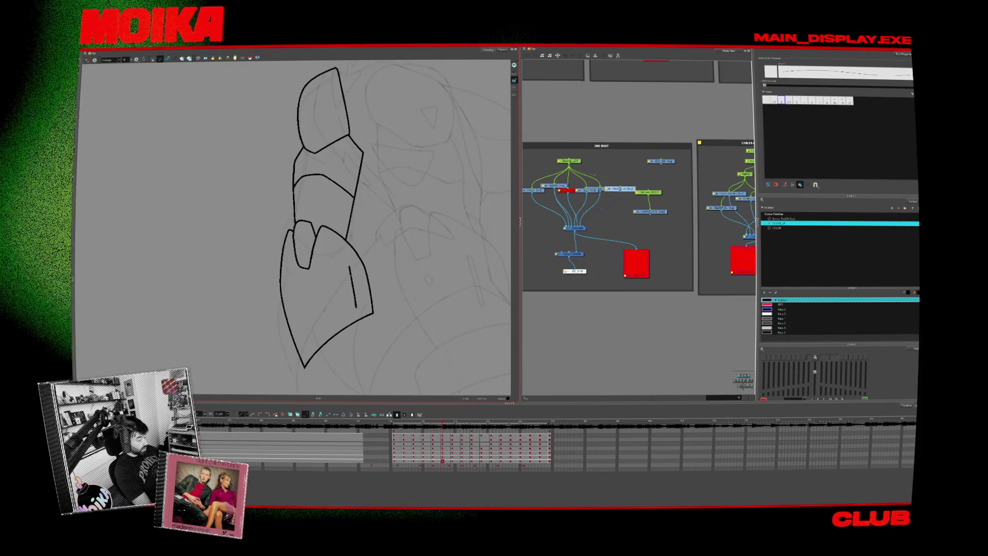
key("comma")
key("period")
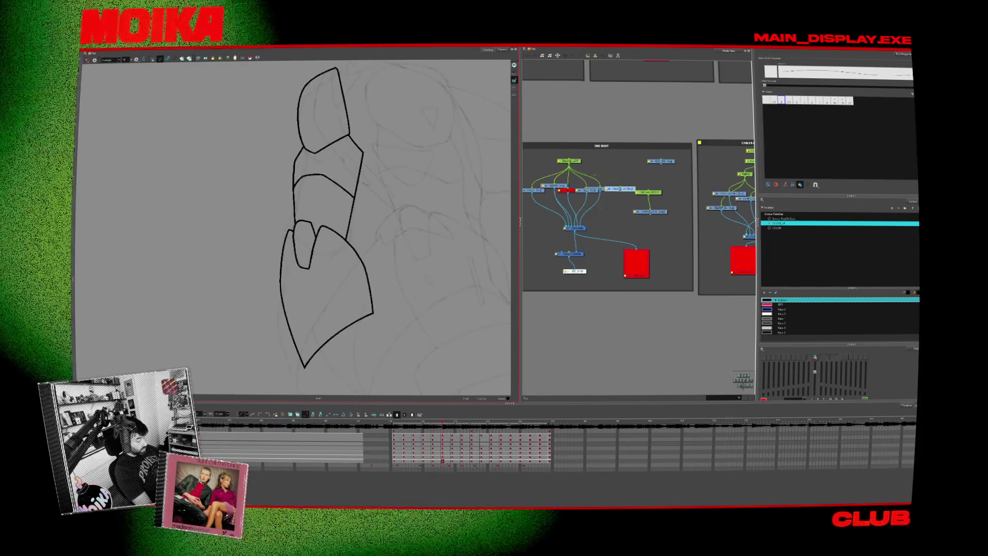
key("period")
key("comma")
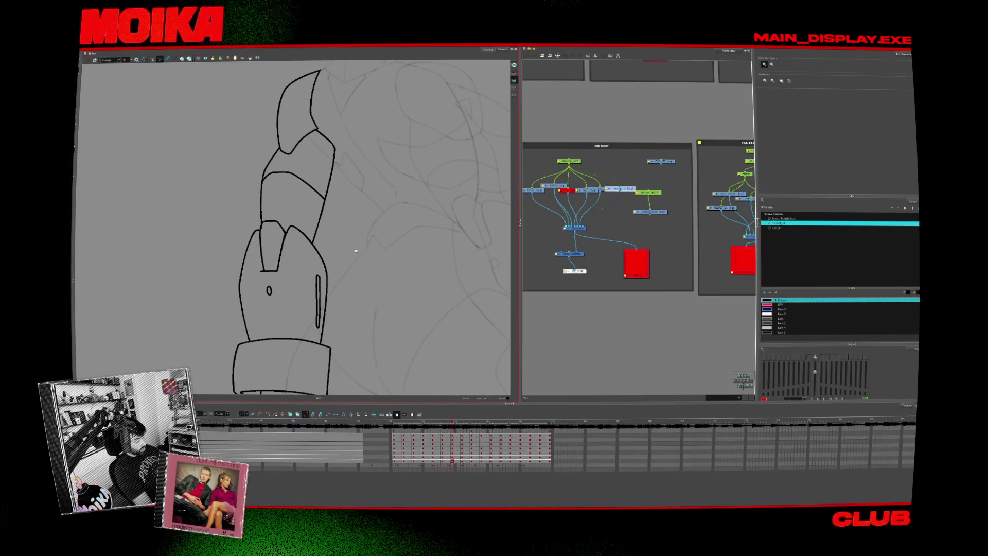
On the vertical arm drawing, ink a short cuff line across the lower arm.
scroll(380, 271, "down", 3)
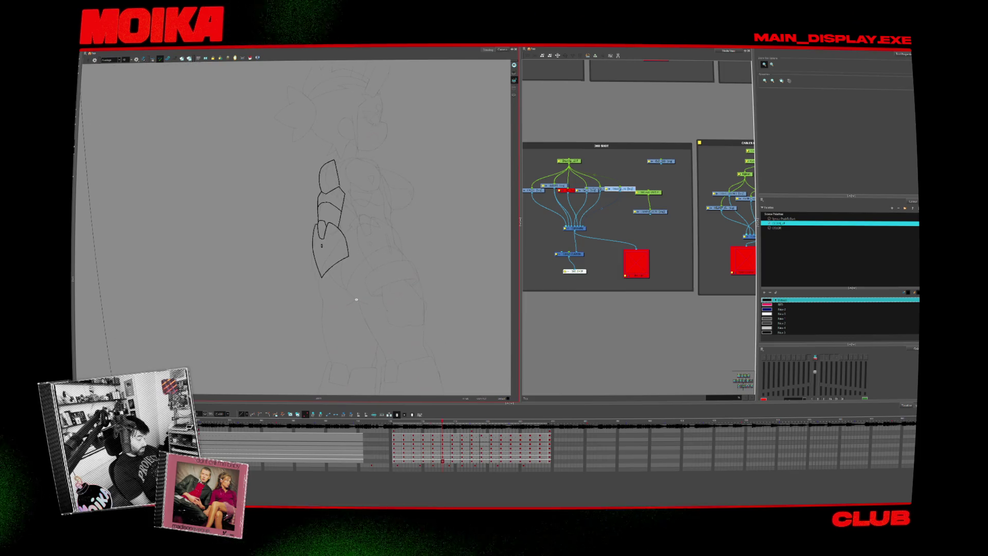
key("comma")
key("alt+b")
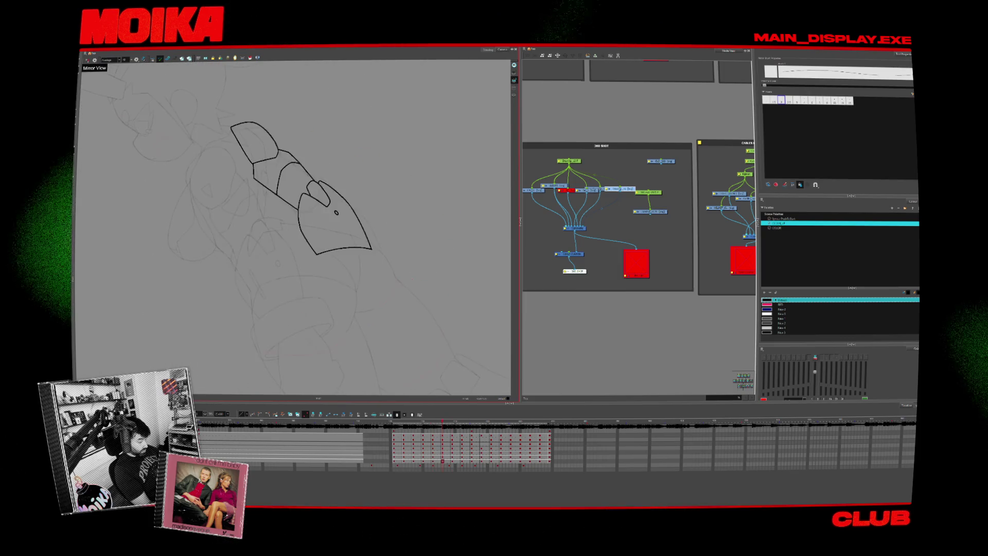
key("period")
key("period")
key("comma")
key("comma")
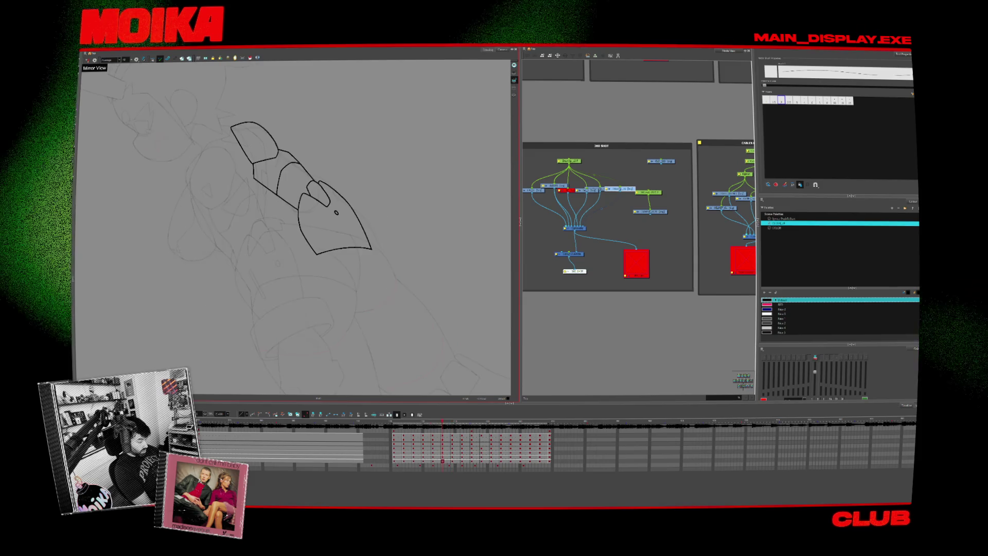
key("period")
key("comma")
mouse_move(308, 265)
left_mouse_down()
mouse_move(323, 262)
mouse_move(328, 302)
left_mouse_up()
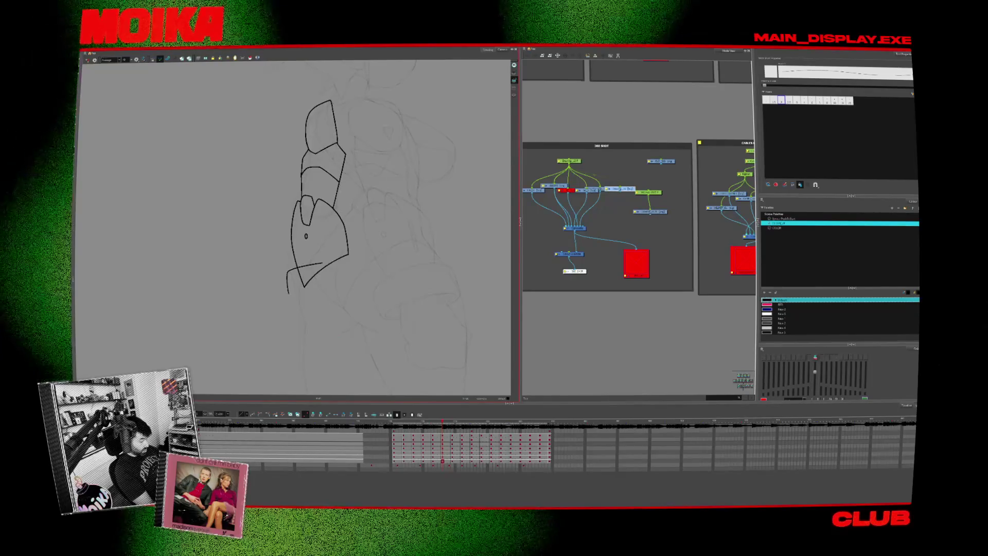
Tilt the view slightly clockwise and advance to the full-figure robot line art.
key("alt+s")
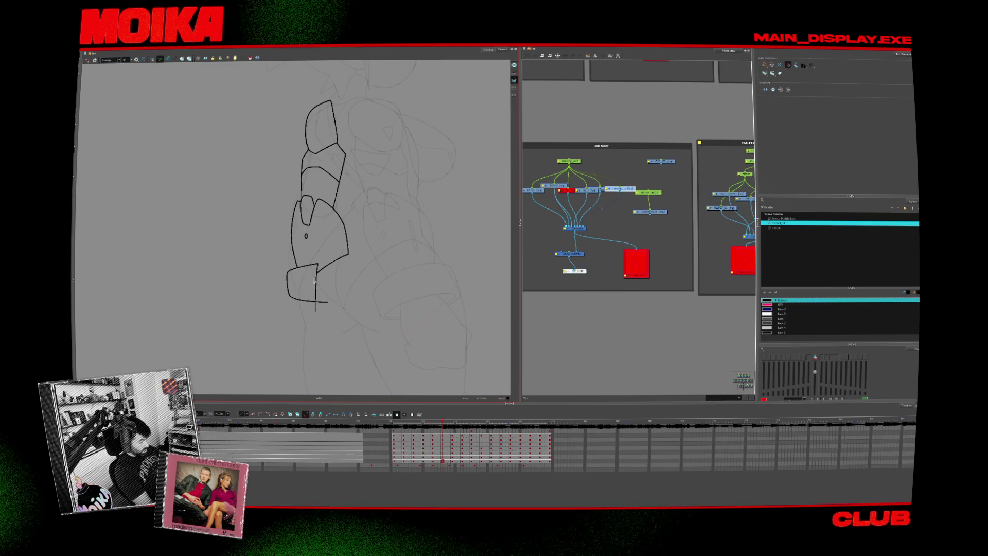
left_click_drag(349, 352, 360, 355)
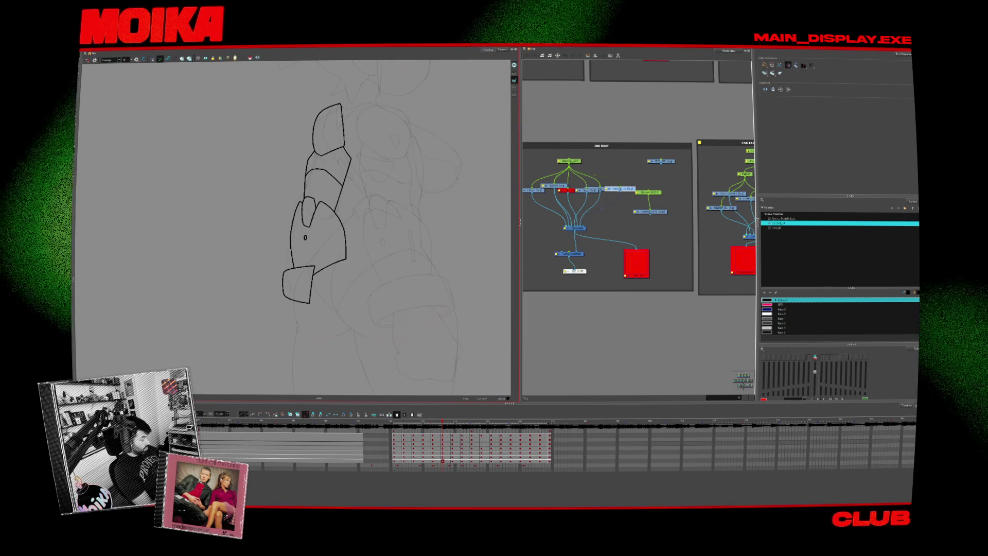
key("period")
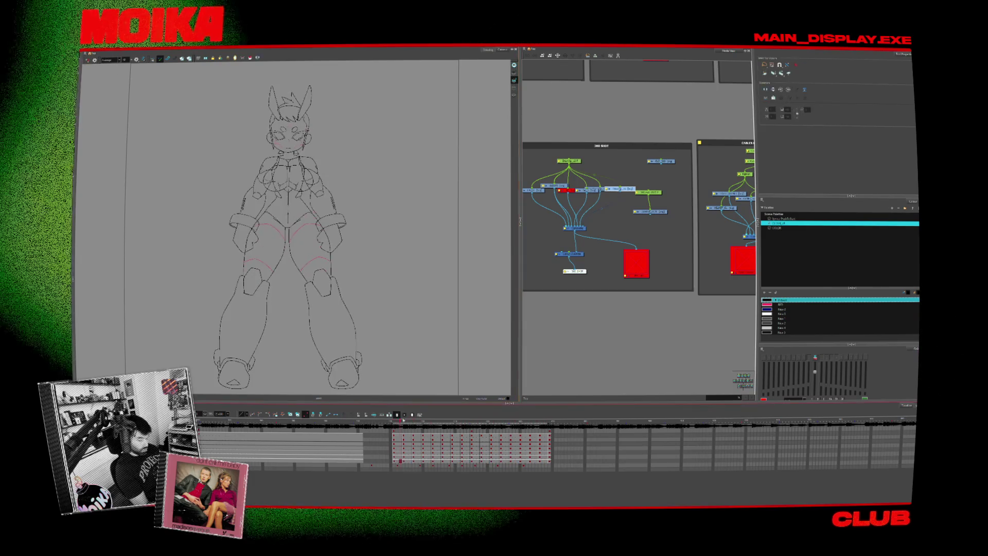
Unplug the node, zoom in on the arms and show them as outlines only.
left_click_drag(580, 255, 560, 260)
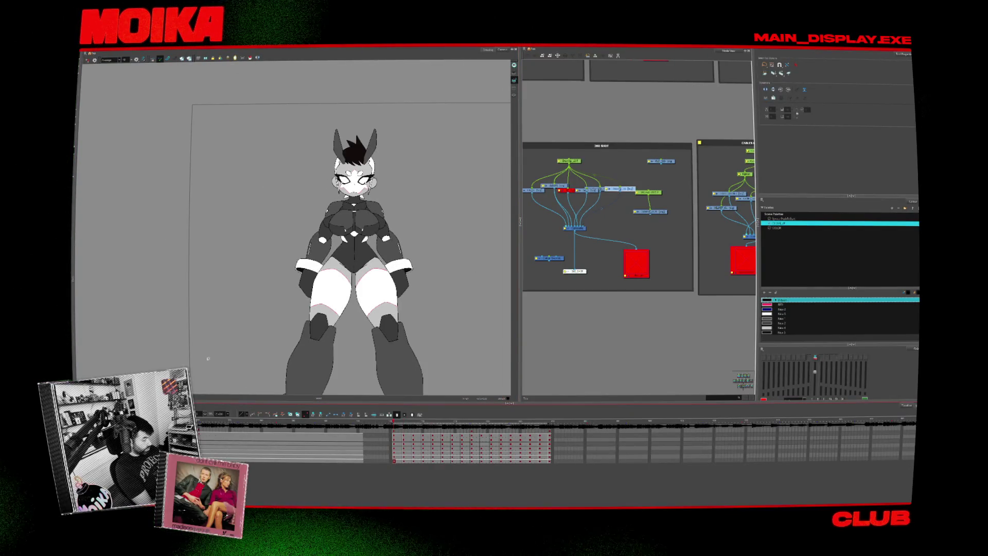
scroll(335, 199, "up", 2)
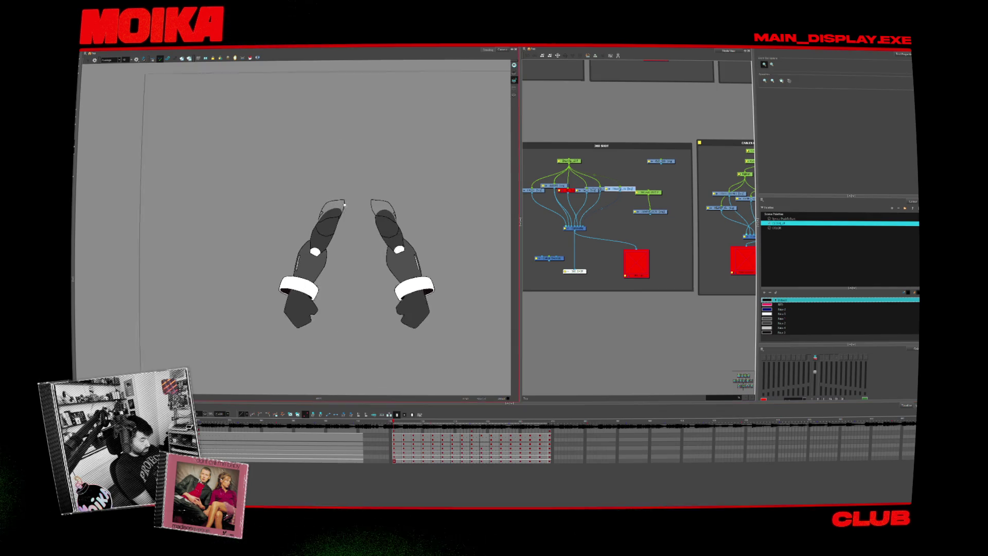
scroll(335, 199, "up", 2)
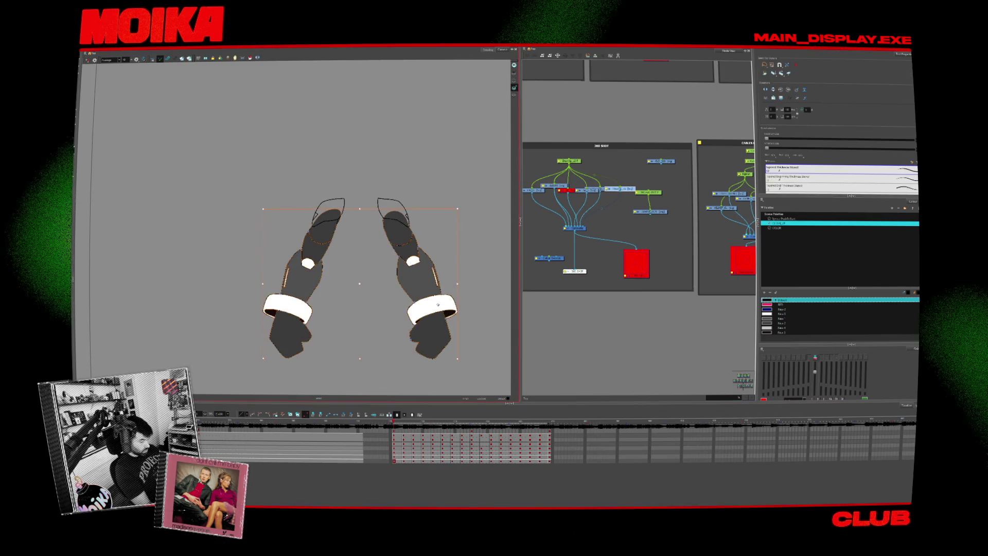
left_click(513, 87)
Step through the arm frames, selecting all strokes on each to inspect them.
key("period")
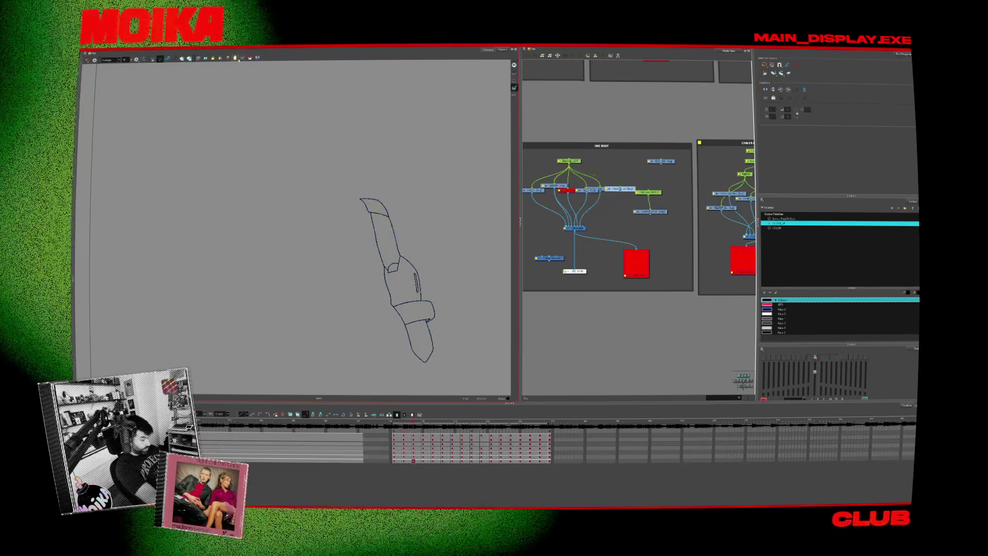
key("period")
key("period")
key("period")
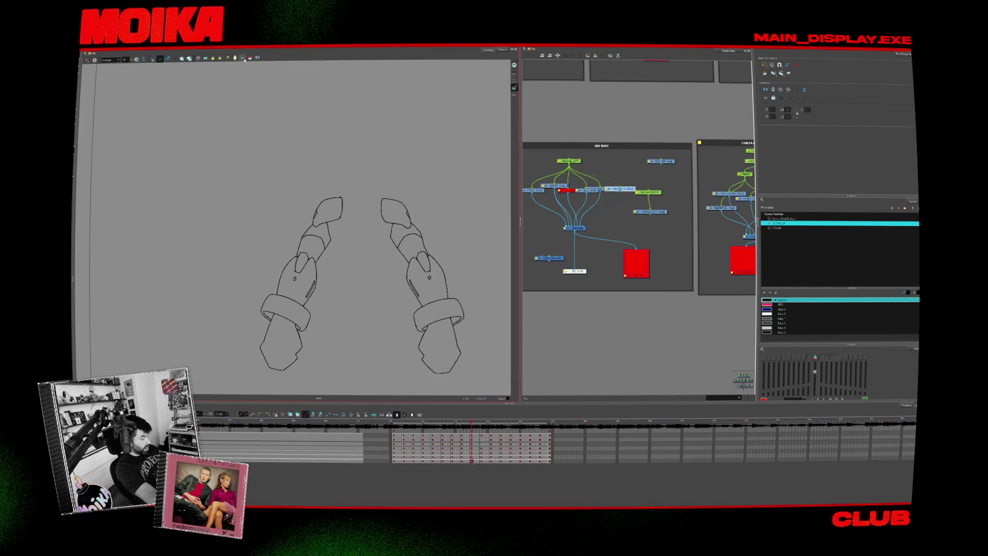
key("ctrl+a")
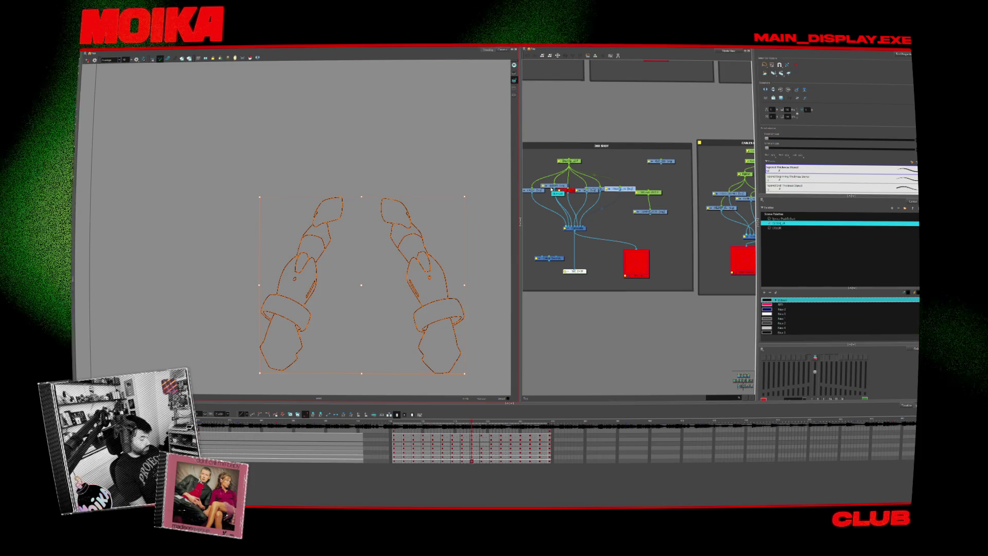
key("period")
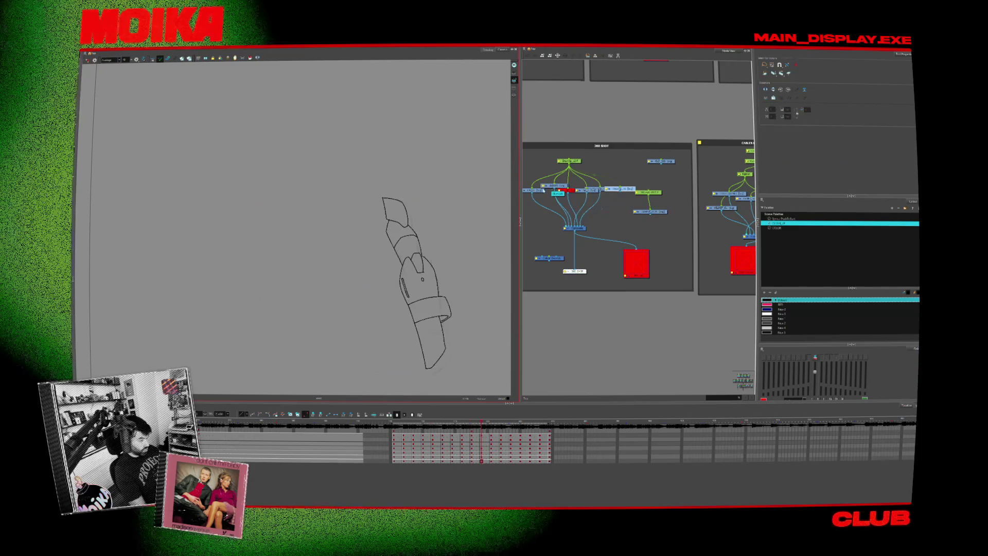
key("ctrl+a")
key("Return")
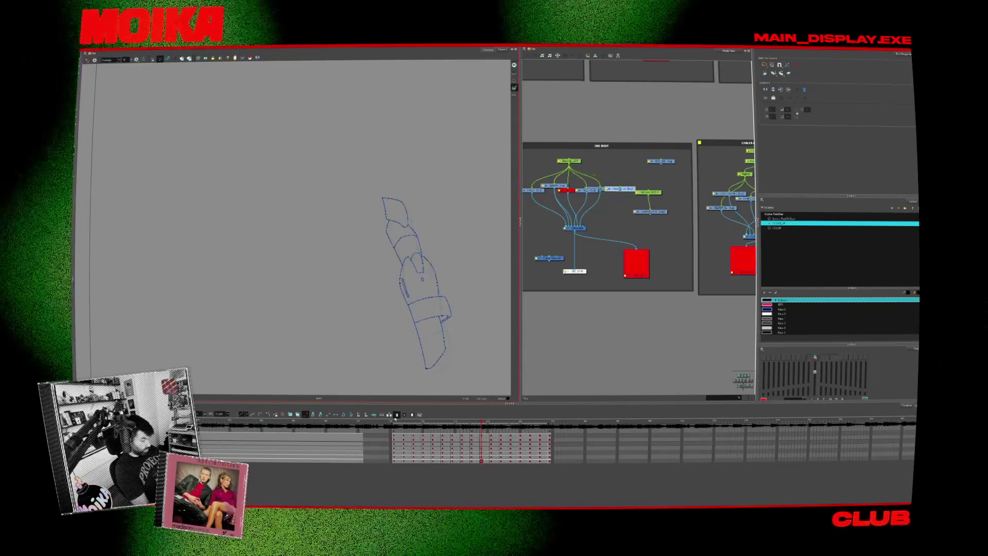
left_click(286, 354)
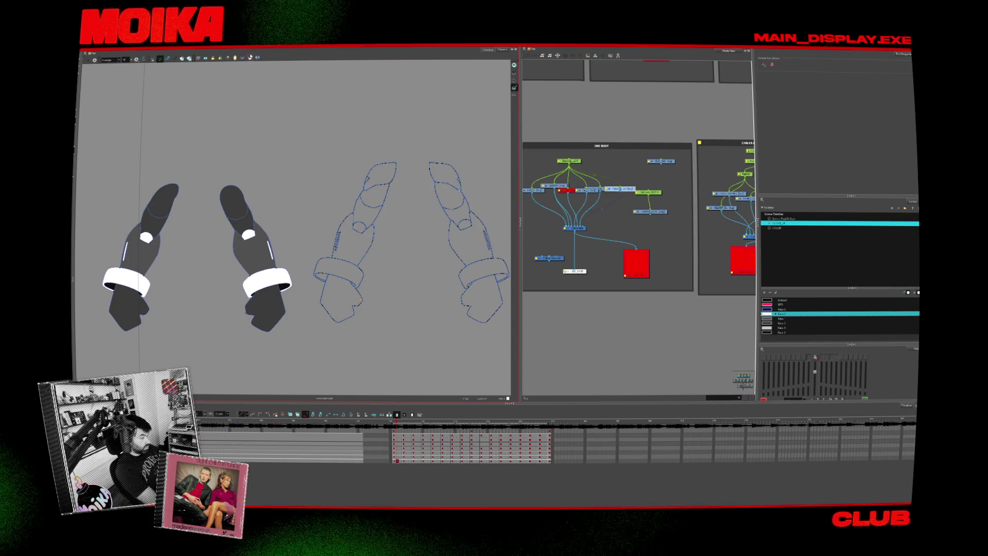
Pan to show all four arms and compare the four-arm frame with the single white arm.
left_click_drag(452, 272, 413, 280)
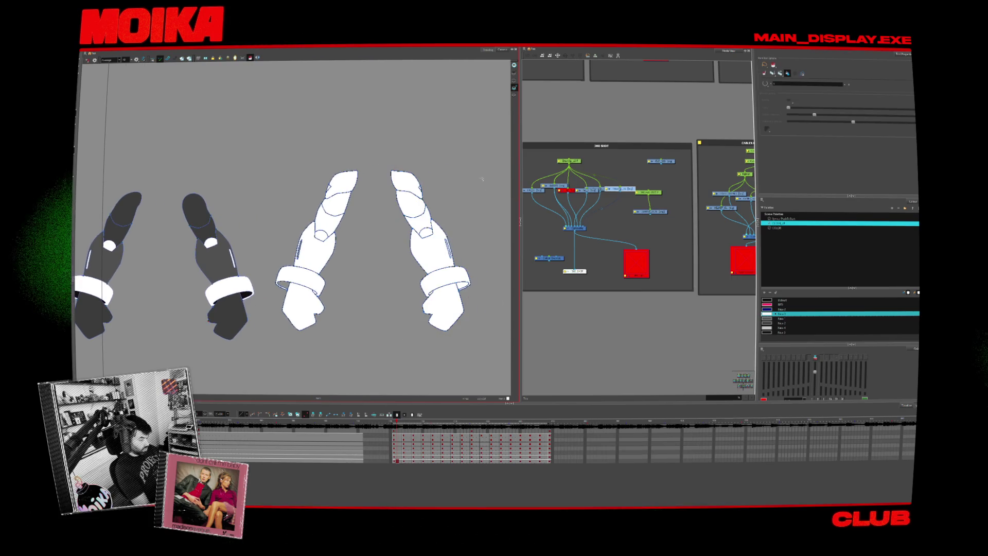
key(".")
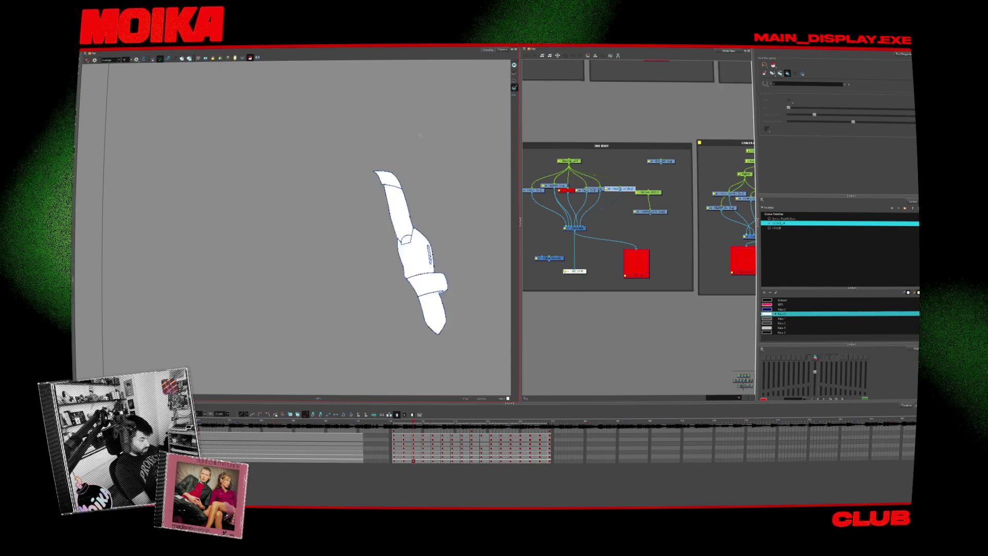
key(".")
key(".")
key(".")
key(".")
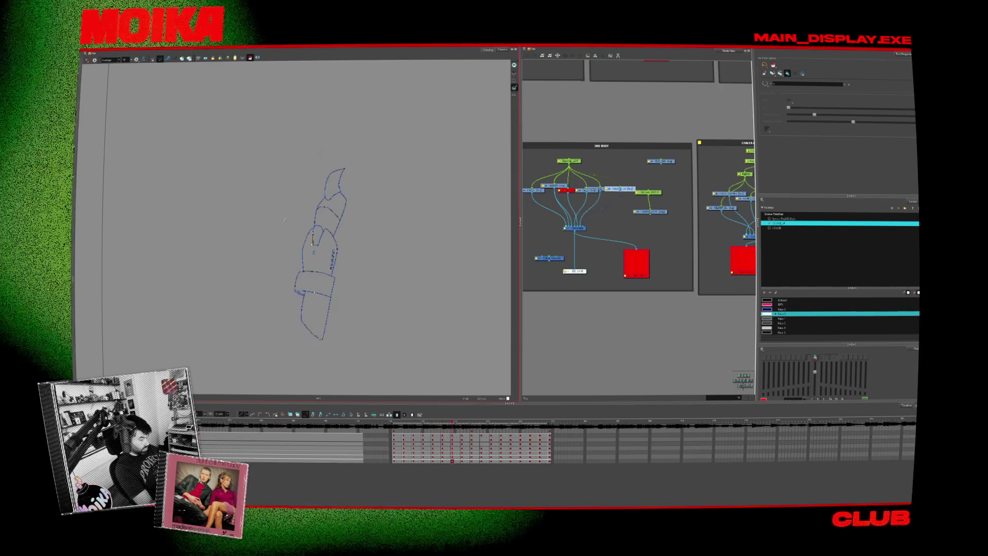
key(".")
key("comma")
key("comma")
key("comma")
key("comma")
key("comma")
key("comma")
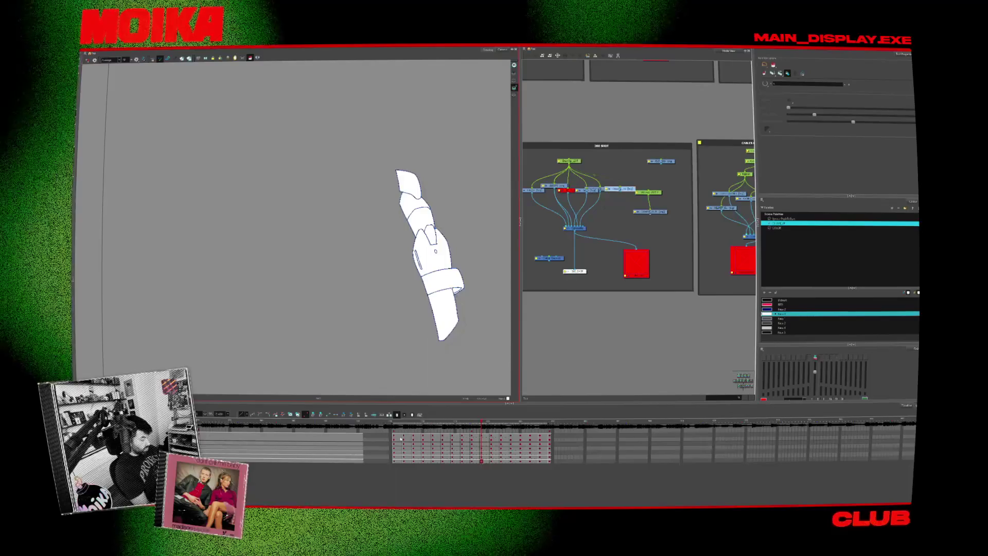
key("comma")
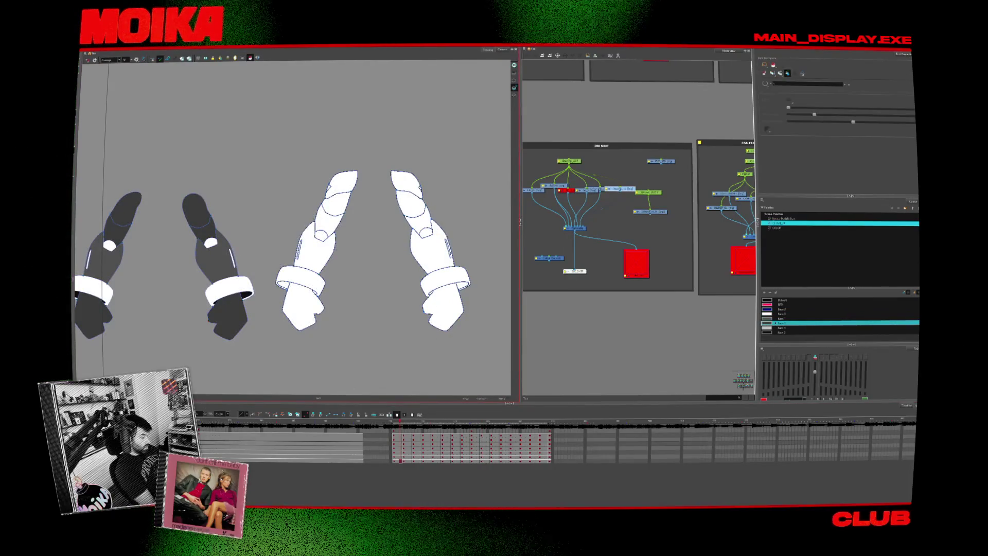
key(".")
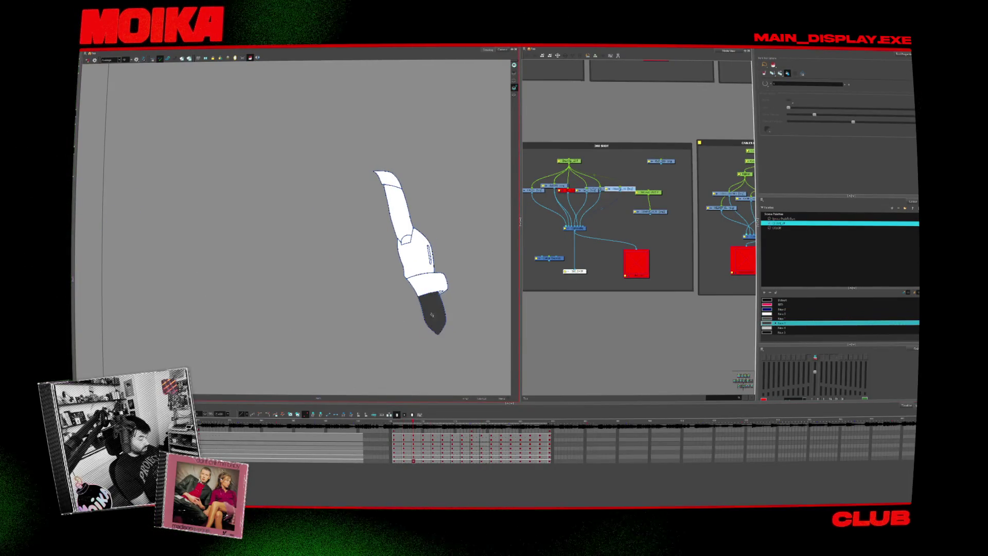
key("comma")
key("comma")
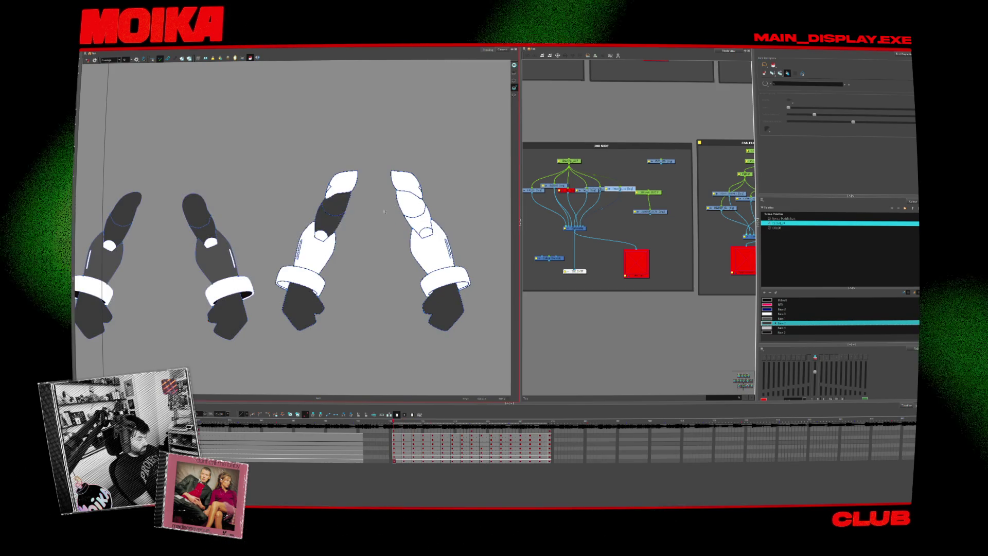
Flip through the following arm frames, returning to the four-arm first frame and advancing again.
key("period")
key("period")
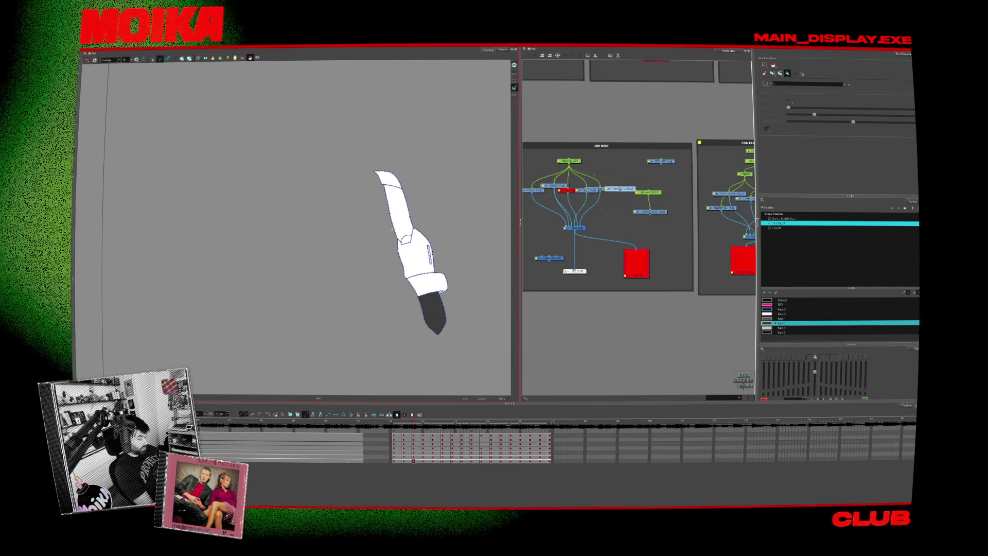
key("period")
key("period")
key("comma")
key("comma")
key("period")
key("period")
key("period")
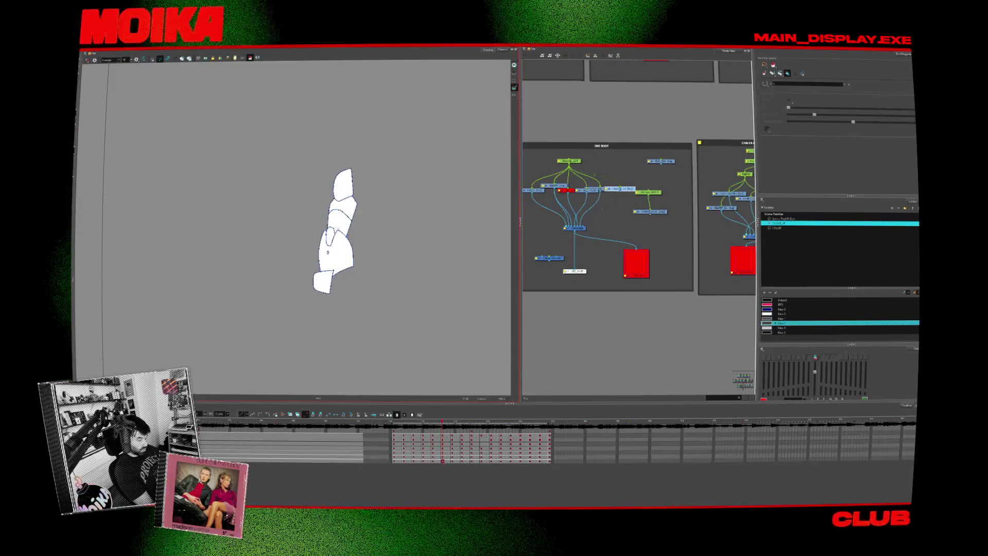
key("period")
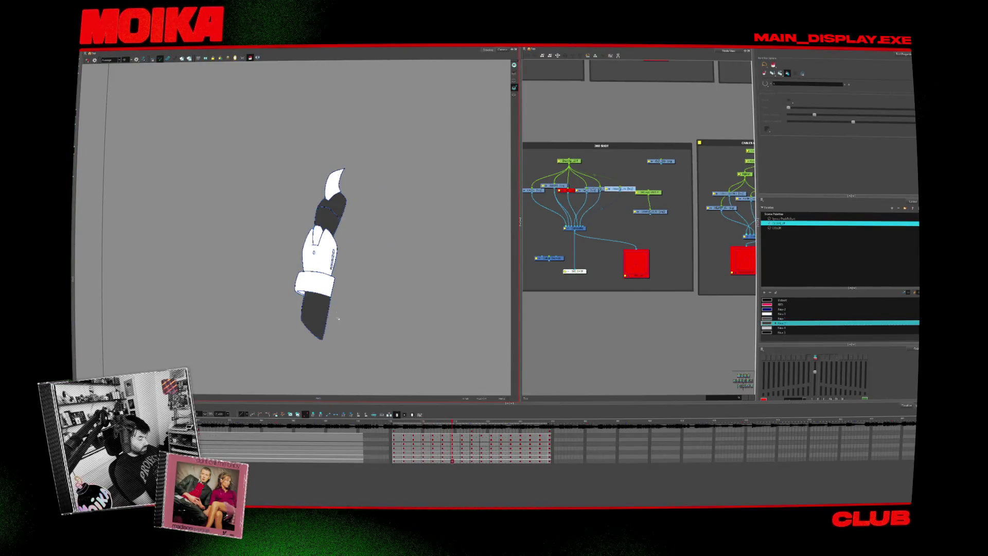
left_click(398, 425)
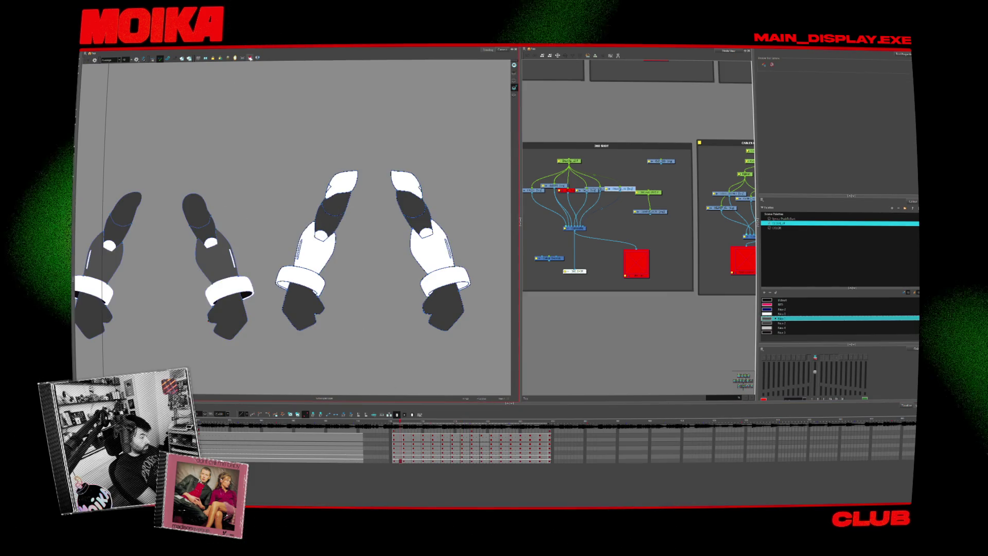
key("comma")
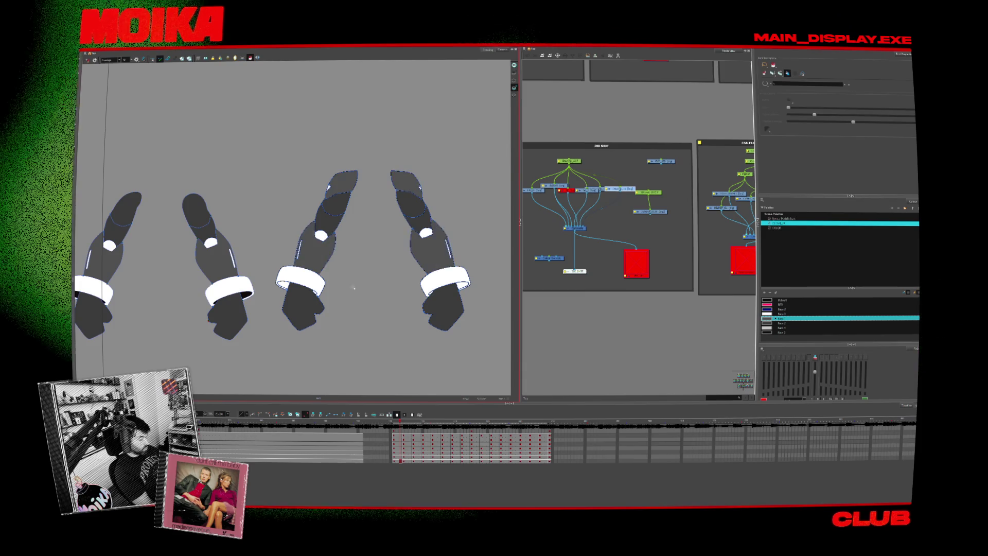
key("period")
key("period")
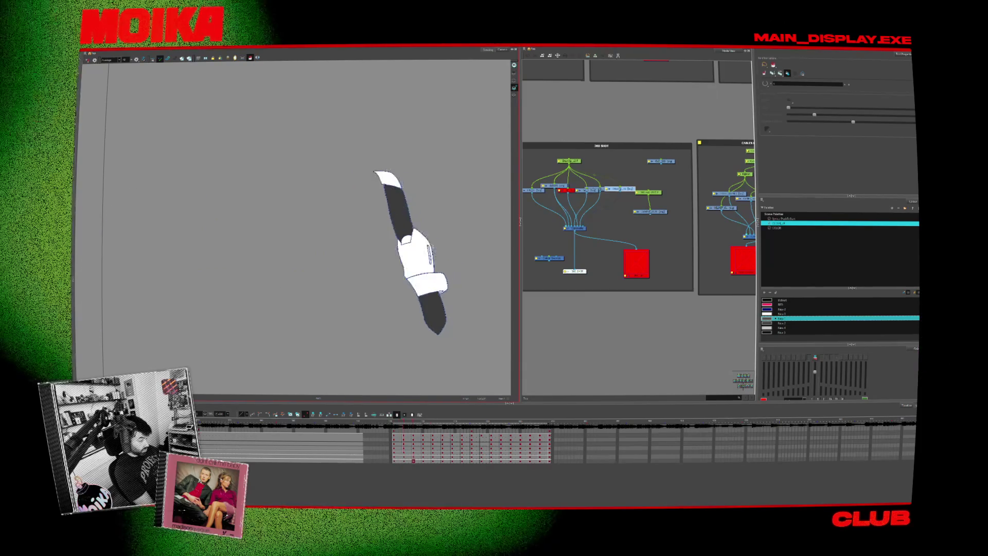
key("period")
key("period")
key("period")
key("period")
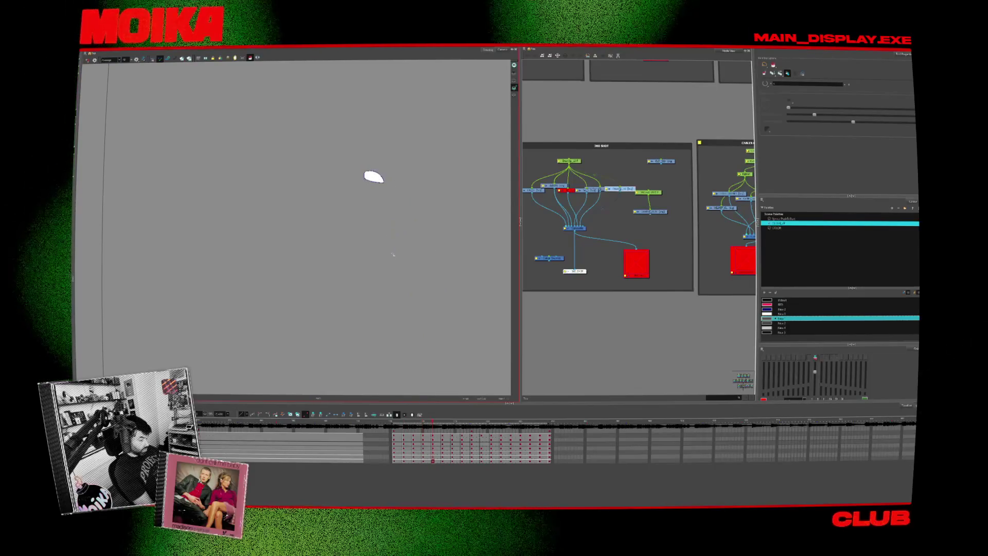
key("period")
key("period")
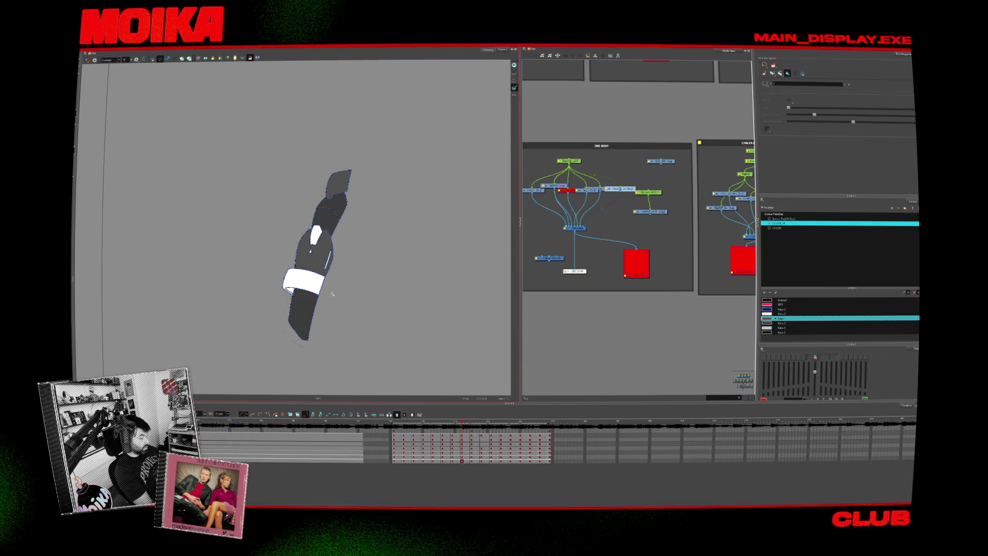
Step from the four-arm first frame through the single-arm frames to the full arm drawing.
left_click(402, 423)
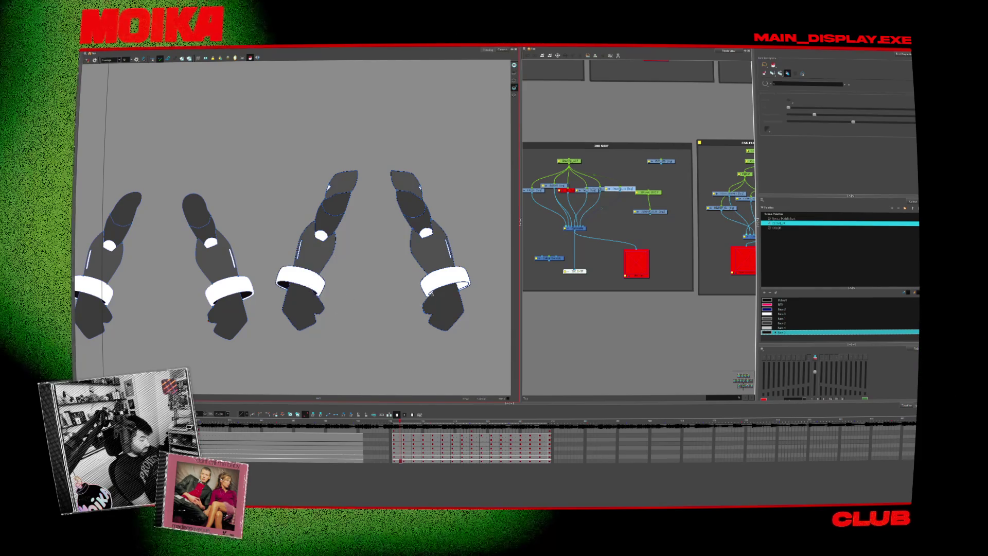
key("period")
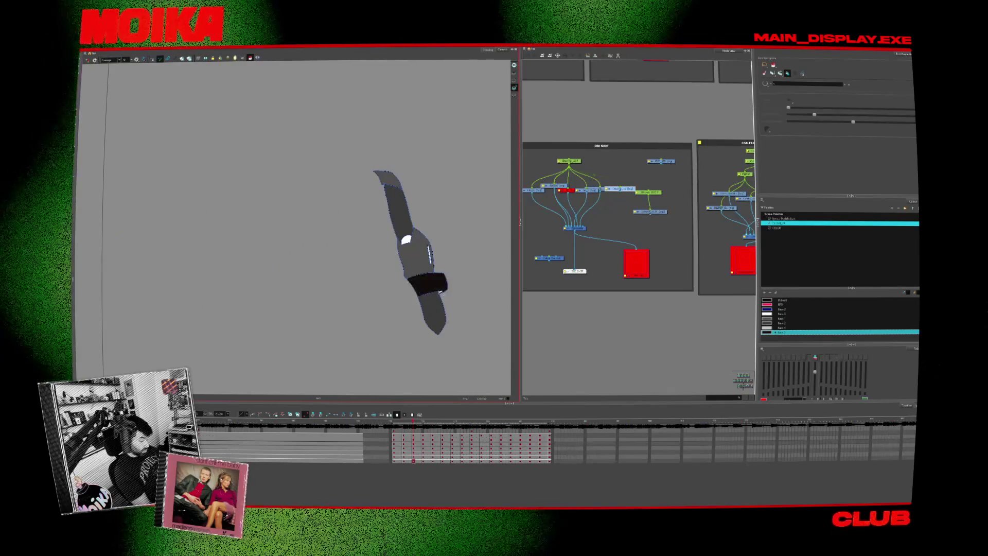
key("period")
key("comma")
key("period")
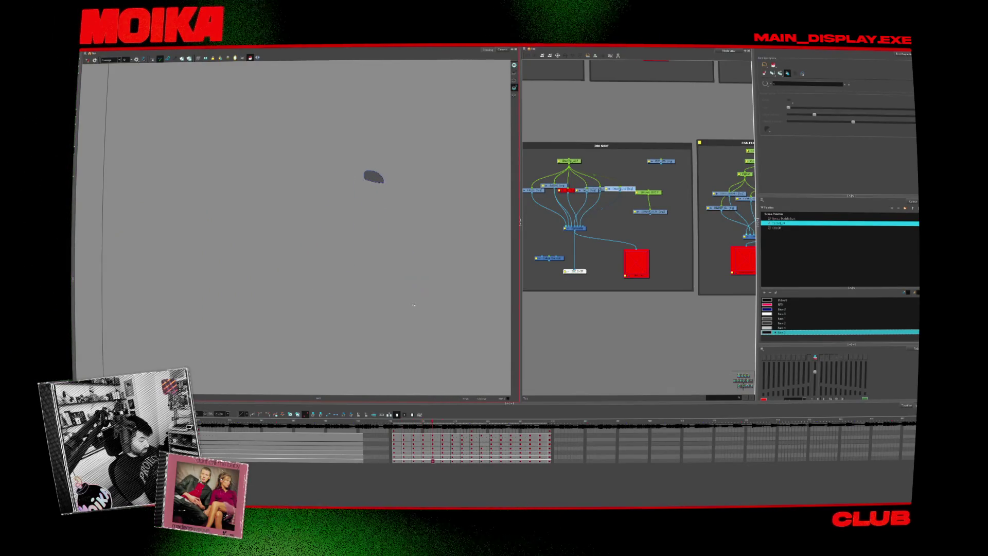
key("period")
key("period")
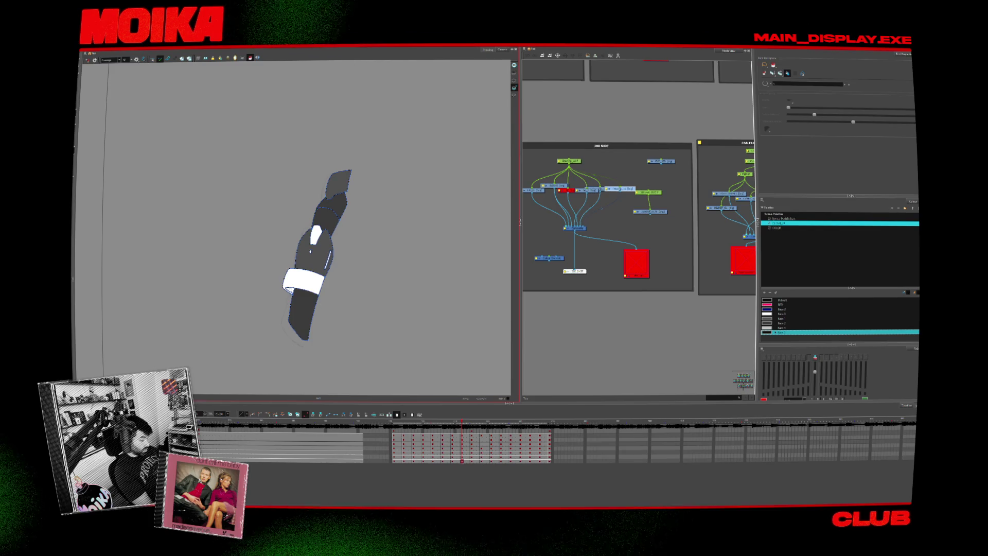
Delete the two left arms on the first frame, recentre the view and pick the Select tool.
left_click(403, 424)
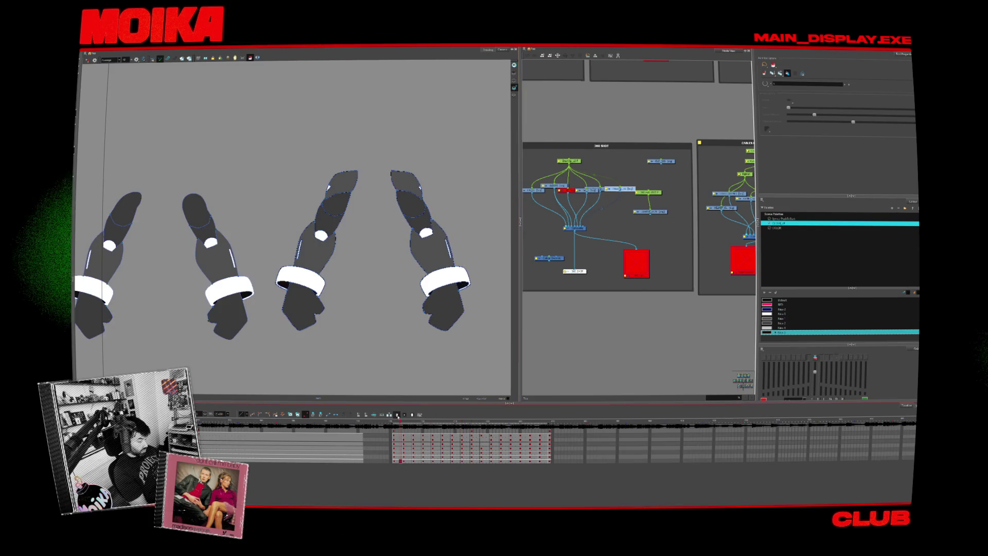
left_click_drag(282, 327, 373, 312)
key("Delete")
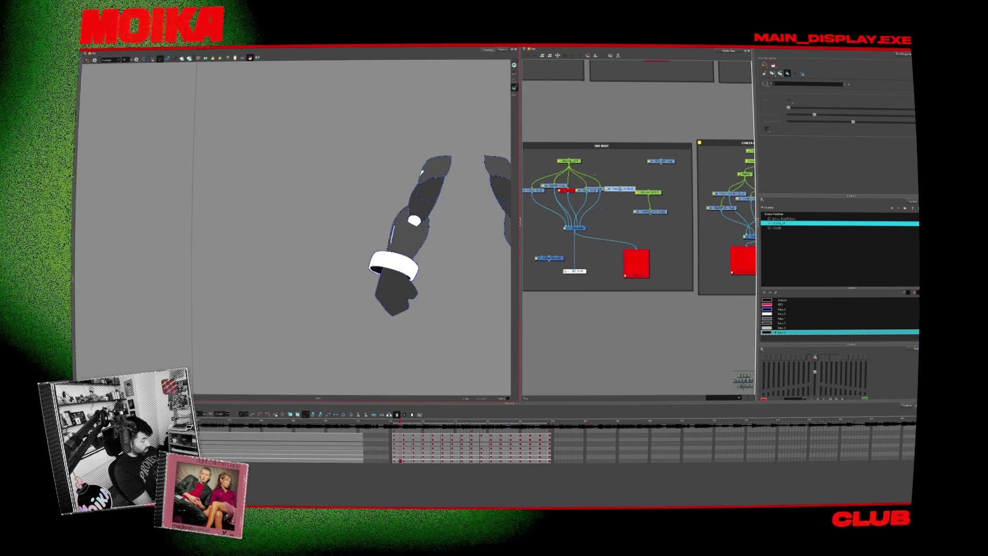
key("shift+m")
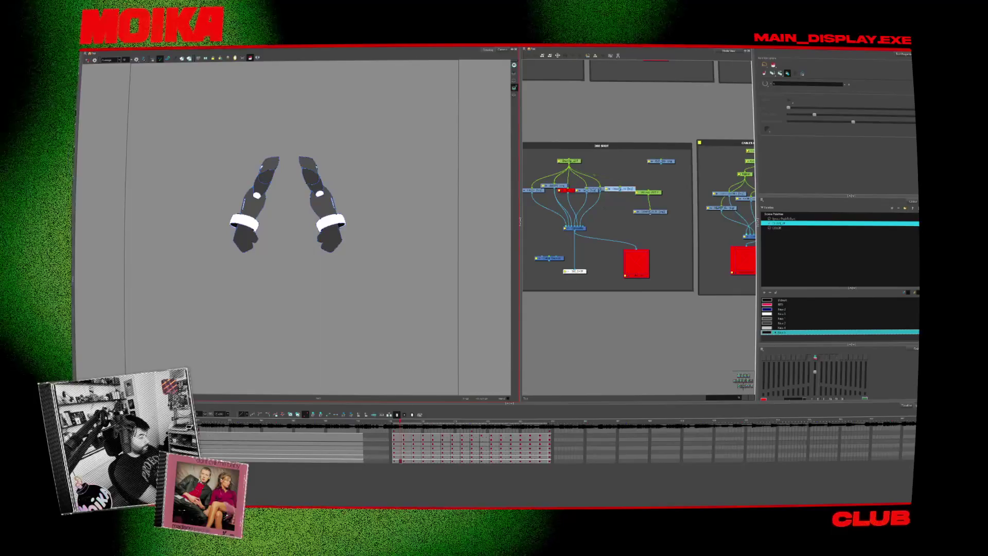
left_click(93, 59)
key("period")
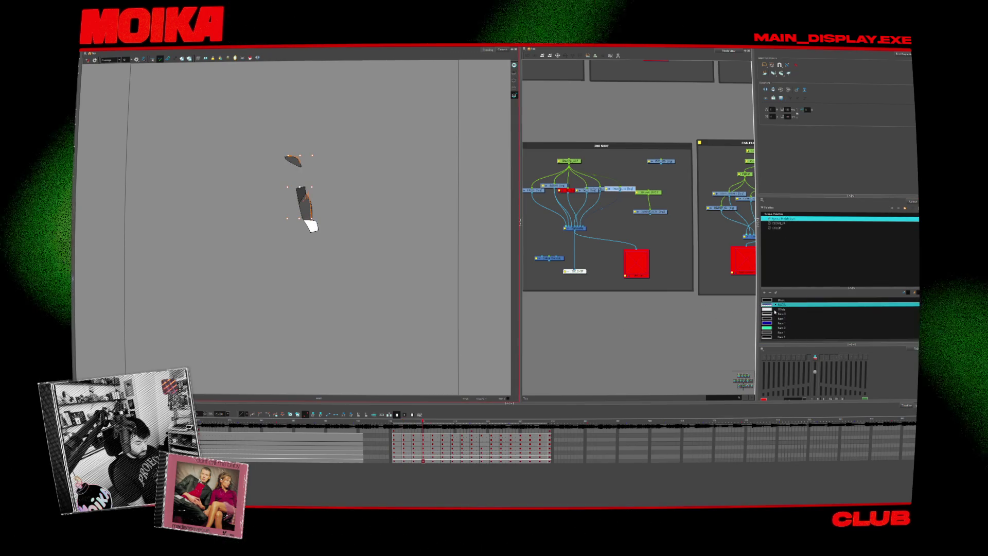
Advance to the next arm pose, select all its strokes, and step forward one frame.
key("period")
key("period")
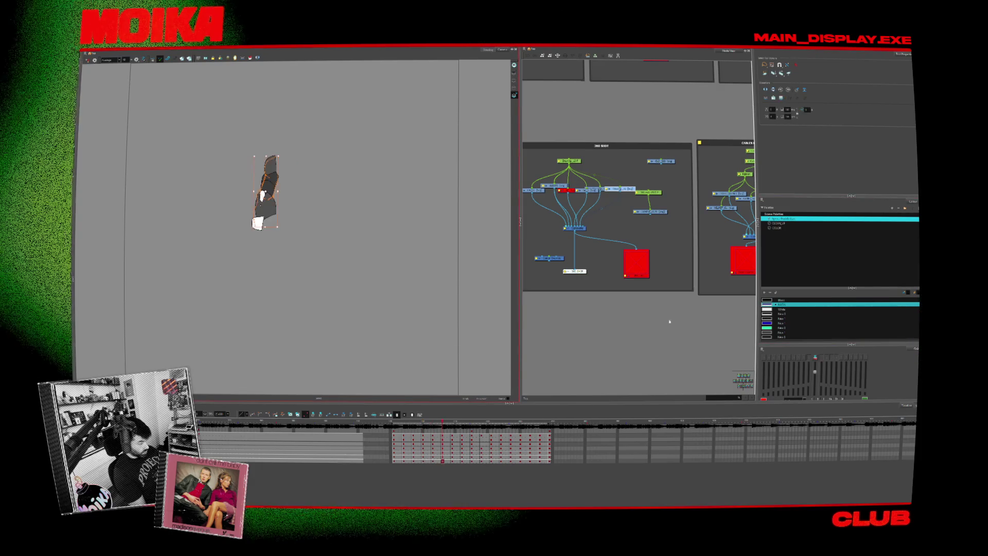
key("period")
key("period")
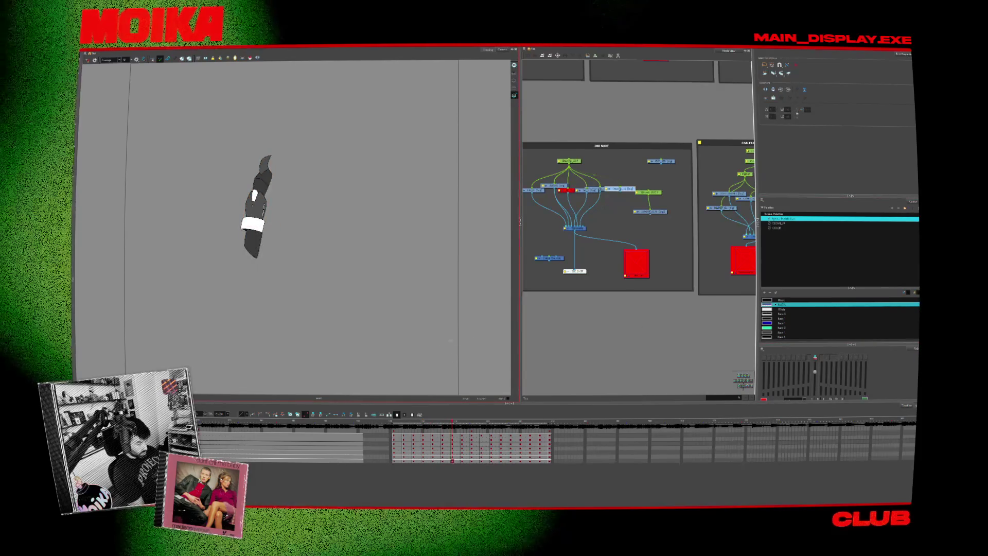
key("ctrl+a")
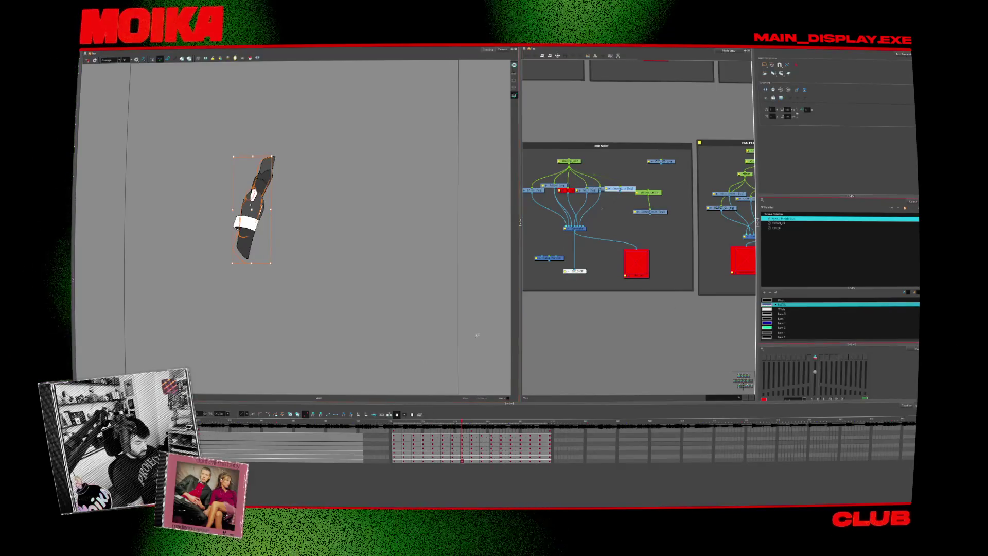
key("period")
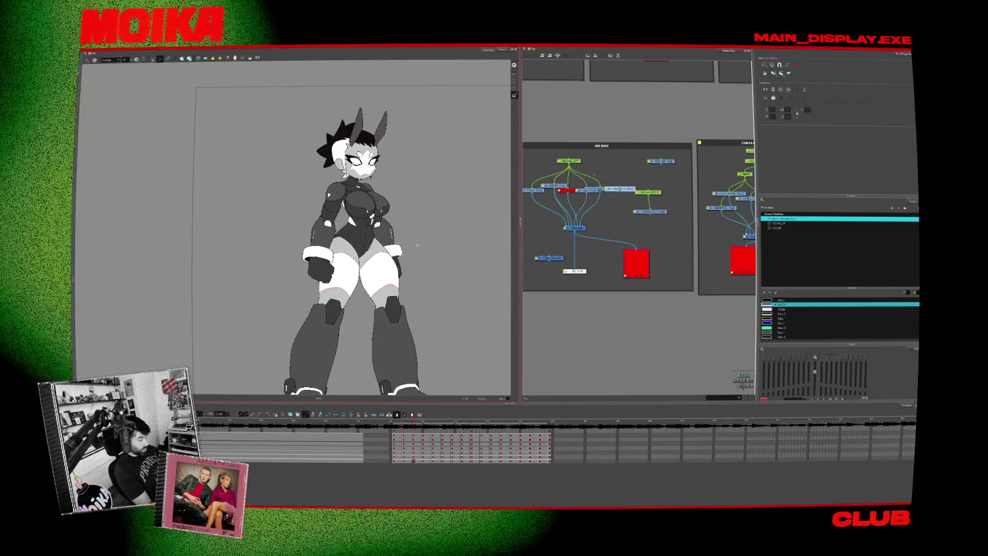
Enable the disabled arm node, show stroke outlines, switch to the second palette and select all strokes.
key("2")
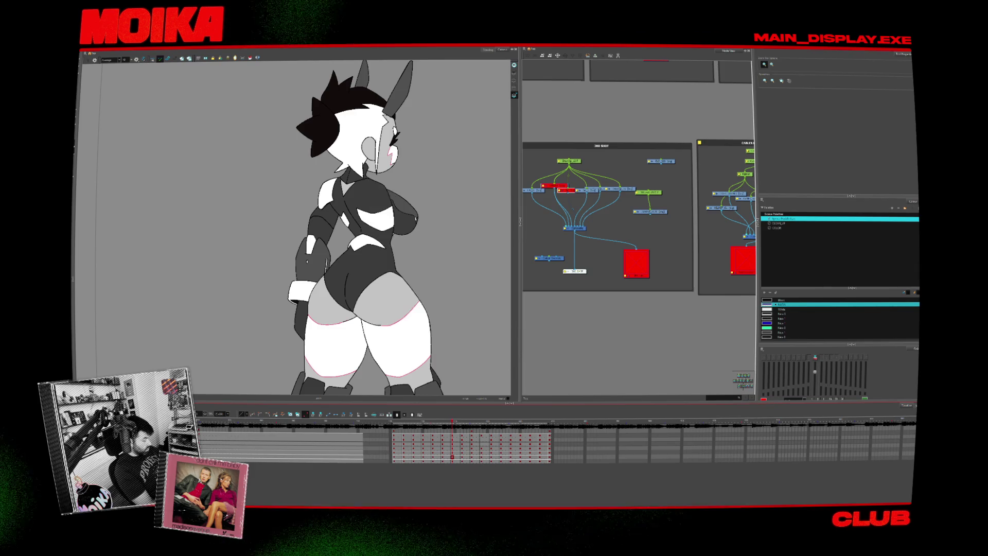
key("d")
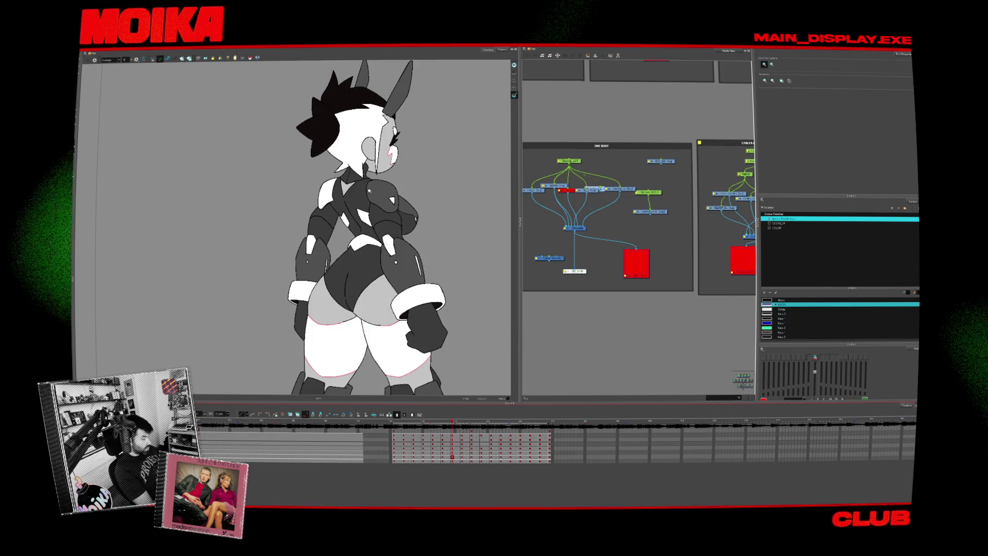
left_click(513, 90)
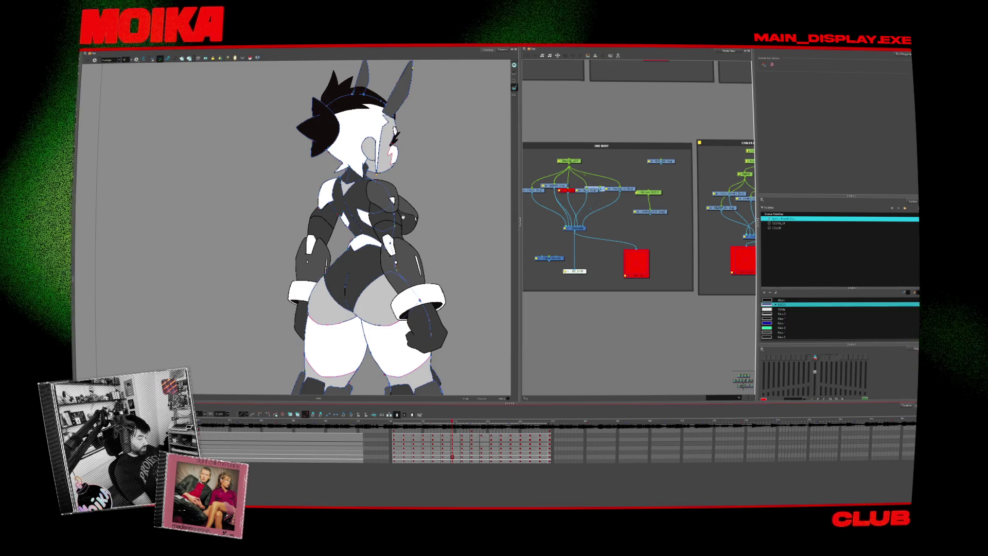
left_click(782, 223)
key("alt+b")
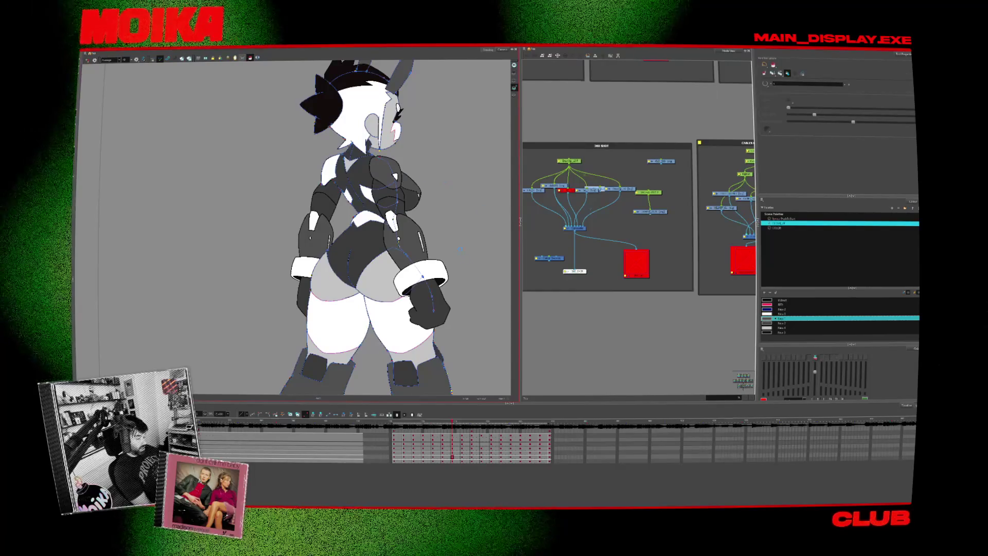
key("ctrl+a")
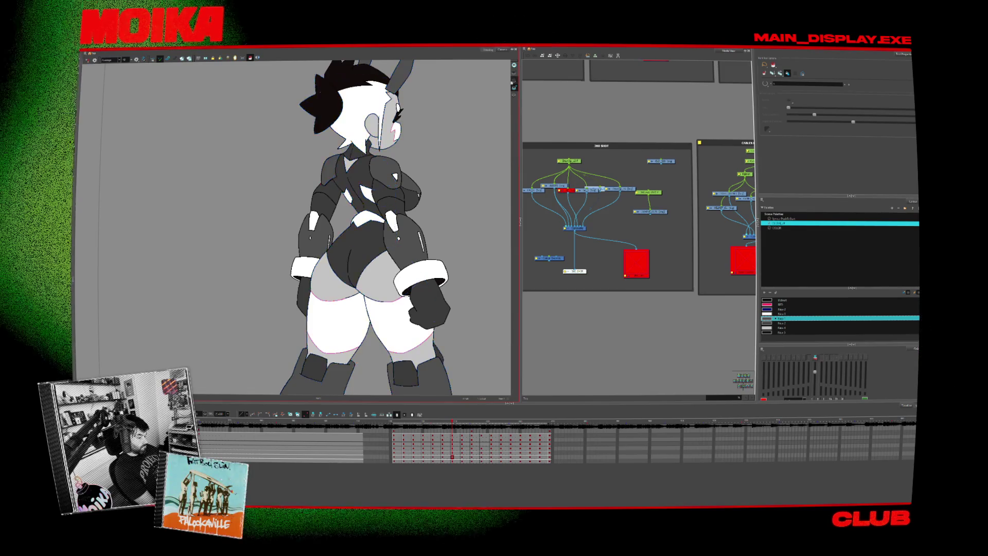
Step the character from back view to profile and scrub back through the turnaround.
key("period")
key("comma")
key("period")
left_click(247, 57)
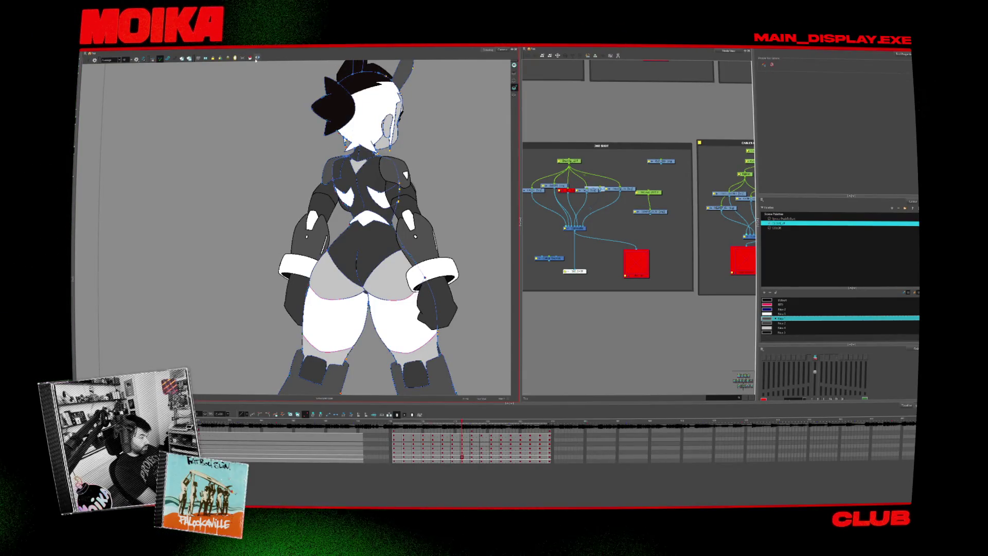
key("period")
key("period")
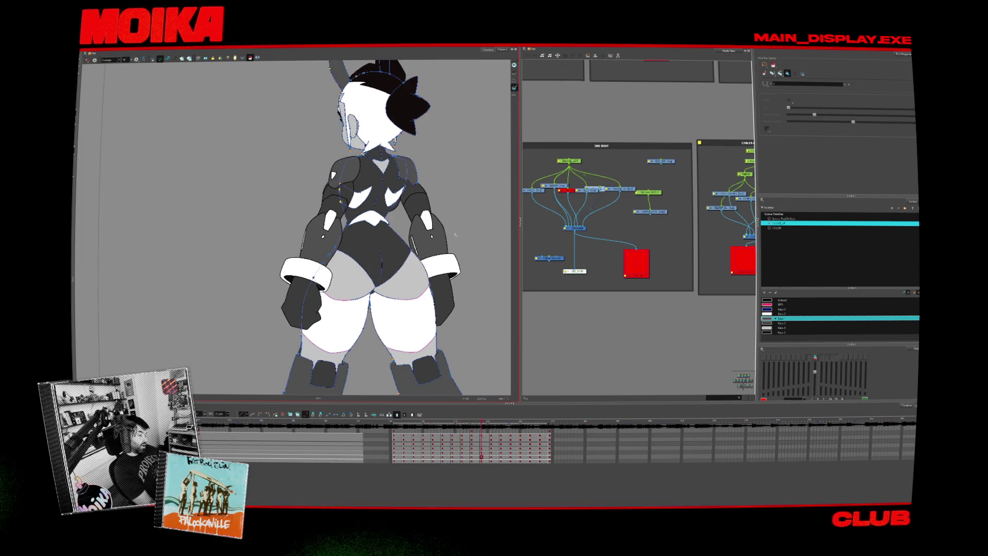
key("period")
key("period")
key("period")
key("period")
key("period")
key("period")
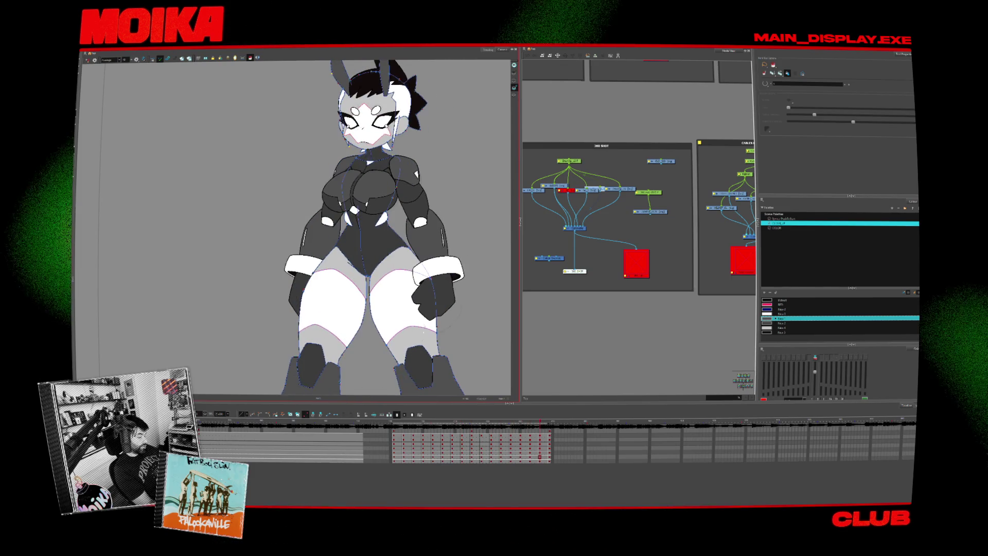
mouse_move(540, 426)
left_mouse_down()
mouse_move(394, 436)
mouse_move(533, 436)
left_mouse_up()
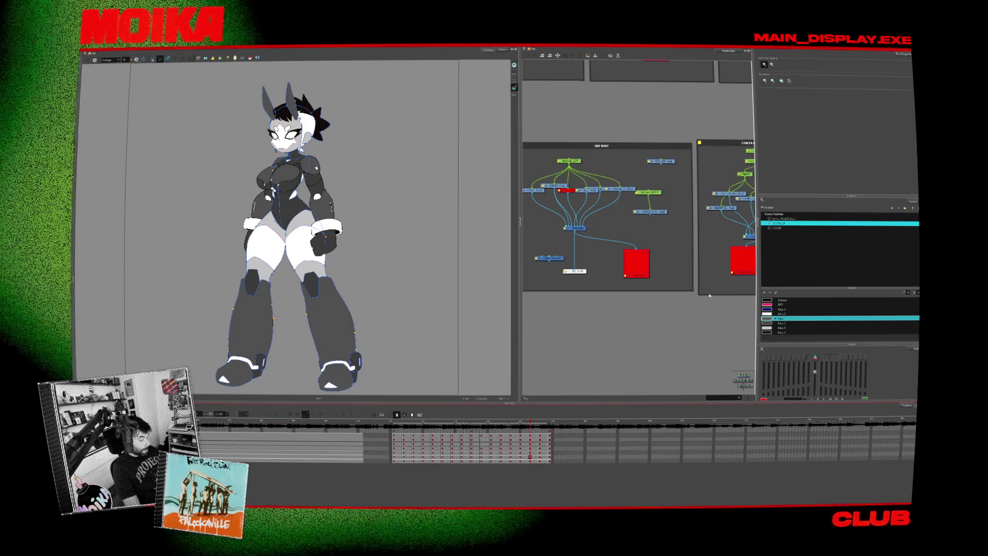
right_click(304, 286)
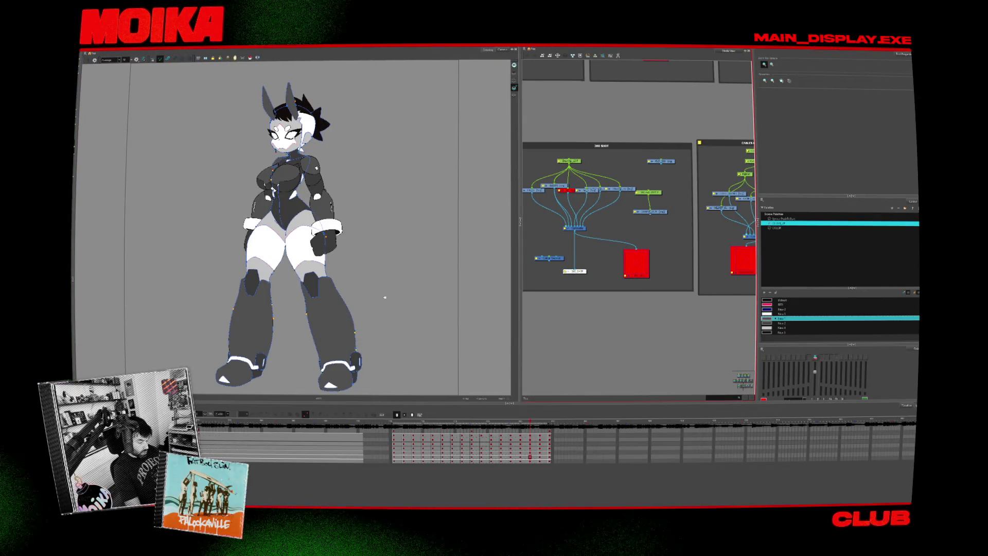
Place Colour-Card 1 in the 360 SHOT network and link it to the Composite.
scroll(631, 246, "down", 2)
scroll(648, 268, "down", 3)
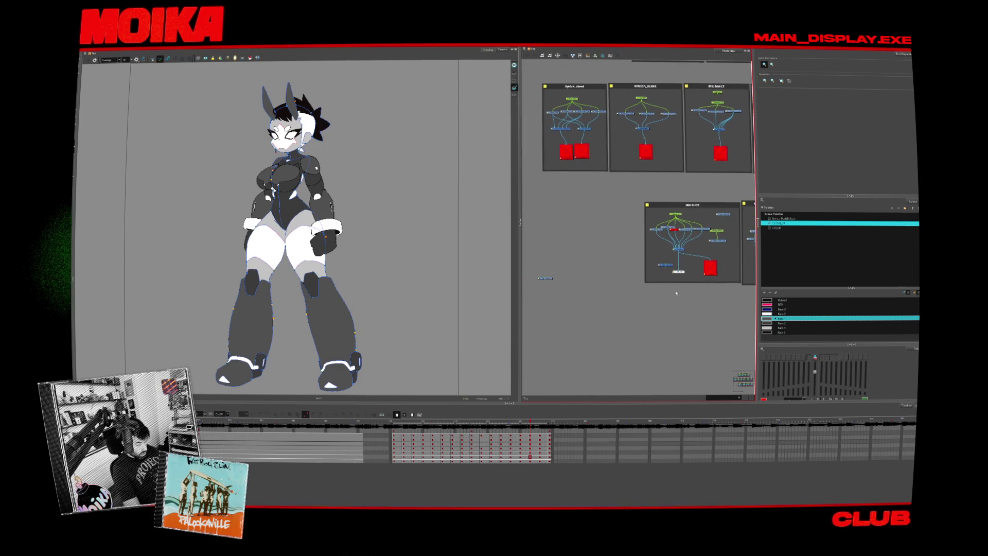
left_click_drag(667, 278, 585, 277)
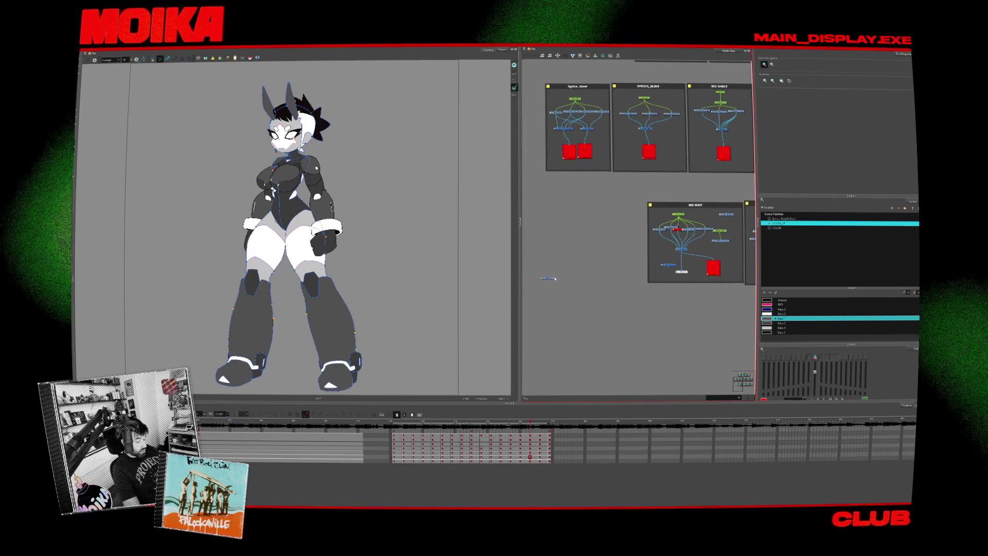
scroll(657, 268, "up", 3)
scroll(656, 267, "up", 1)
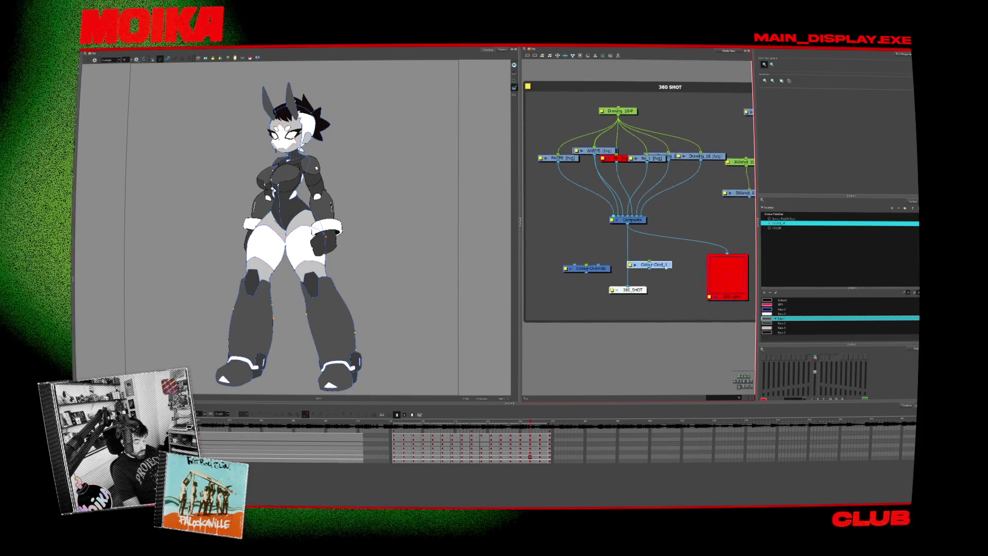
mouse_move(672, 226)
left_mouse_down()
mouse_move(682, 204)
mouse_move(643, 215)
left_mouse_up()
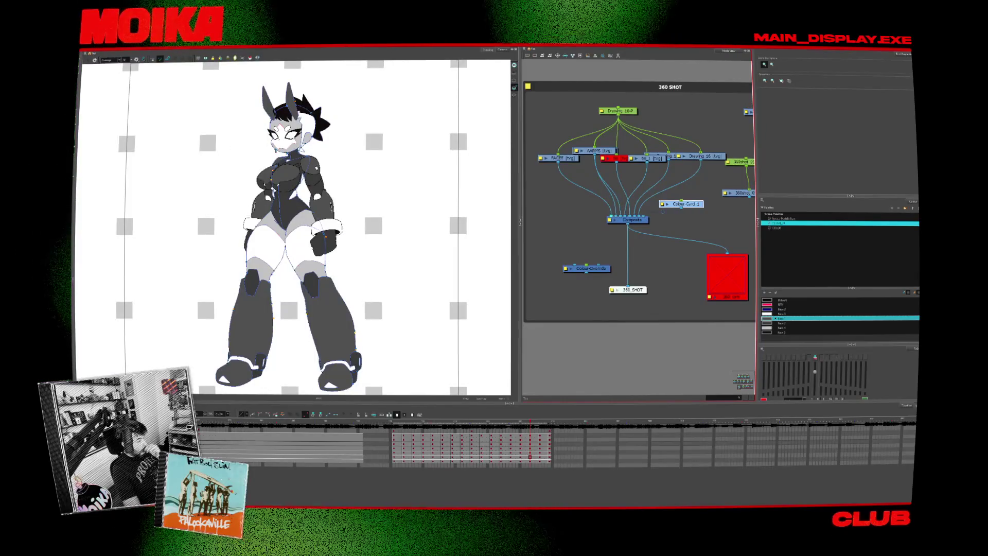
left_click(111, 61)
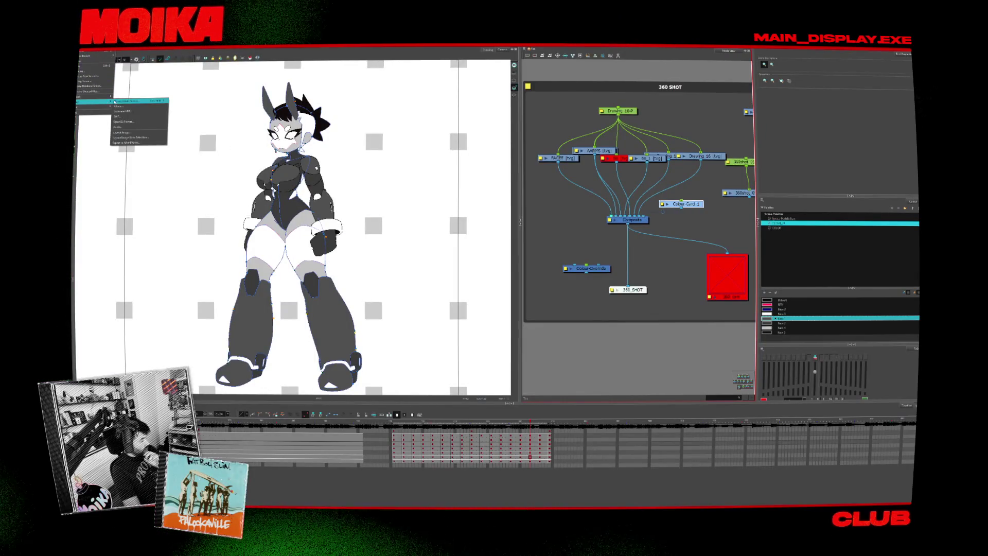
Open the Animated GIF export settings and save the output as turn_around in the WIP folder.
left_click(121, 111)
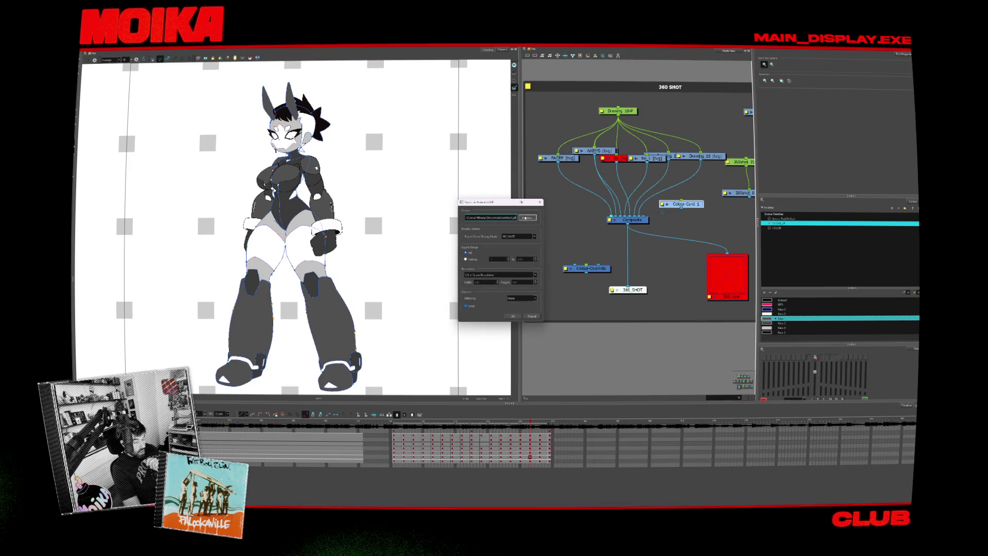
left_click(522, 218)
left_click_drag(523, 210, 493, 212)
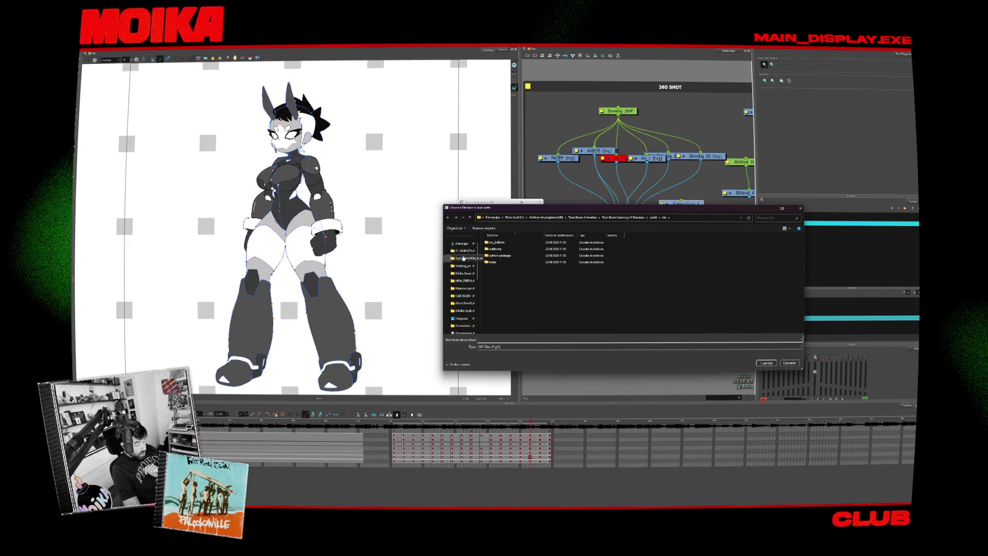
left_click(463, 258)
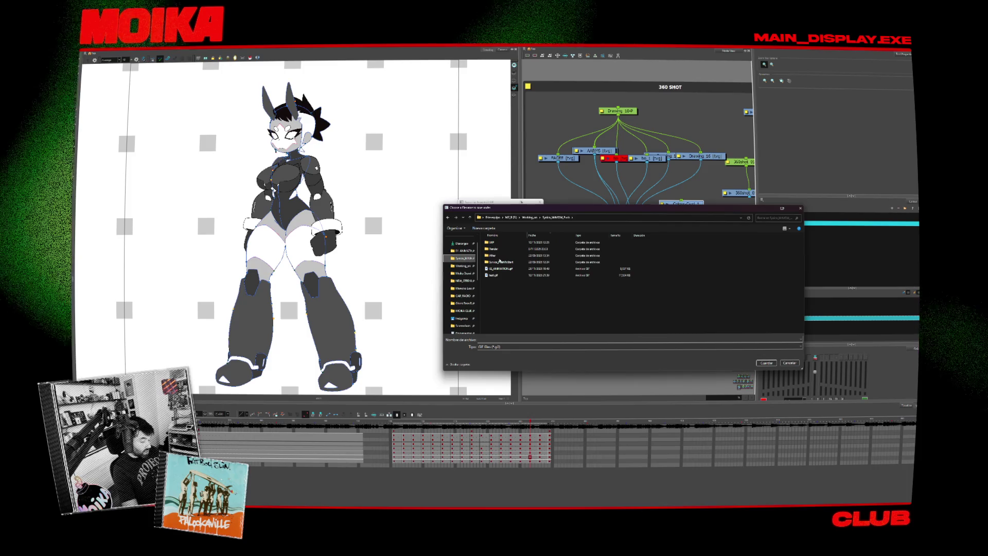
double_click(492, 241)
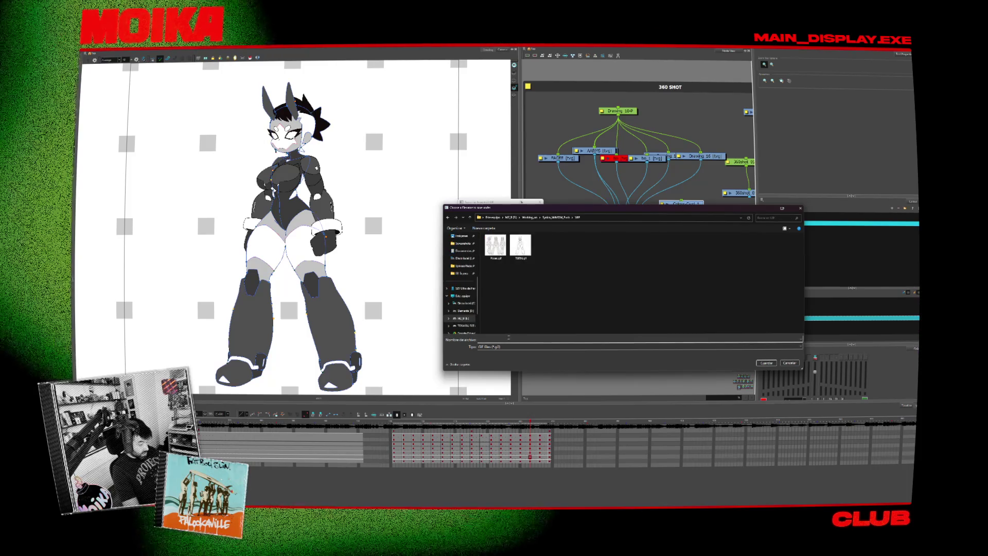
type("turn_around")
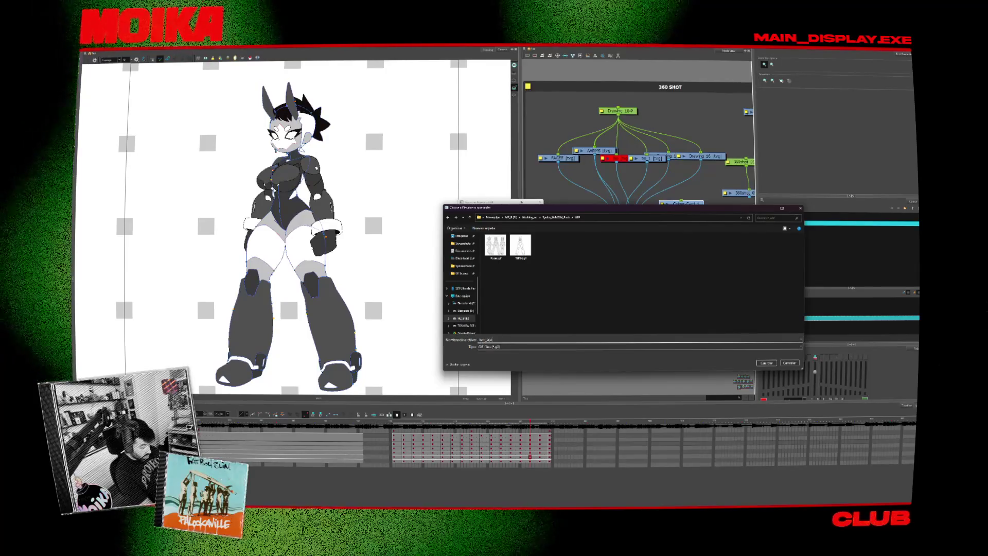
key("Return")
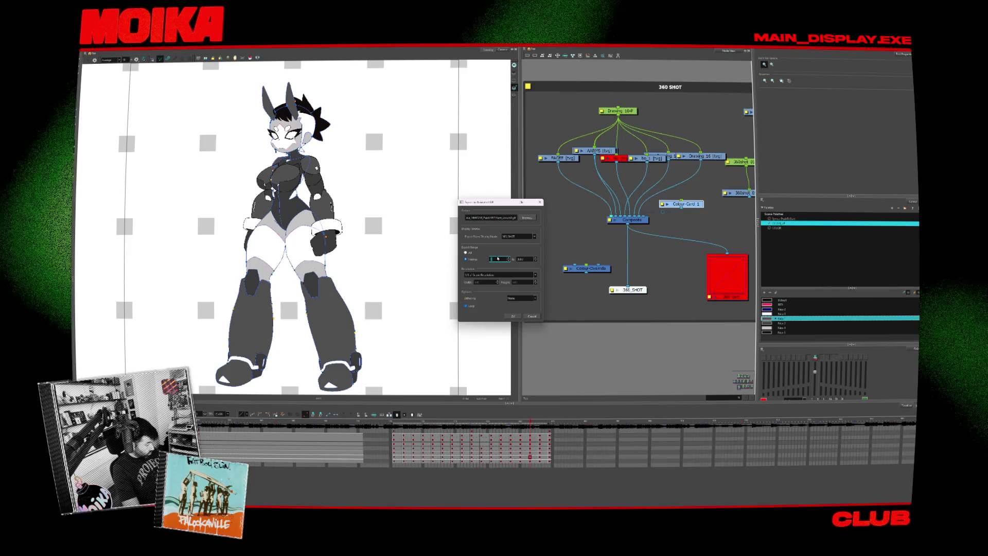
Set the export range from frame 171 to 480 and start the GIF export.
type("171")
key("Tab")
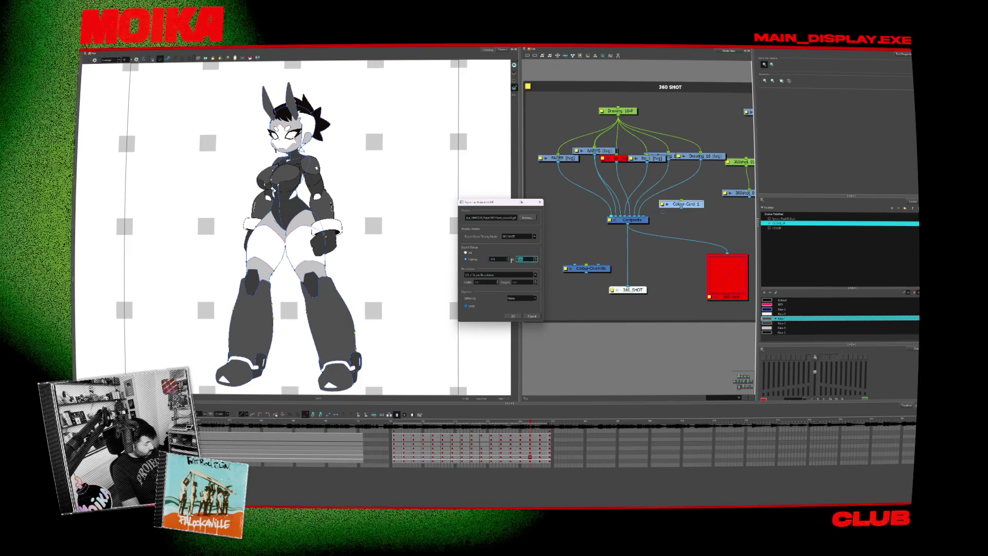
type("18")
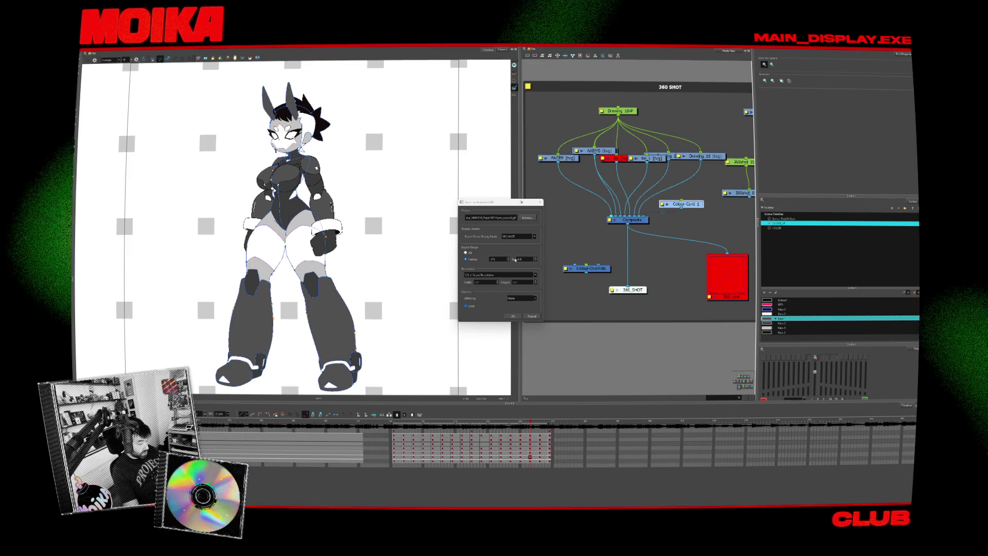
double_click(524, 258)
type("4")
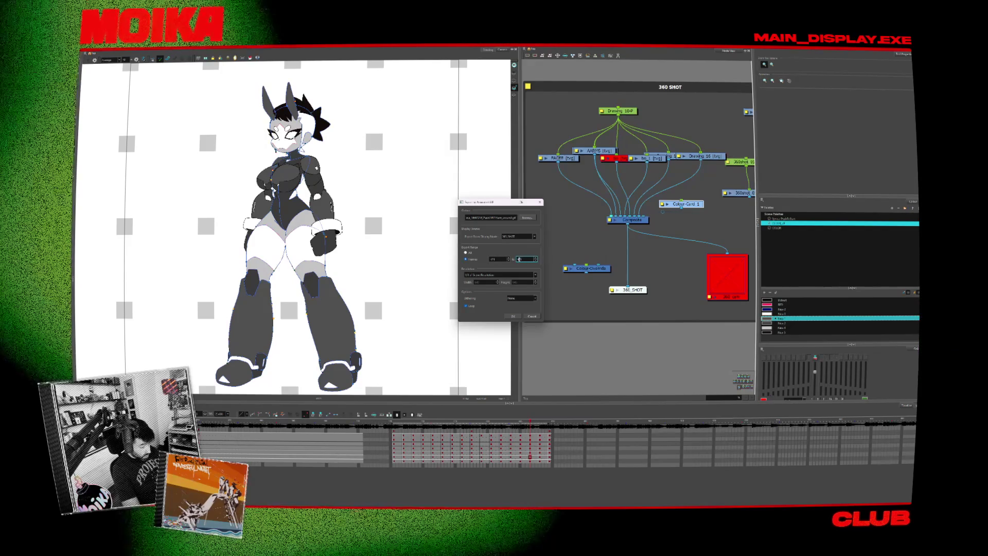
type("80")
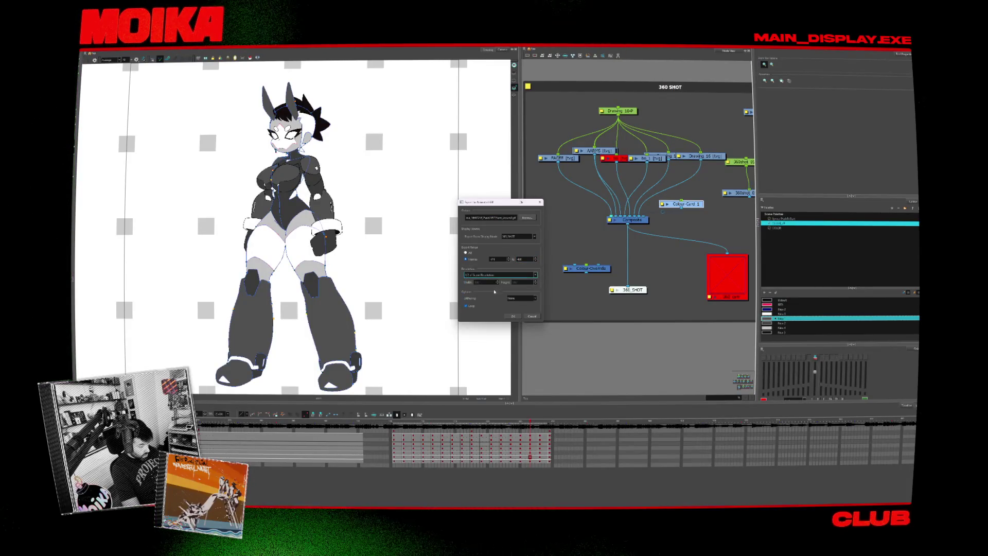
left_click(513, 316)
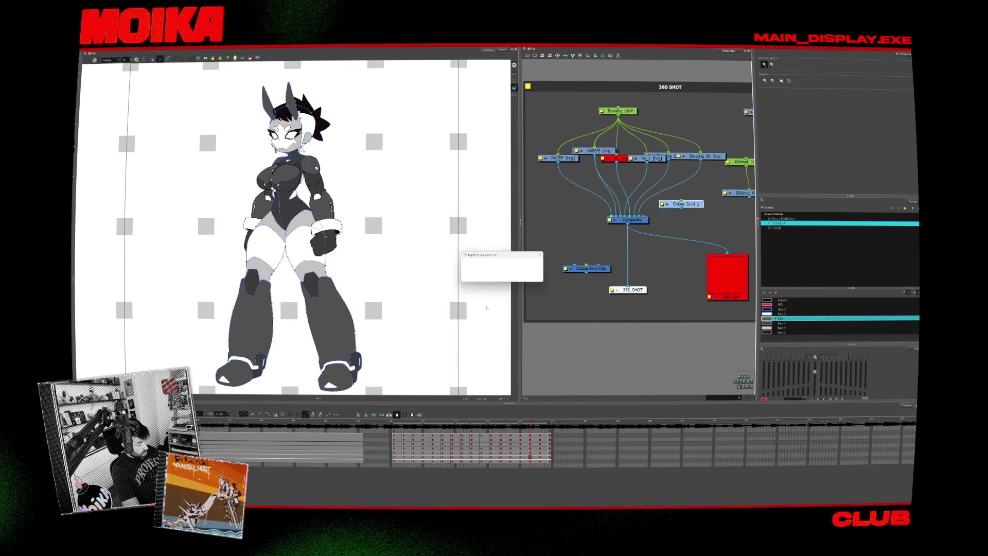
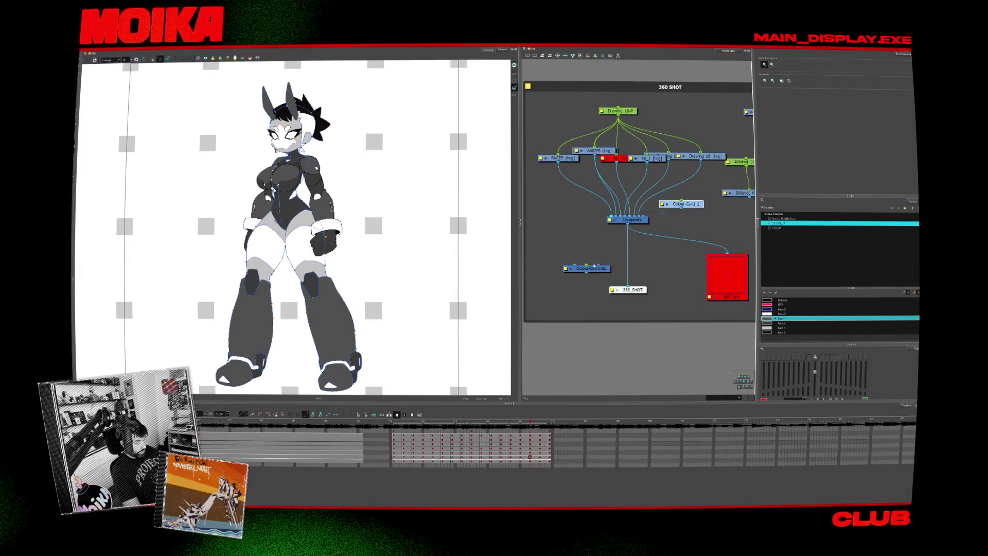
Unlink Colour-Card 1 from the Composite so the character shows over grey, then view the front pose.
left_click(611, 256)
left_click_drag(694, 211, 676, 266)
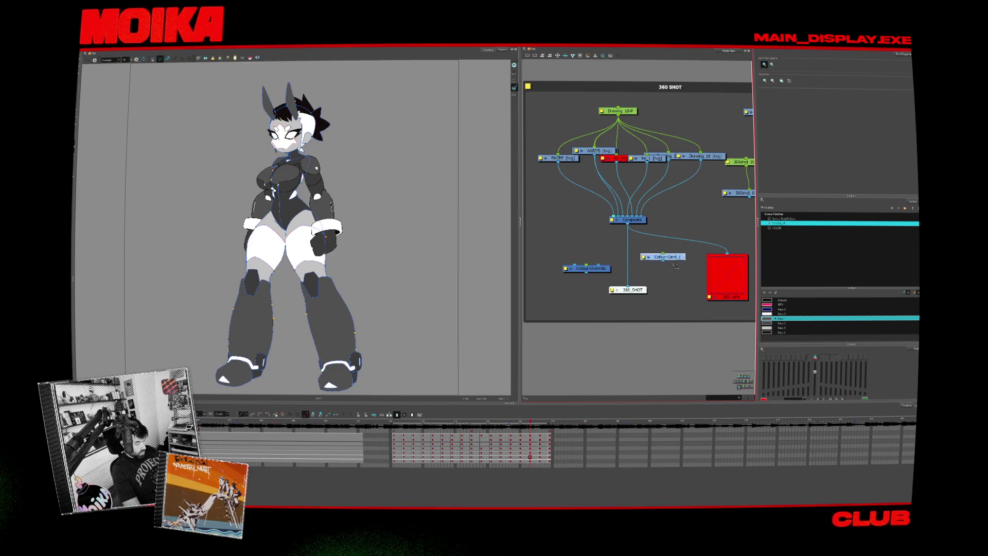
left_click(334, 422)
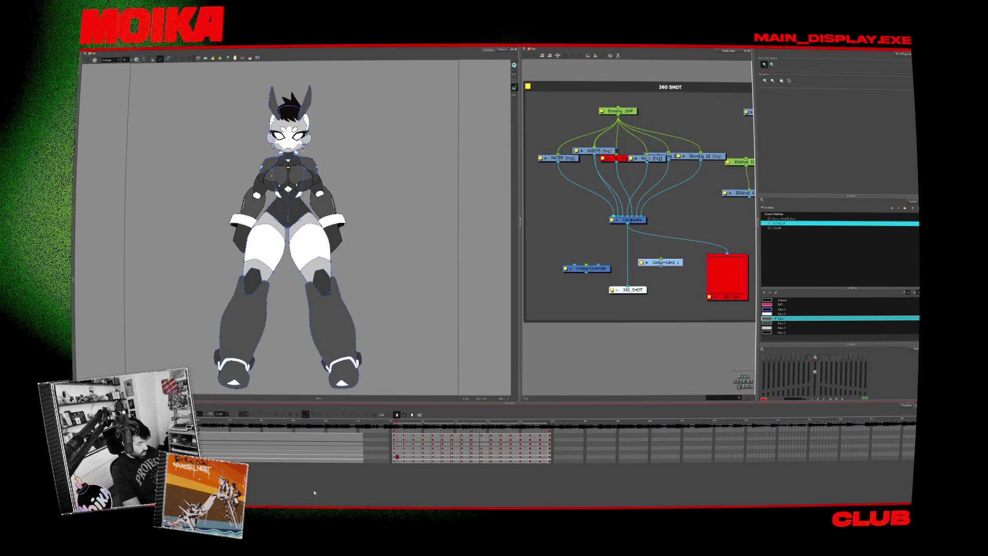
scroll(334, 448, "down", 3)
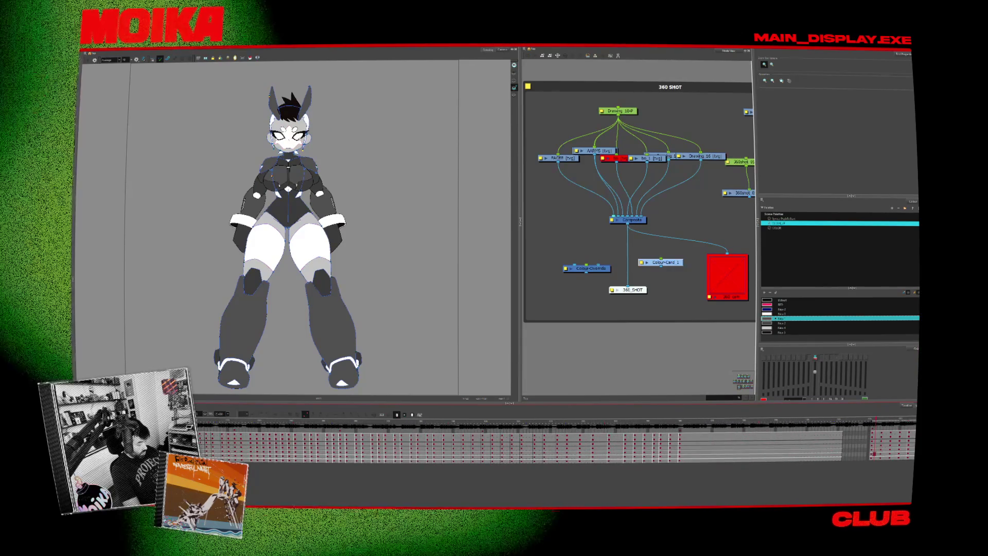
Scrub through the turnaround from the turned head to the back view, checking the FACEF drawing.
left_click(357, 422)
mouse_move(357, 421)
left_mouse_down()
mouse_move(369, 423)
mouse_move(340, 425)
left_mouse_up()
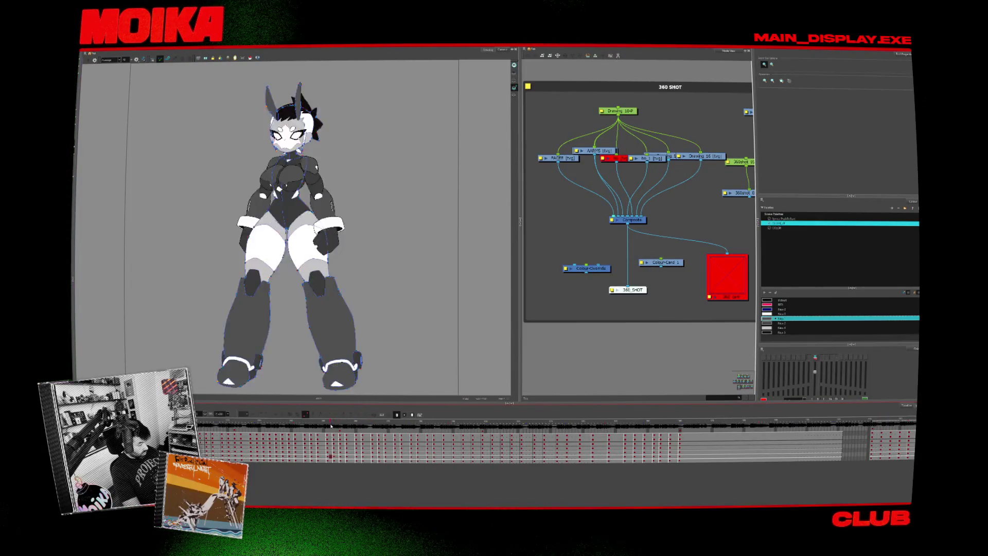
left_click(346, 437)
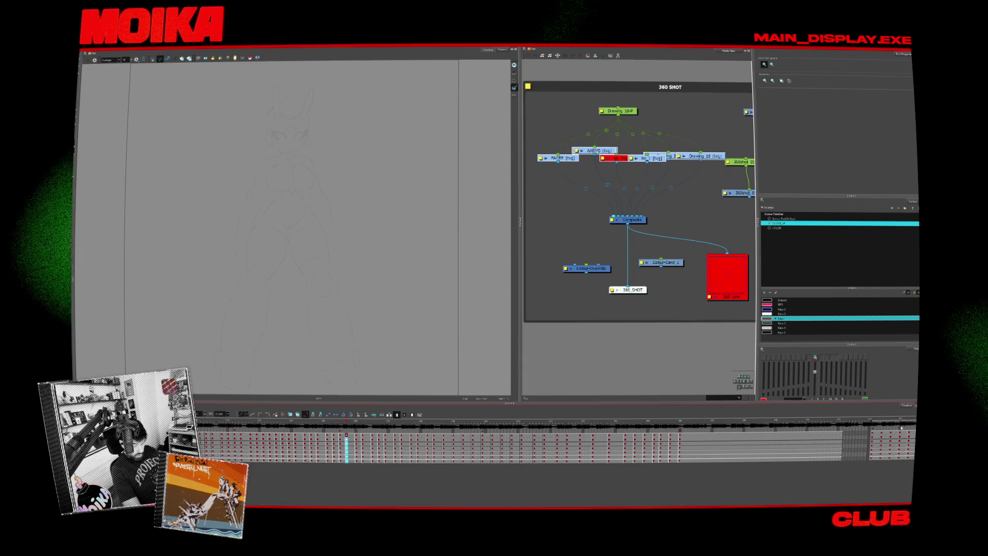
left_click_drag(344, 436, 632, 435)
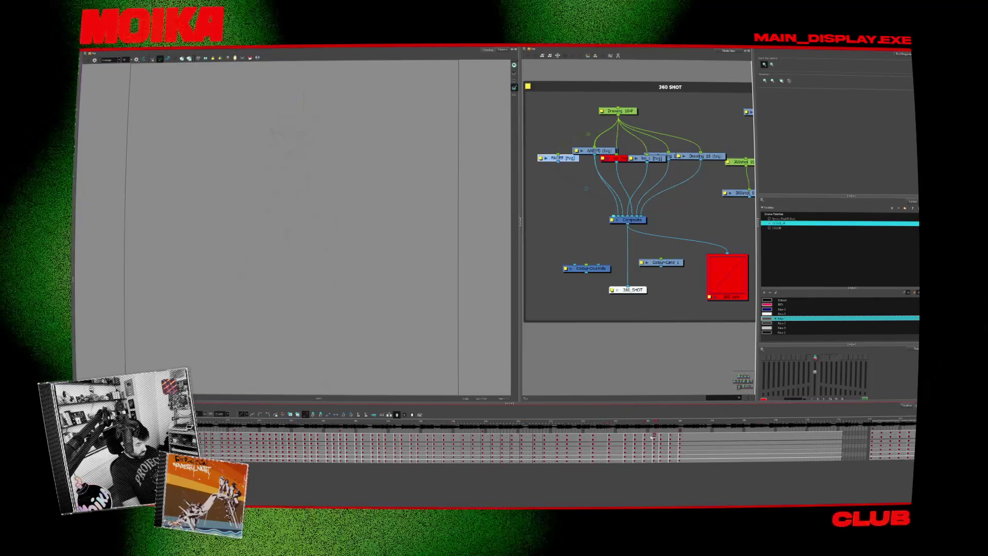
left_click_drag(631, 434, 609, 435)
scroll(305, 504, "up", 2)
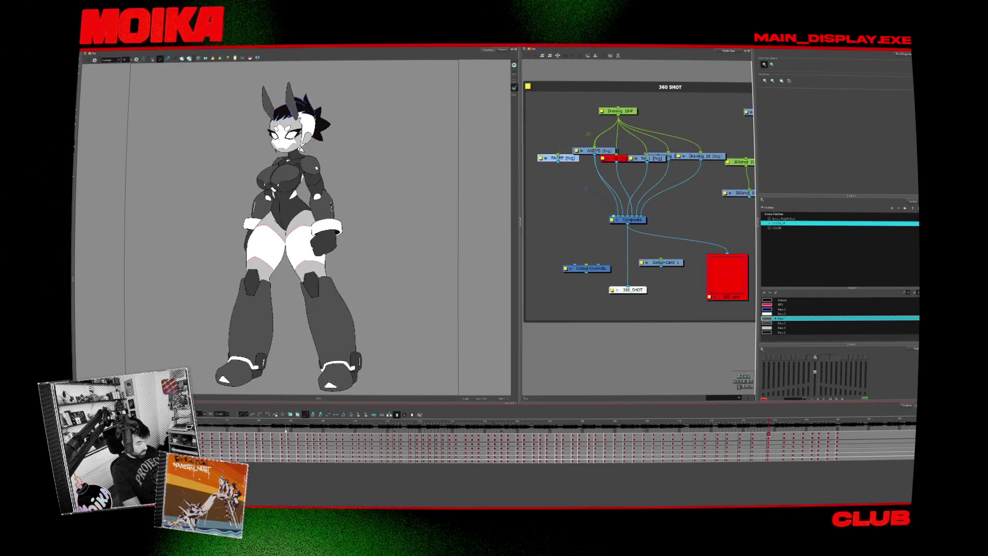
Select the turnaround cells across all layers and shift the block later in the timeline.
left_click(263, 422)
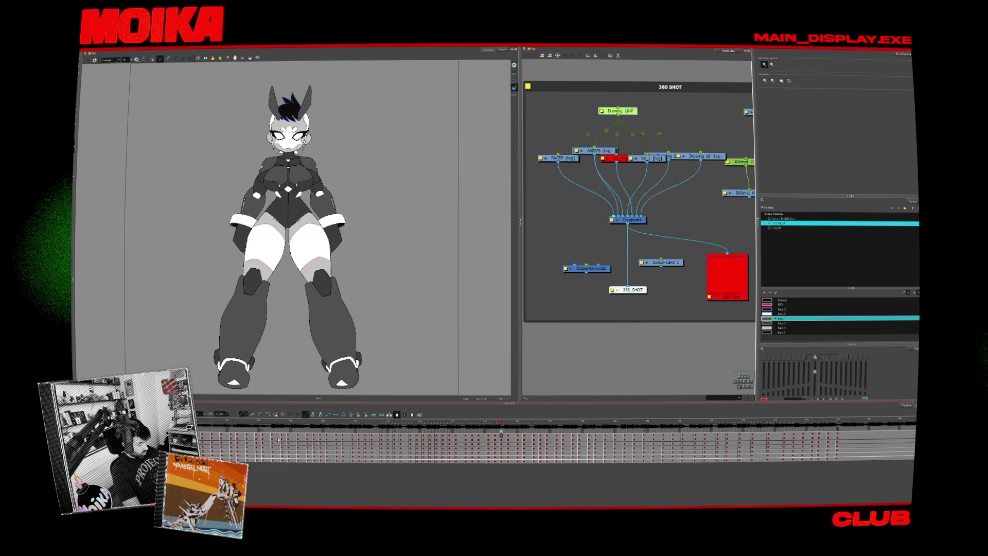
left_click_drag(262, 436, 489, 466)
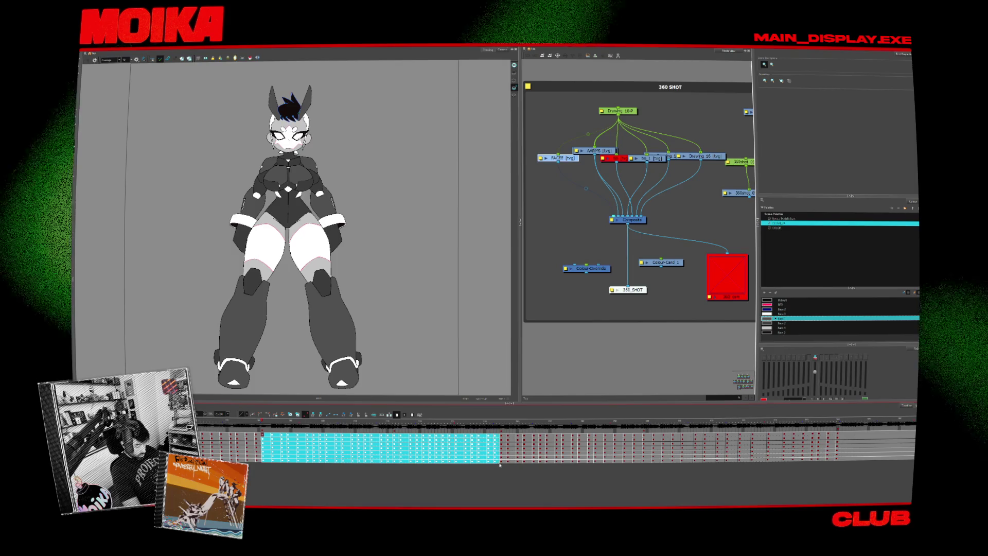
left_click(262, 431)
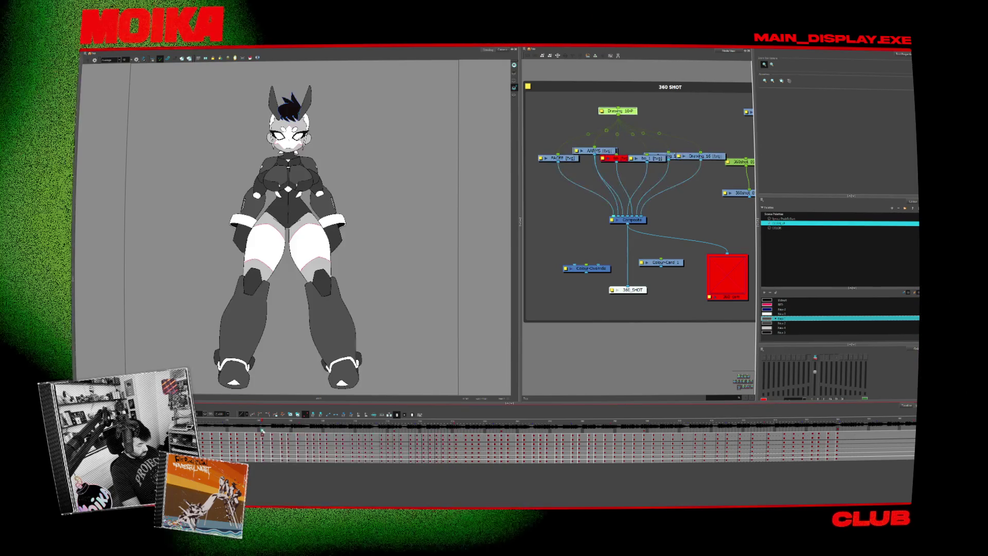
left_click_drag(262, 431, 503, 462)
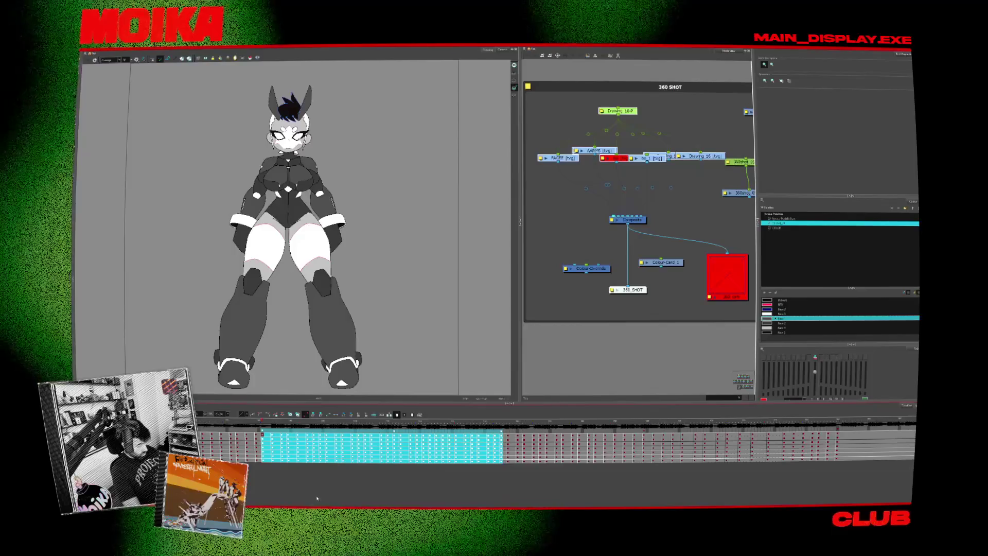
left_click_drag(317, 448, 347, 441)
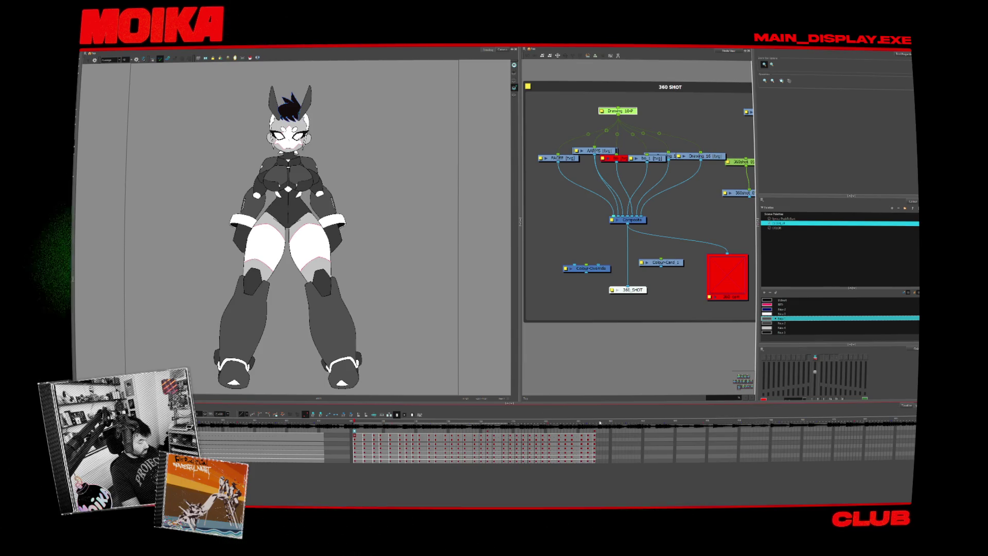
Step through and play the retimed turnaround to check the front and three-quarter views.
left_click(591, 425)
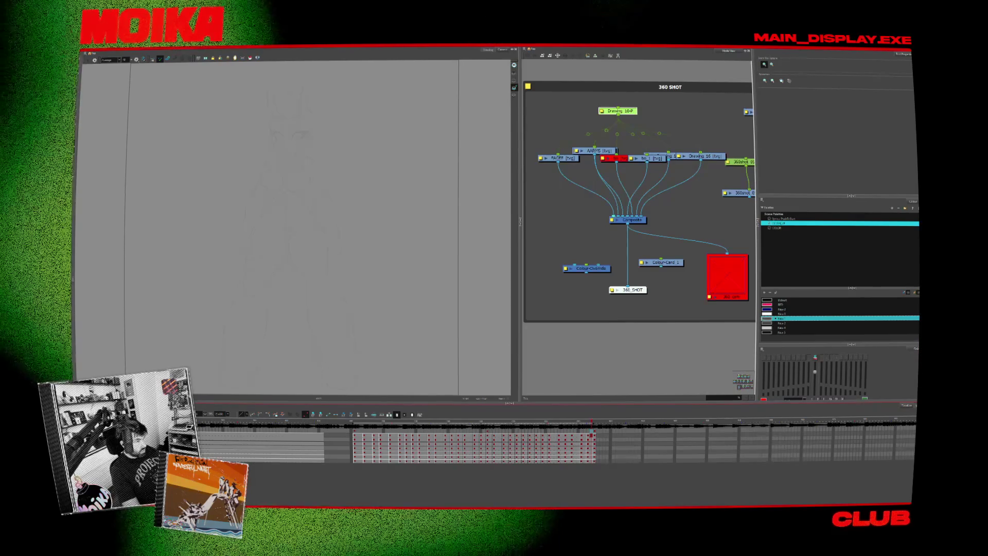
left_click(402, 423)
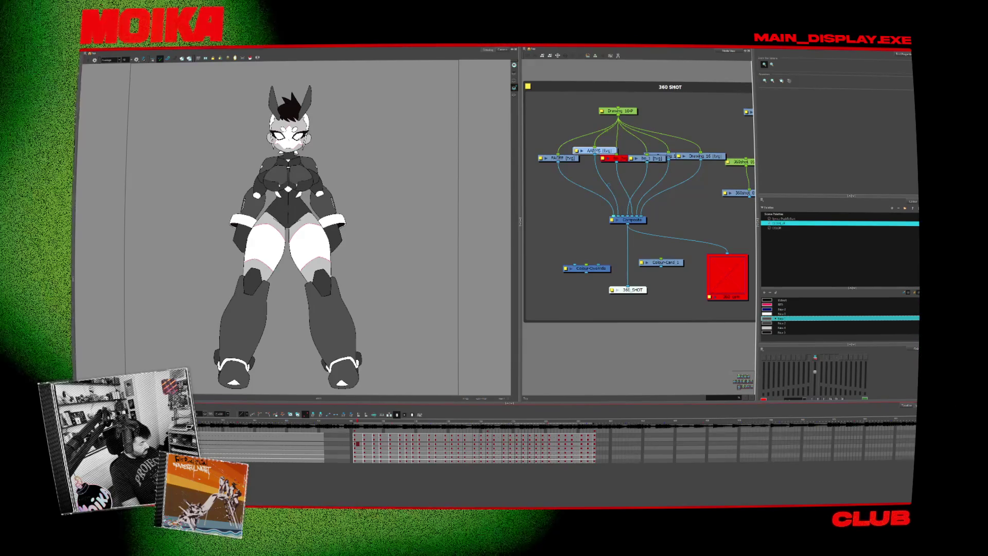
left_click(651, 158)
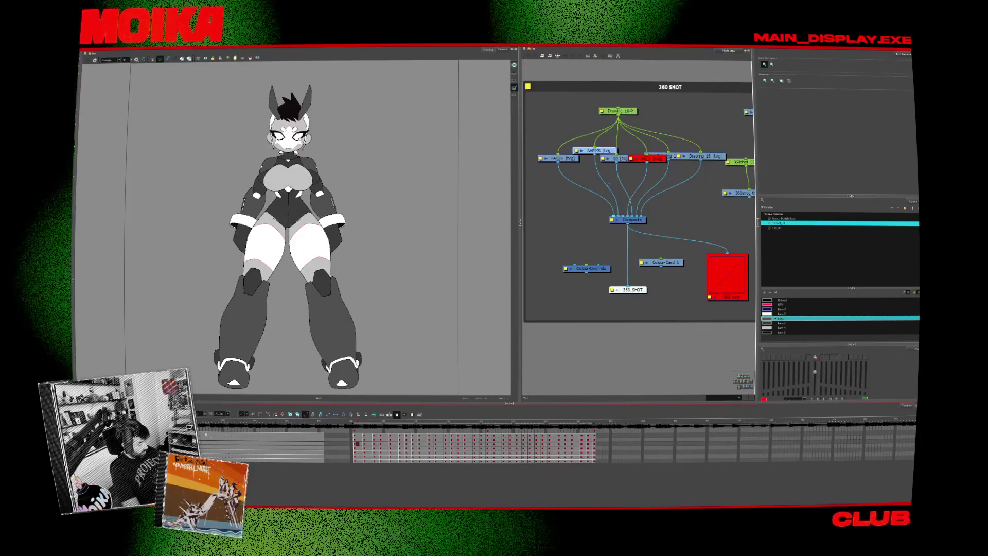
left_click(362, 441)
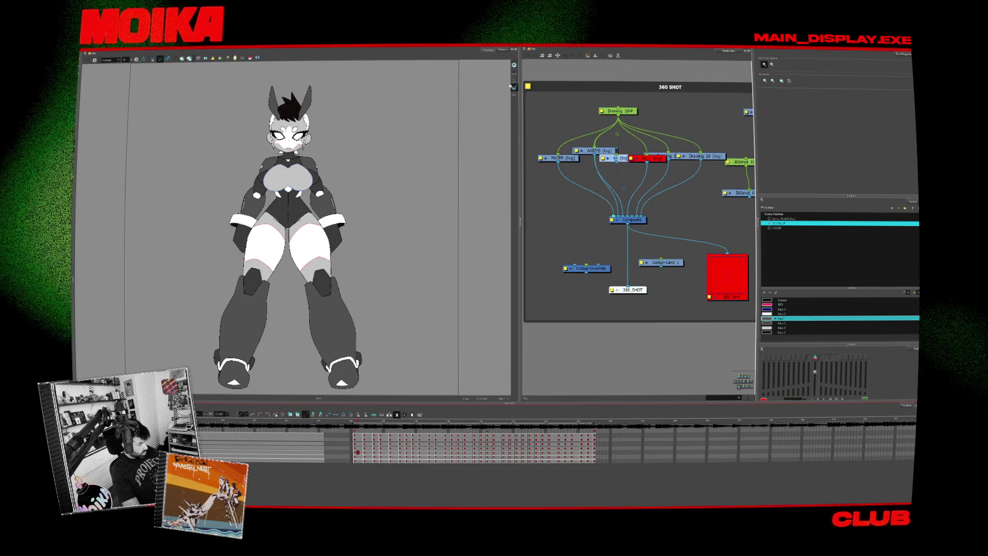
left_click(359, 434)
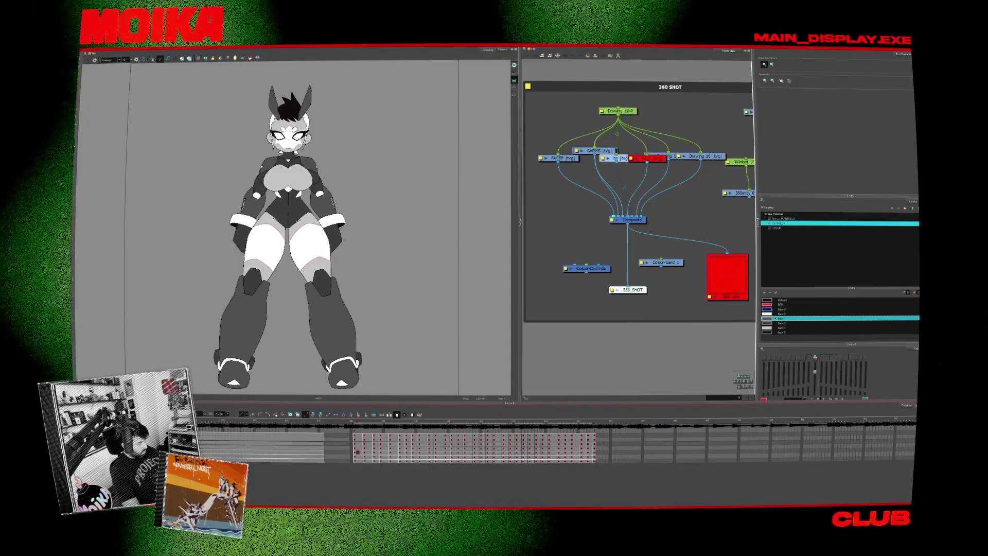
Insert the Colour-Override node between Composite and 360 SHOT so the character displays as line art.
right_click(129, 435)
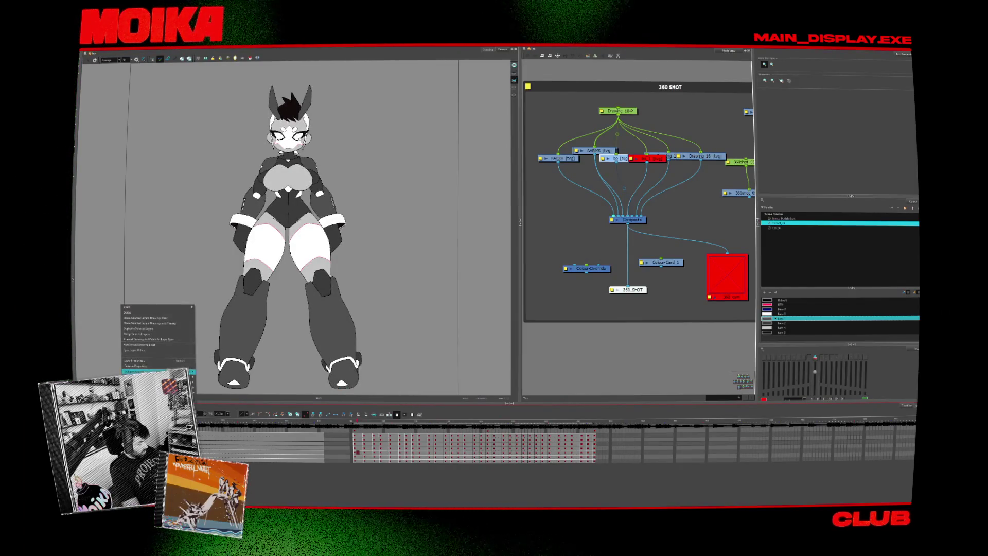
key("Escape")
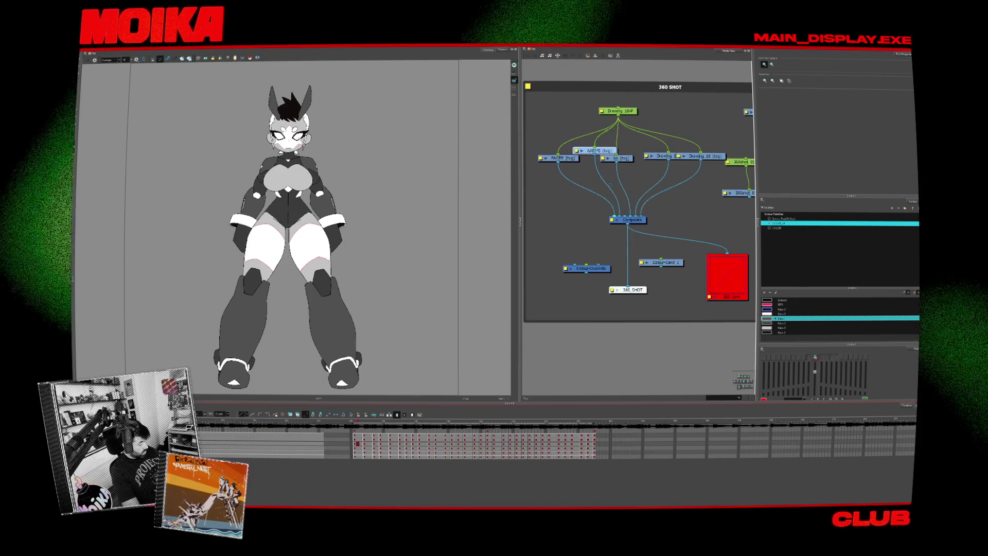
key("ctrl+v")
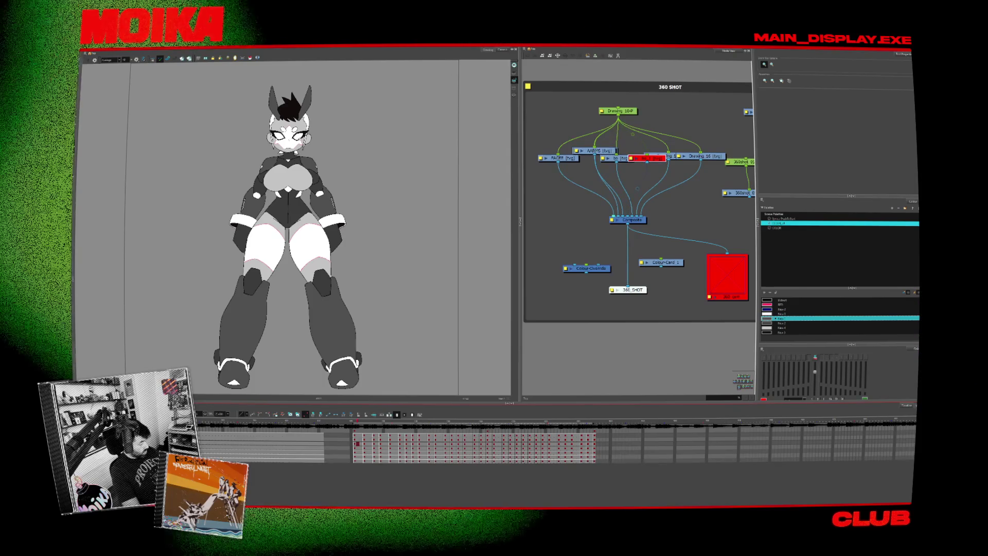
key("ctrl+z")
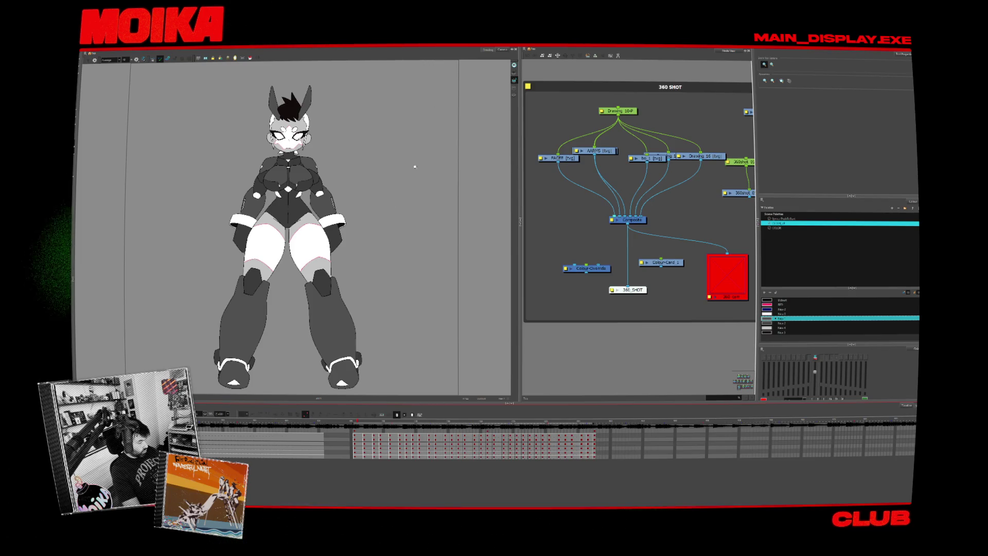
left_click_drag(588, 268, 617, 265)
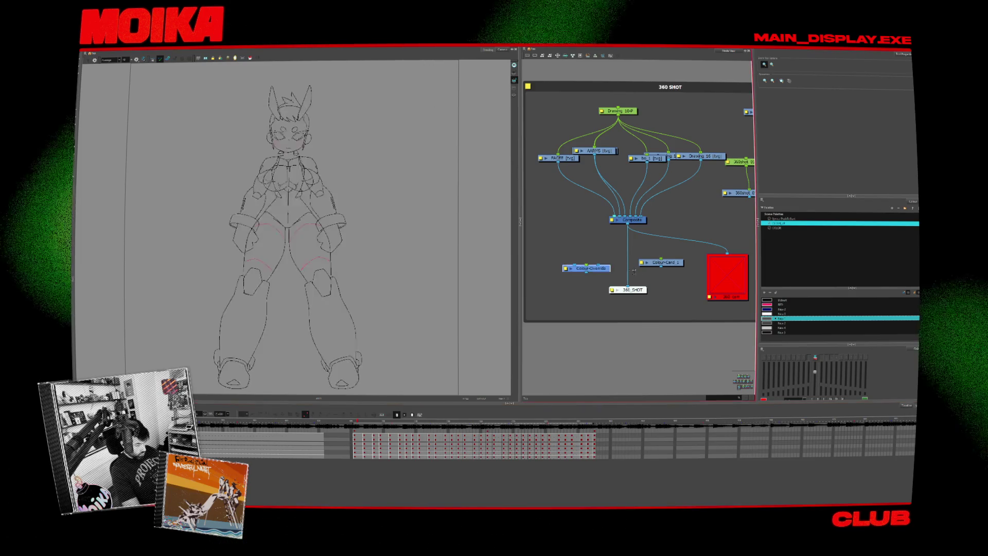
left_click(396, 264)
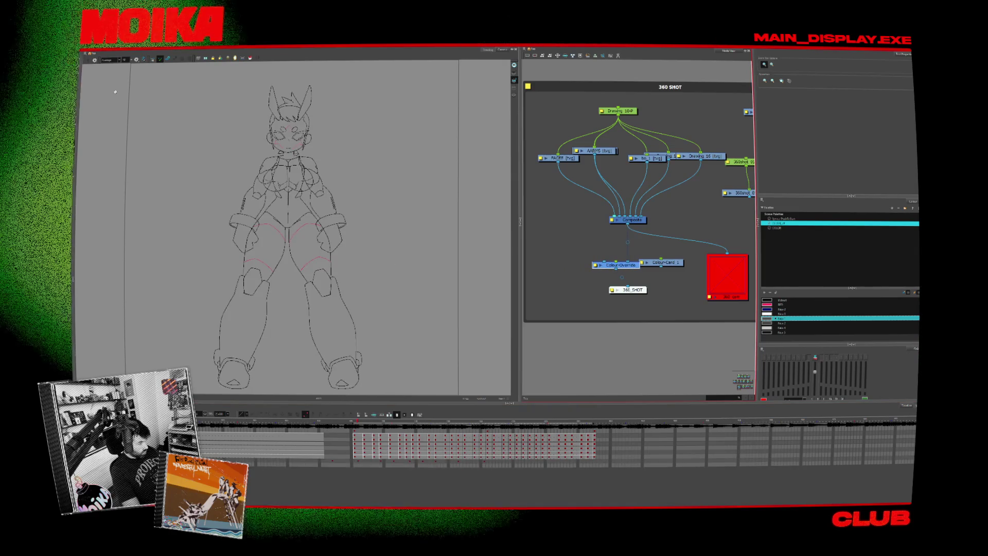
left_click(367, 457)
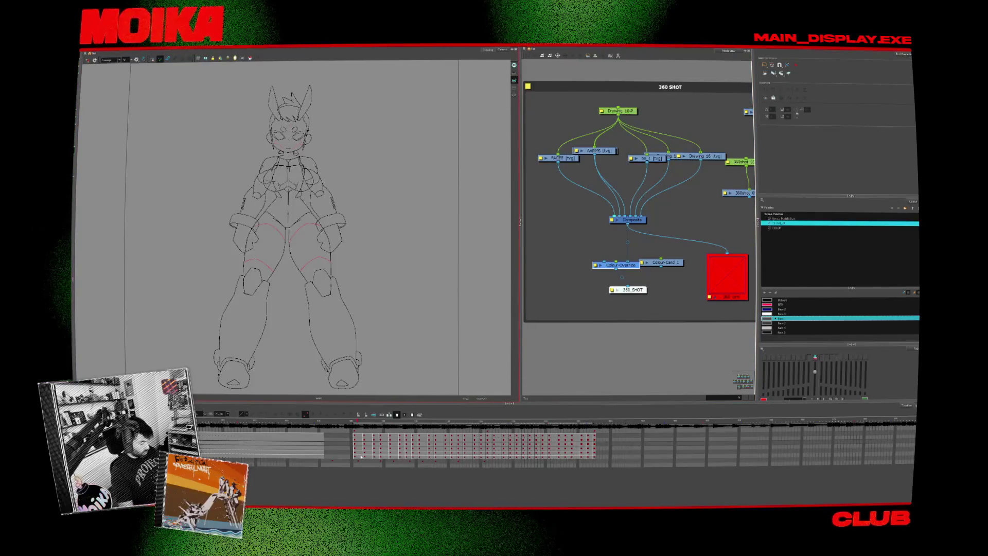
left_click(363, 437)
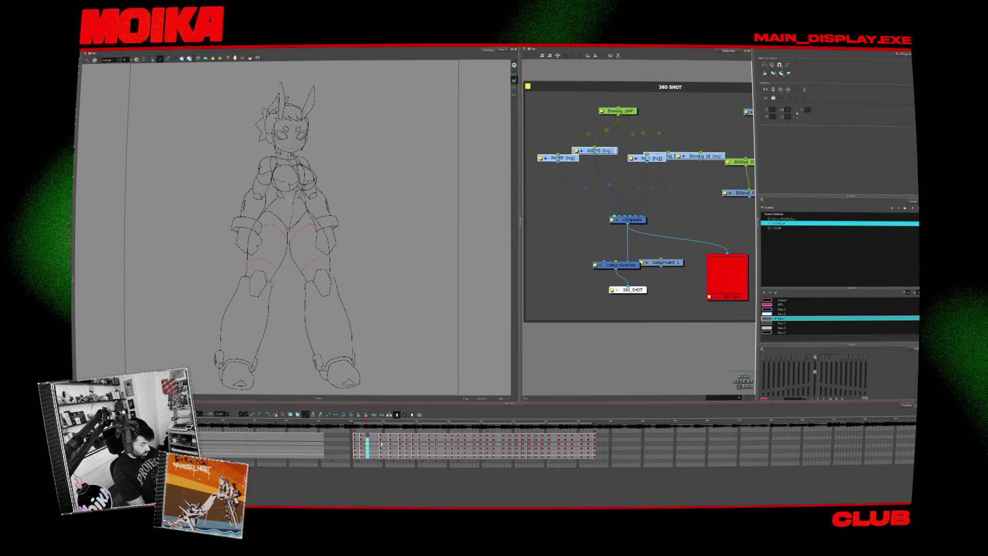
left_click(380, 448)
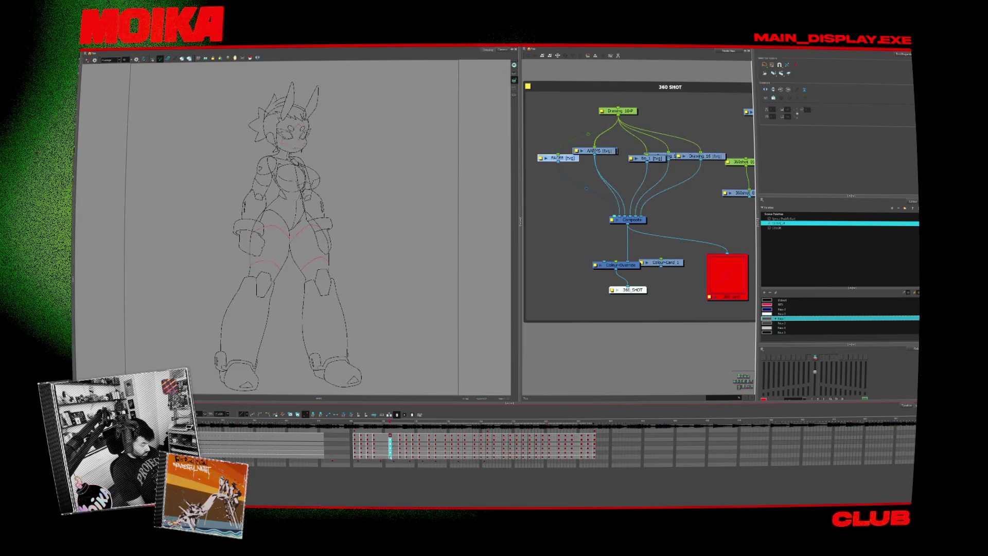
left_click(400, 443)
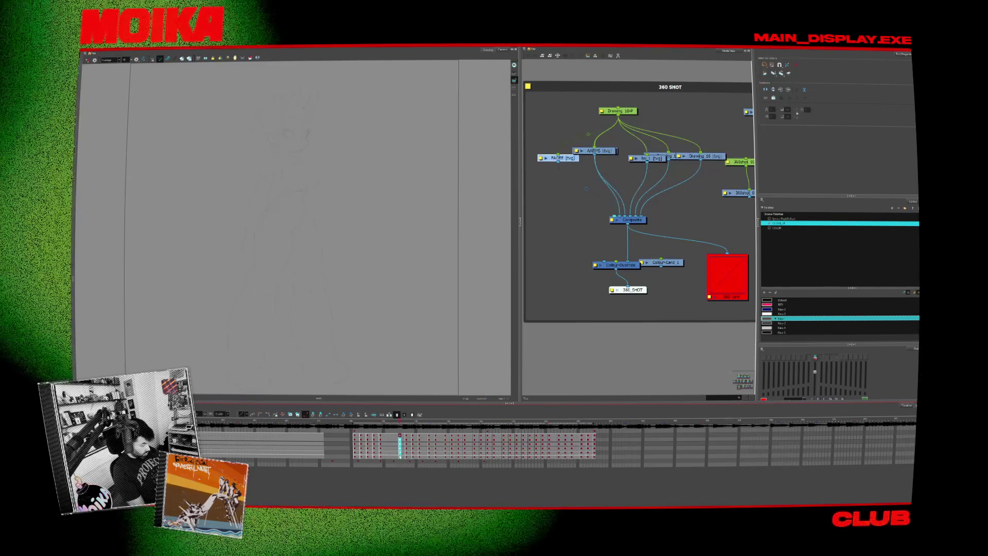
left_click(390, 446)
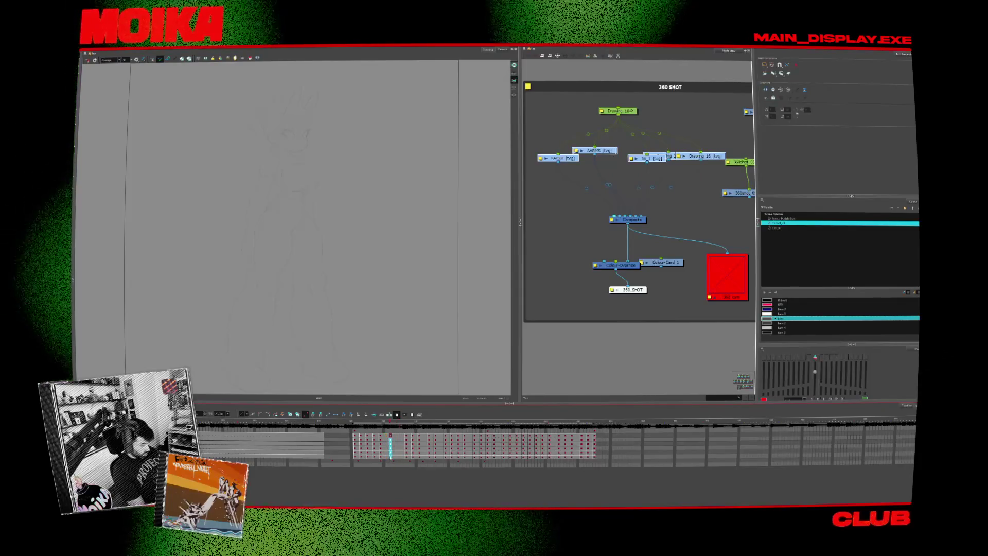
left_click(385, 462)
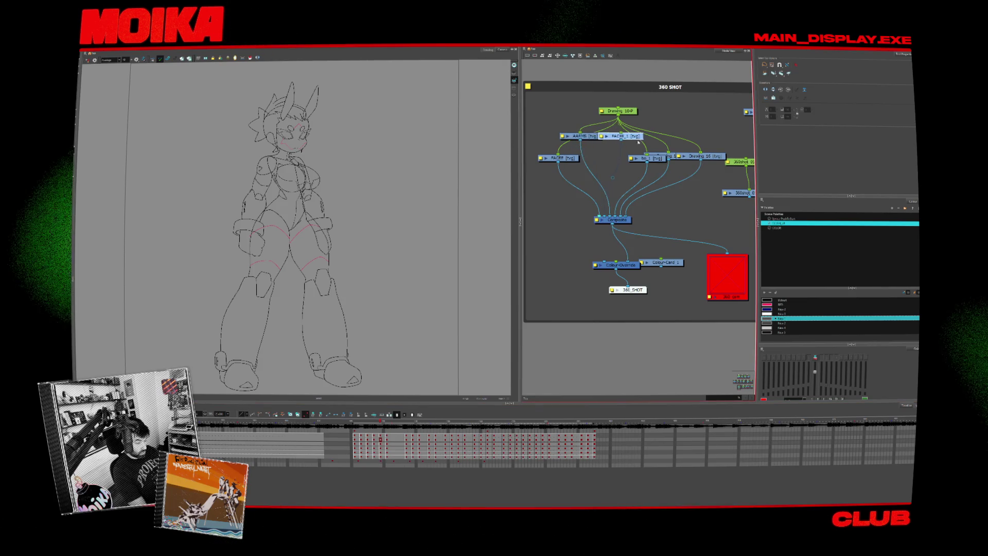
Move the FACEFF and Composite nodes and delete the Colour-Card node.
left_click_drag(559, 158, 549, 158)
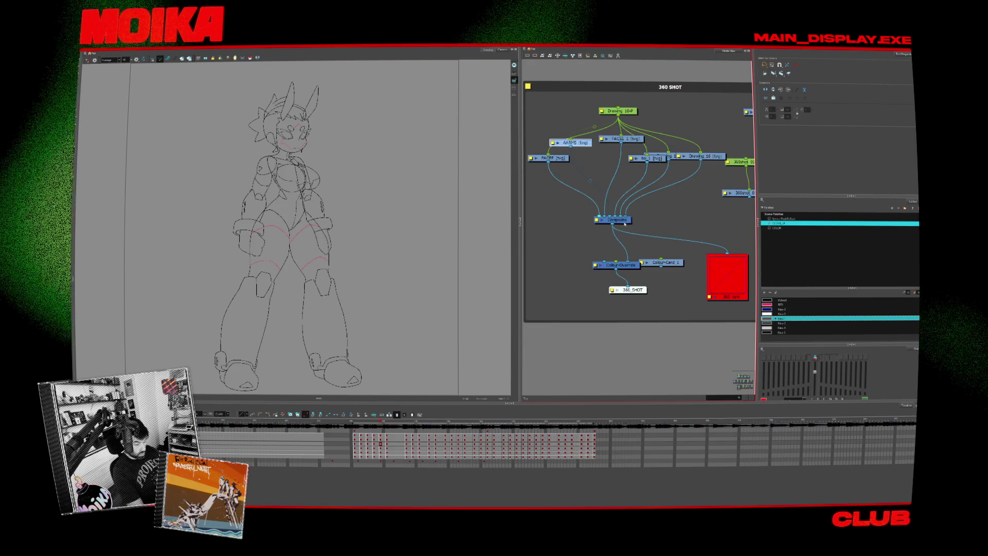
left_click_drag(618, 220, 610, 210)
left_click_drag(651, 268, 664, 270)
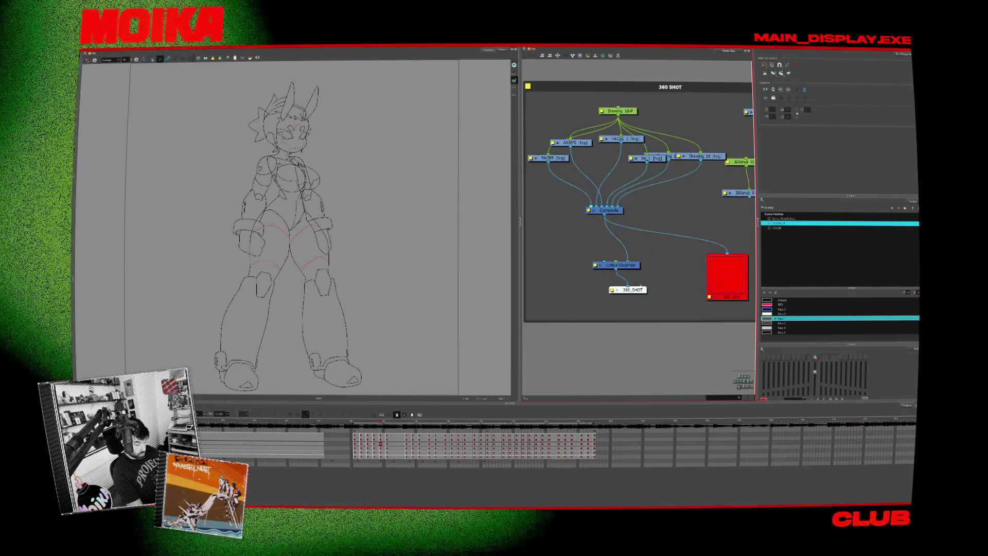
key("Delete")
Spread out the 360shot_0570-P, Drawing_16 and Colour-Override nodes to reveal Drawing_11.
left_click_drag(691, 194, 716, 200)
left_click_drag(645, 187, 681, 180)
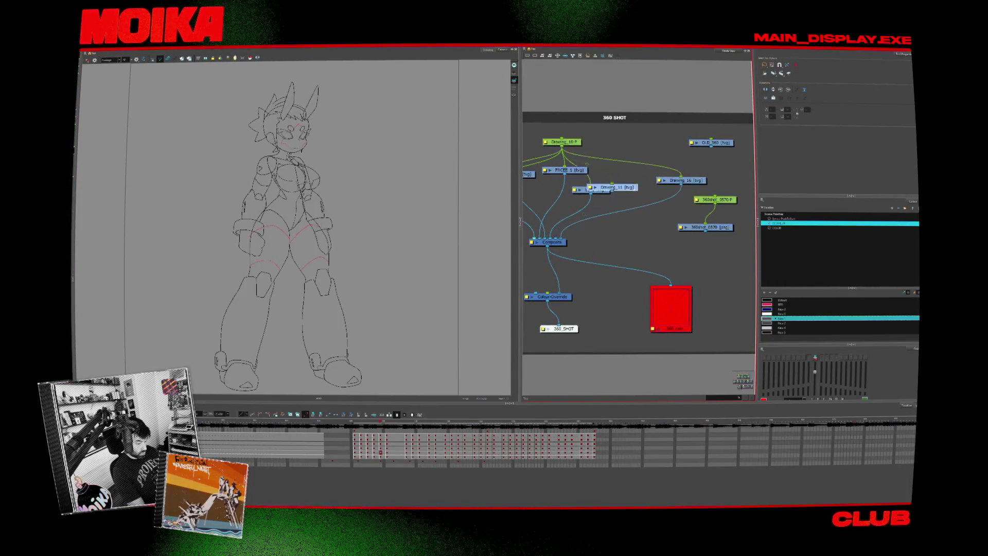
scroll(607, 239, "left", 2)
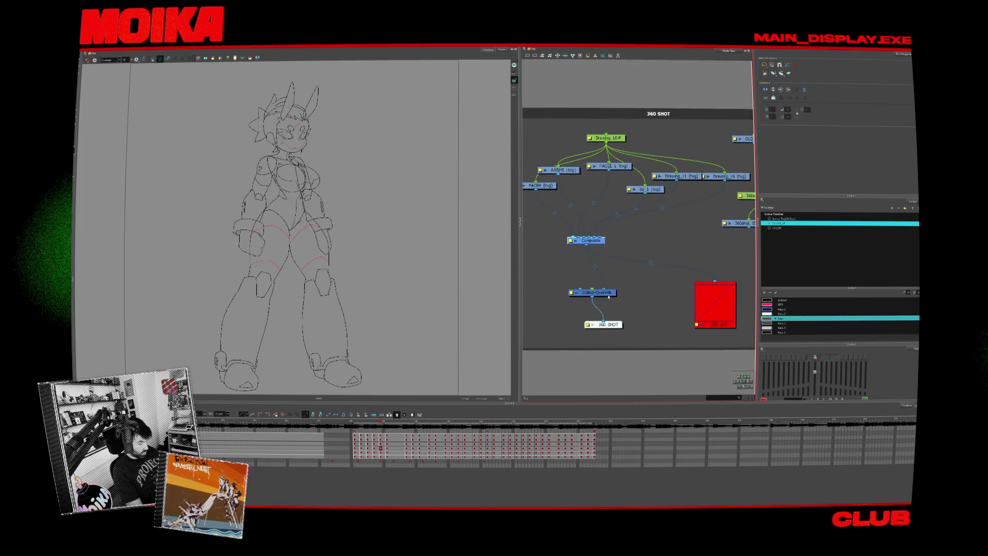
left_click_drag(591, 287, 615, 298)
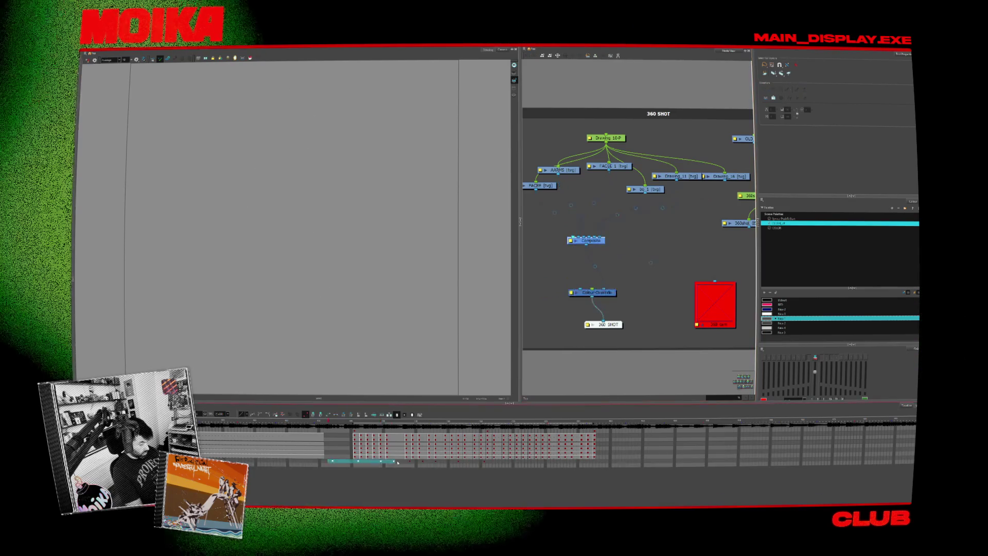
left_click(358, 425)
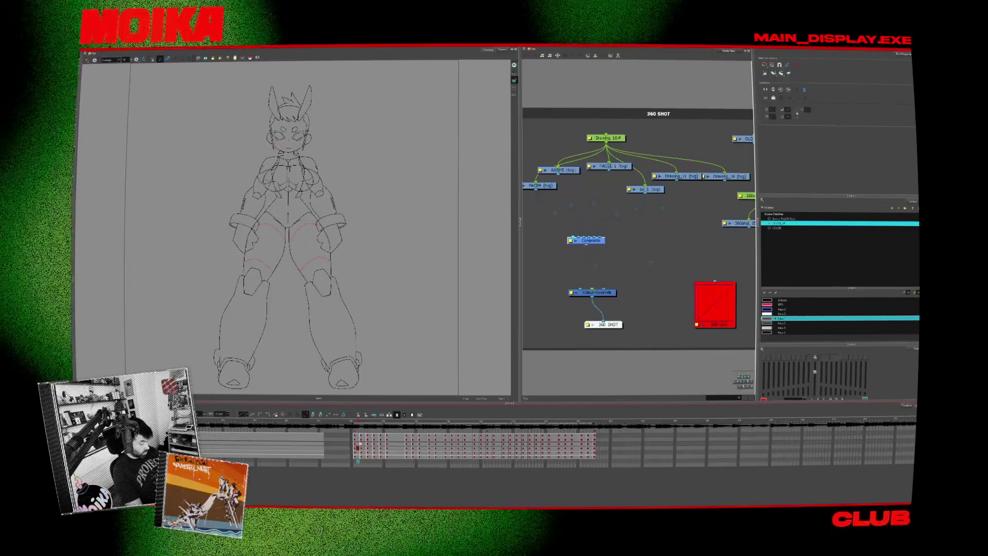
left_click(407, 435)
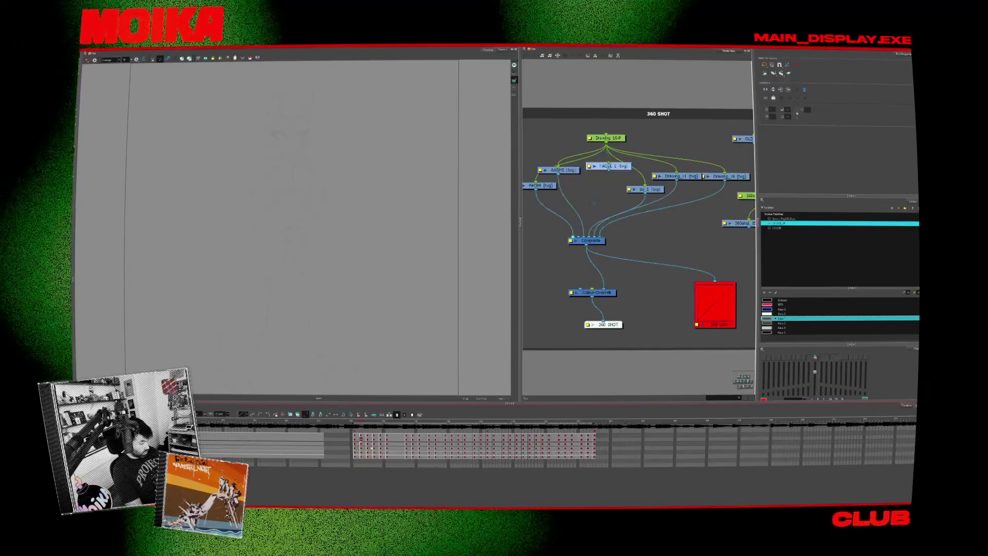
left_click(394, 456)
left_click(412, 437)
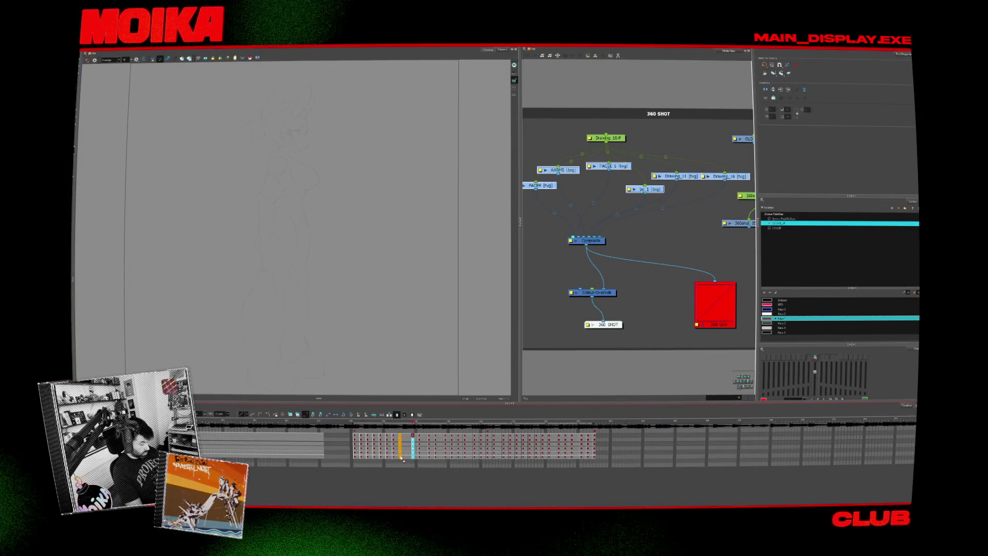
left_click(419, 446)
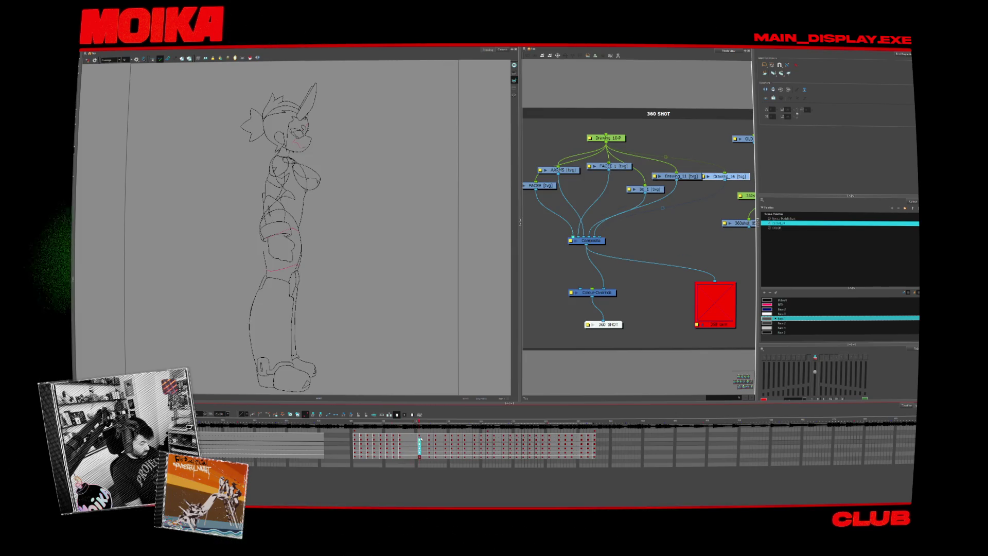
left_click(429, 444)
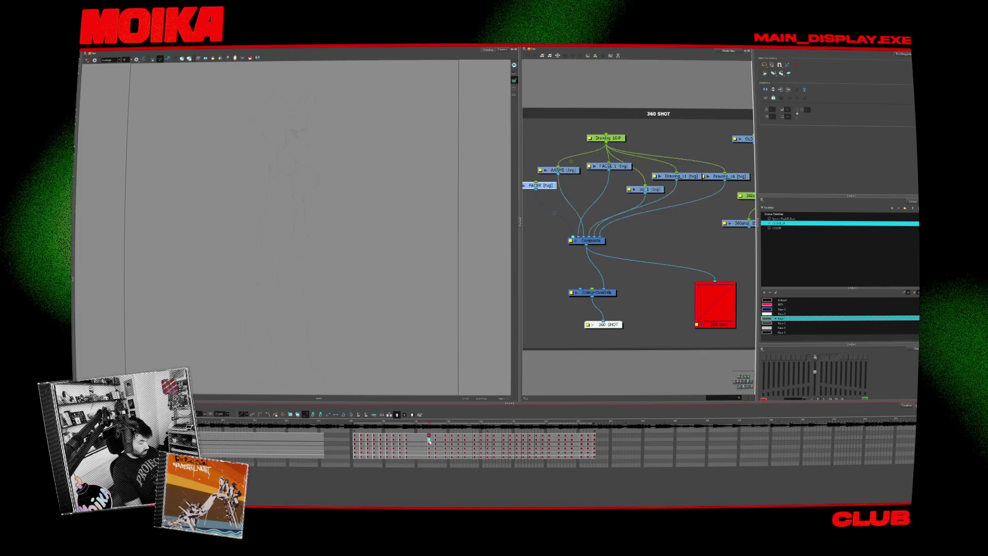
left_click(413, 441)
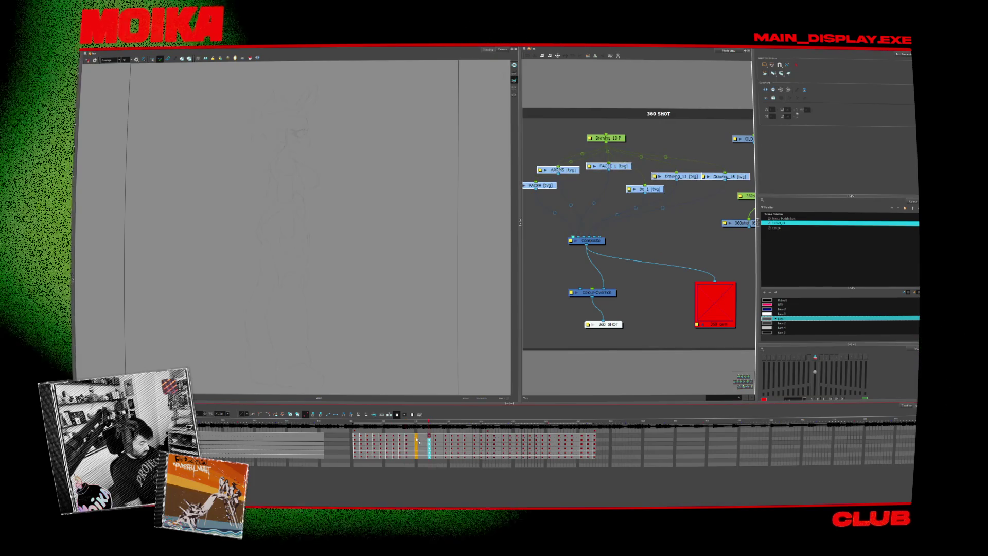
left_click(436, 443)
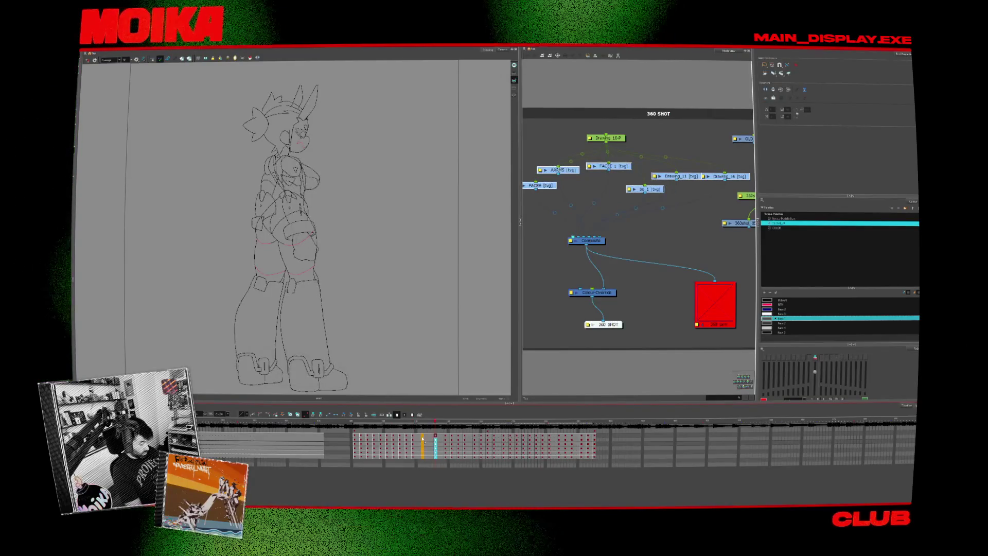
left_click(446, 455)
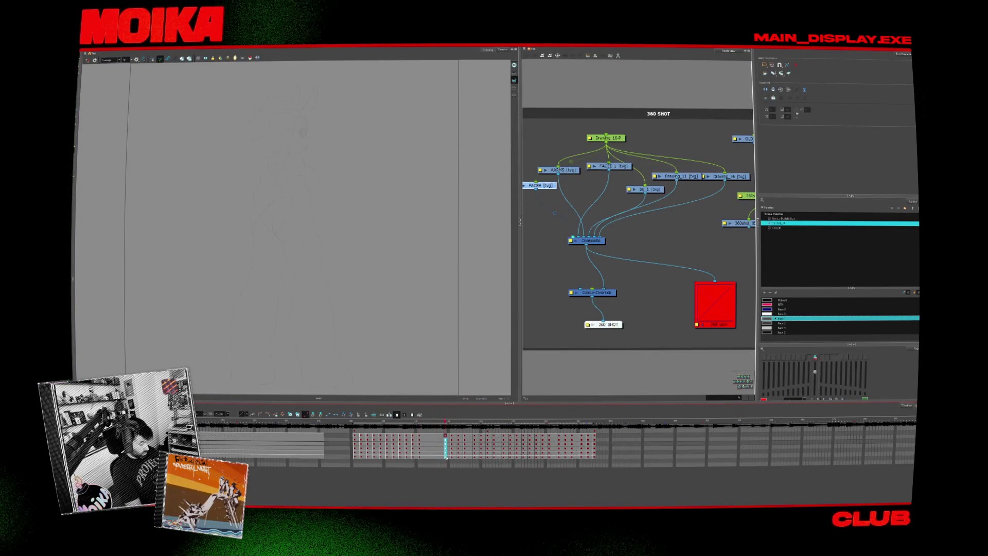
left_click(452, 448)
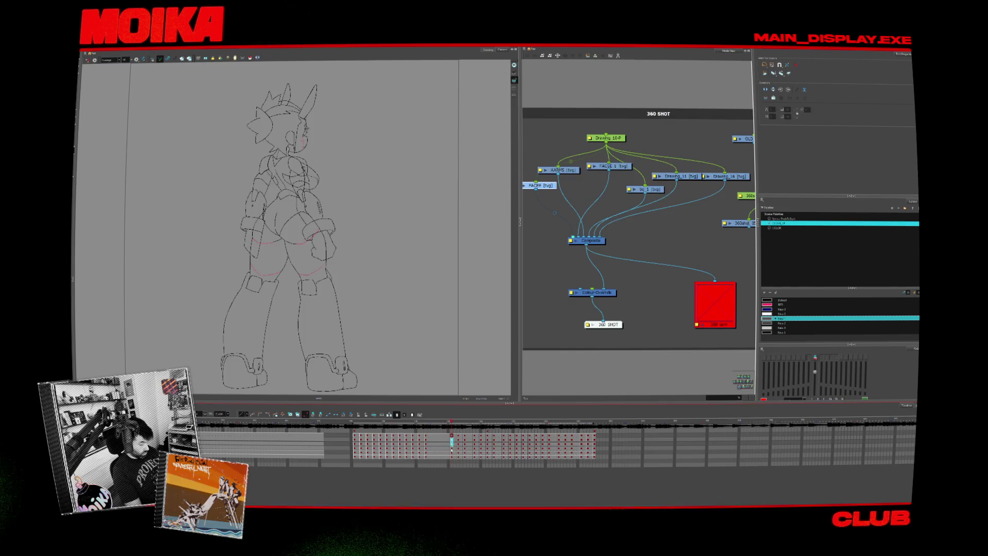
left_click(459, 451)
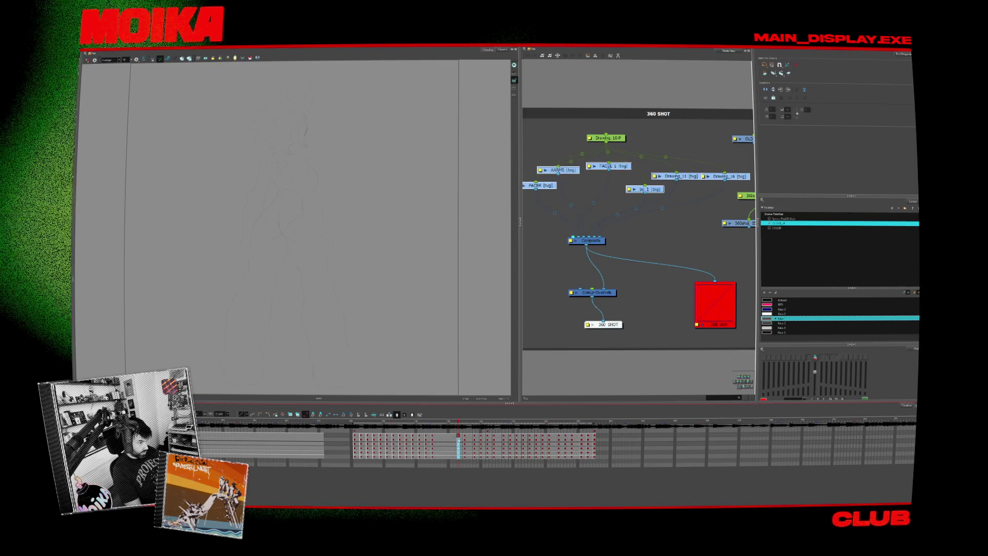
left_click(441, 446)
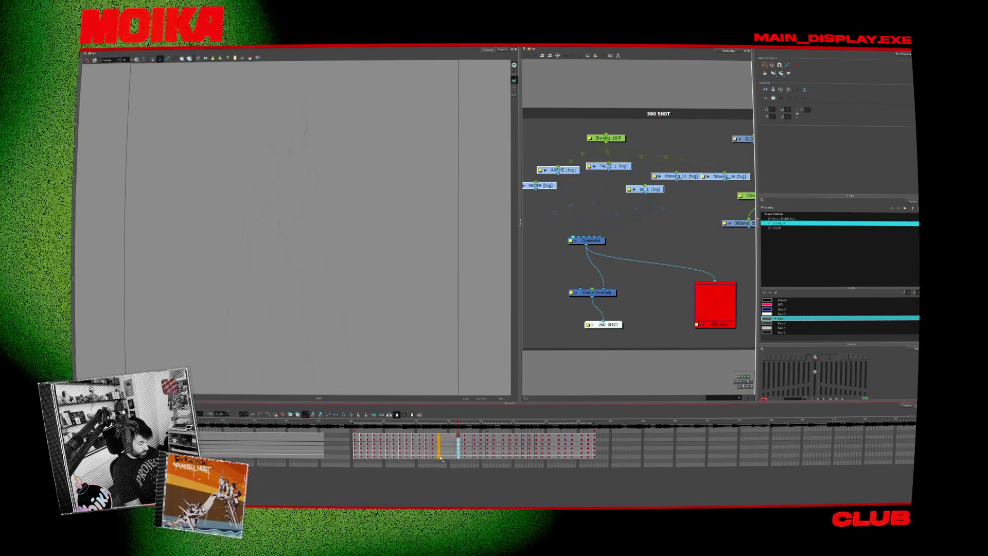
left_click(464, 447)
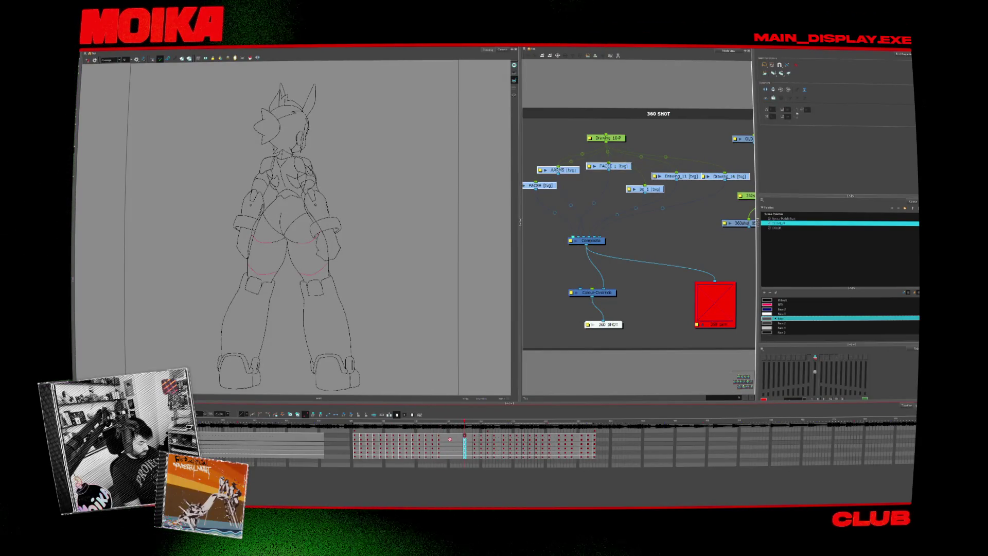
left_click(473, 438)
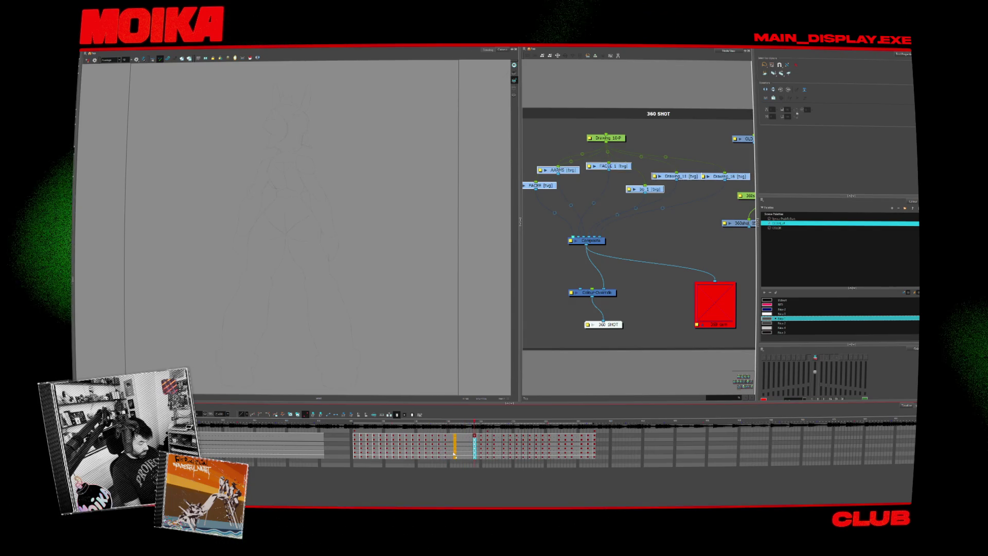
left_click(481, 441)
left_click_drag(482, 441, 462, 441)
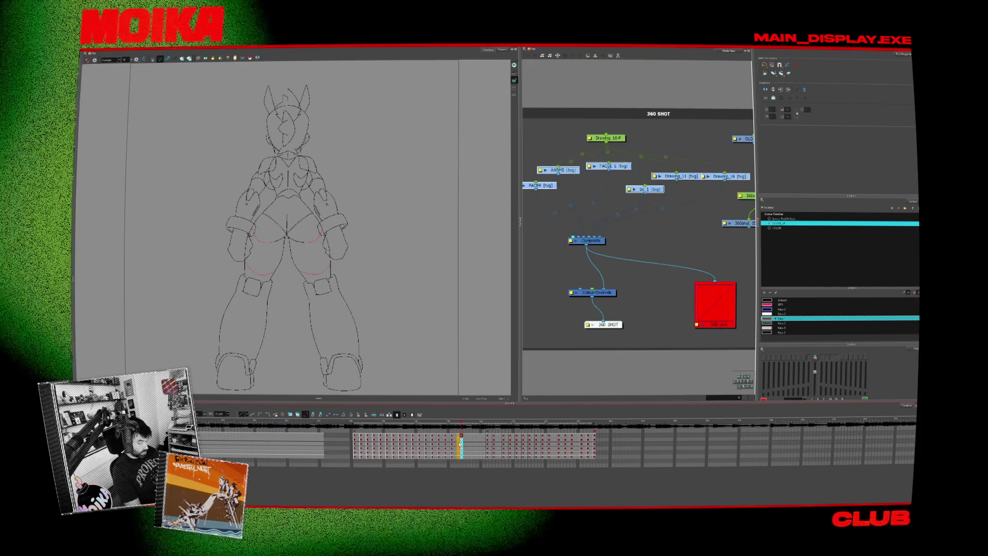
left_click(487, 442)
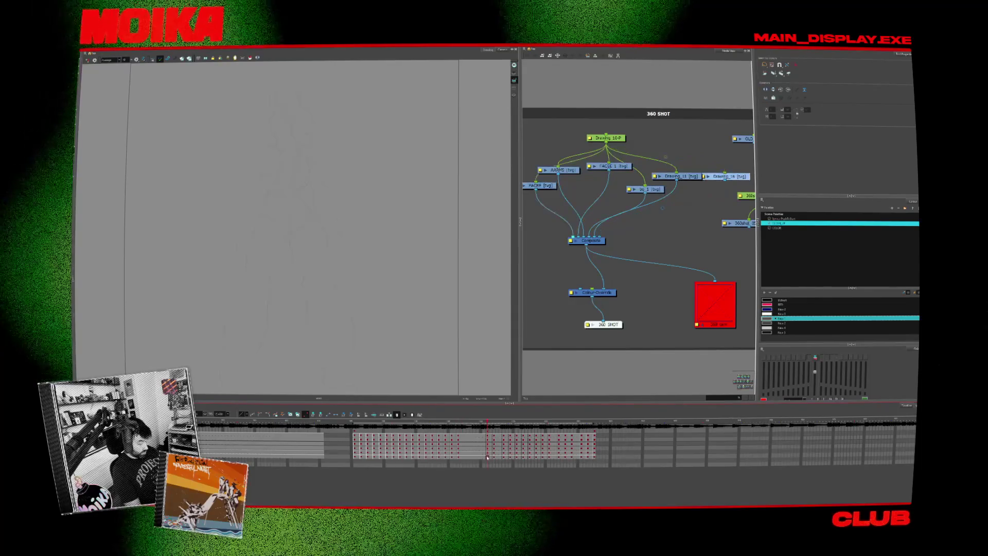
left_click_drag(488, 435, 595, 455)
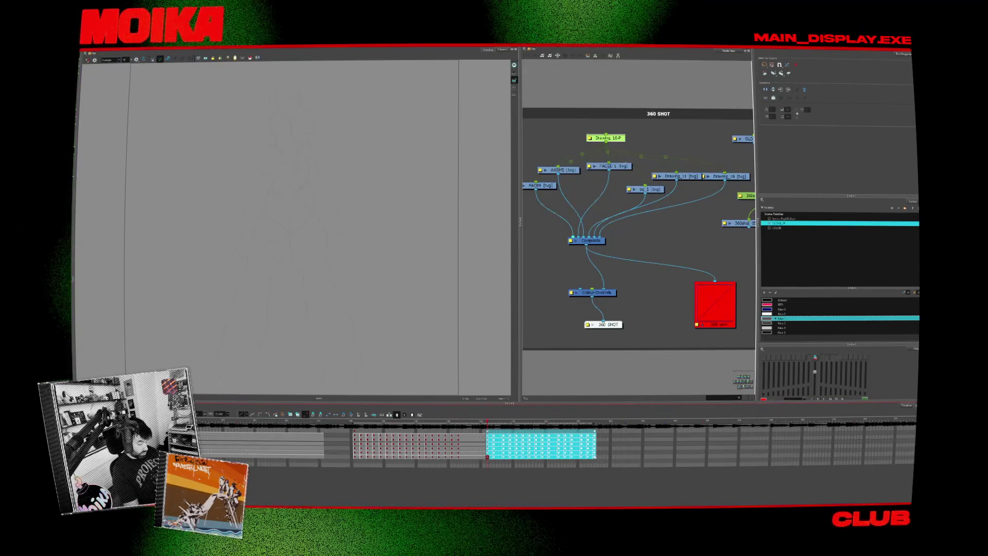
Delete the trailing drawing cell and paste the turnaround exposures into the empty cells after the block.
left_click(487, 436)
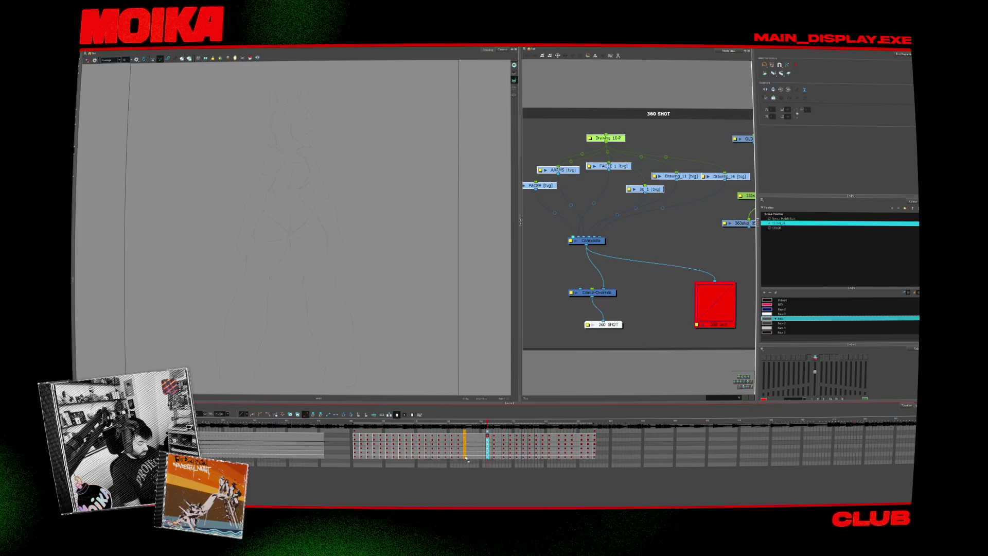
left_click(494, 436)
key("Delete")
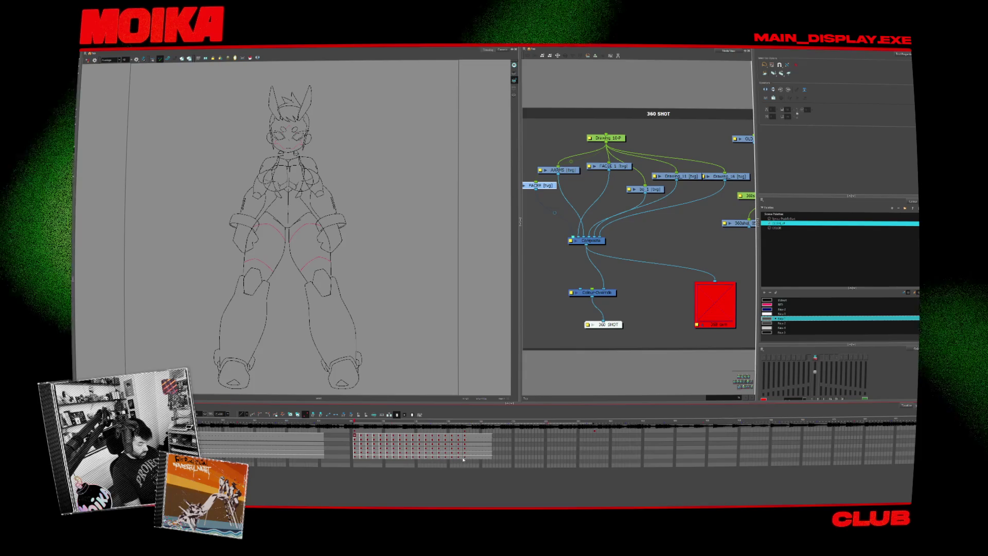
left_click_drag(463, 459, 354, 436)
left_click(471, 436)
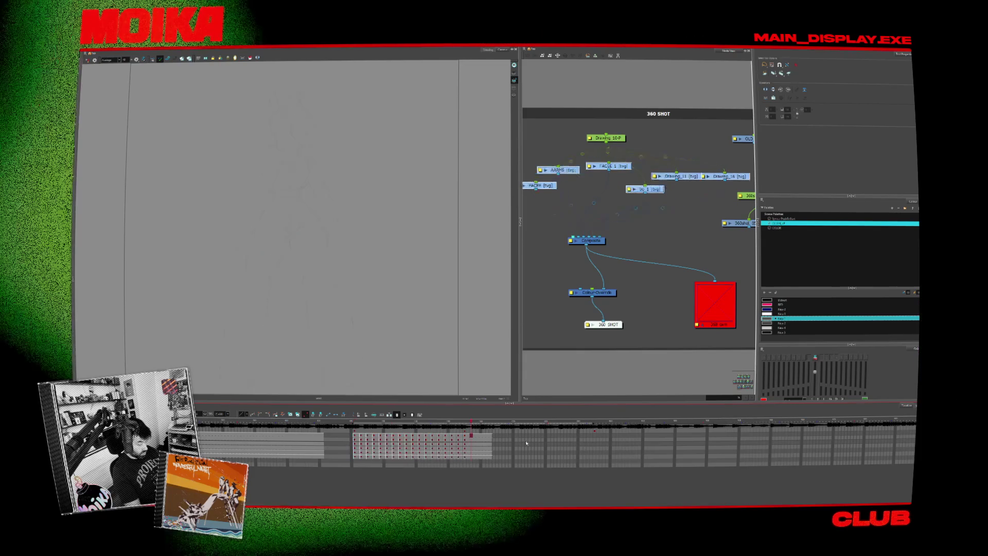
left_click(494, 438)
key("ctrl+v")
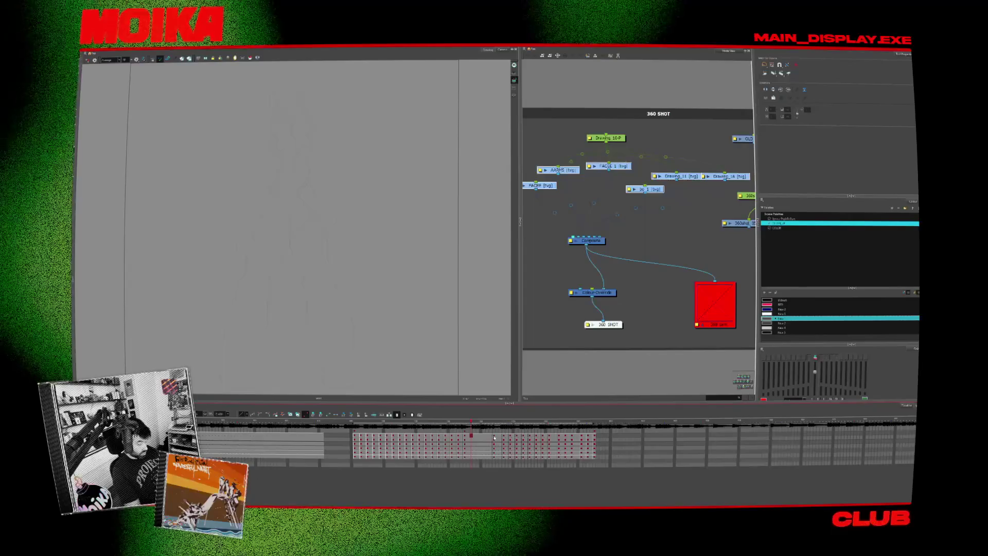
Shift the pasted exposure block left so it directly follows the first run without a gap.
left_click_drag(494, 438, 499, 458)
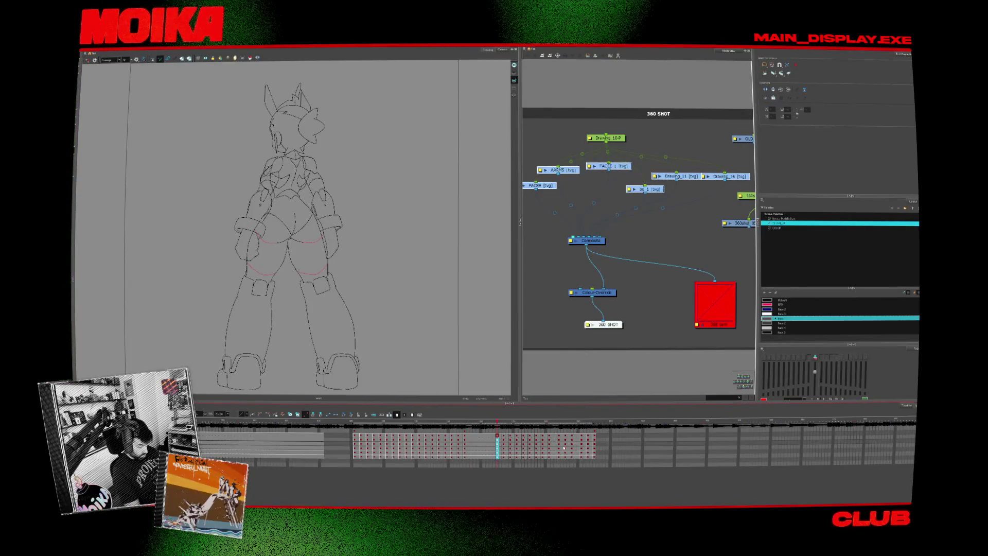
left_click_drag(560, 437, 573, 450)
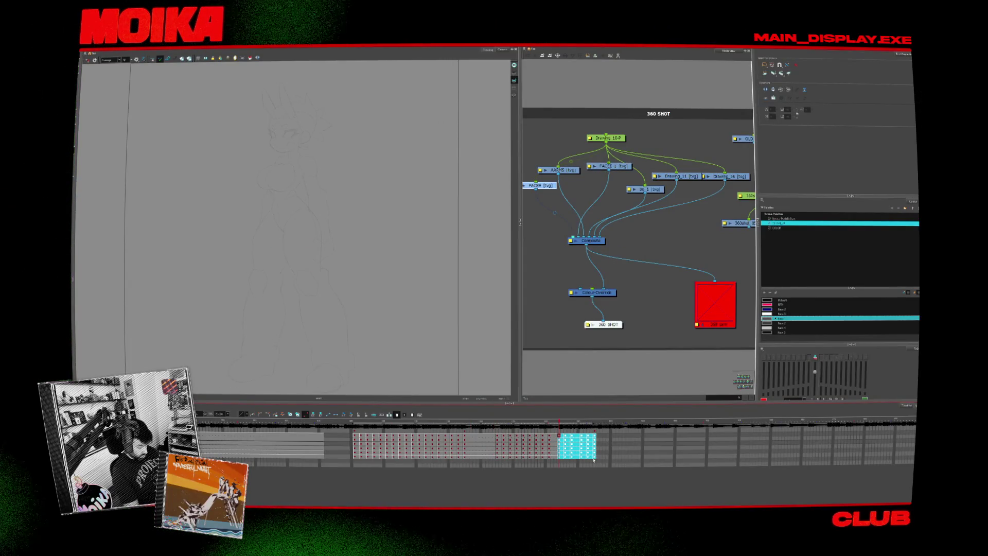
left_click_drag(578, 436, 584, 453)
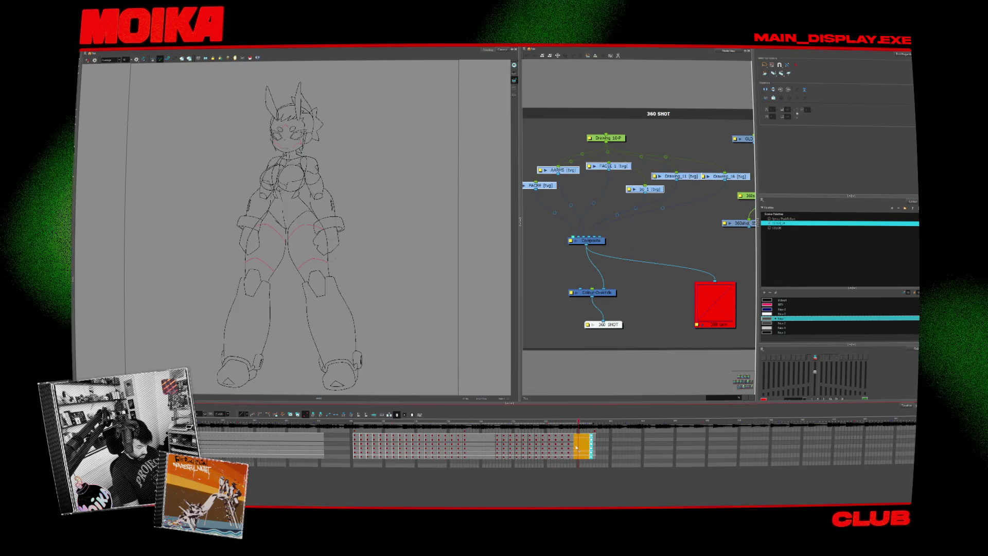
mouse_move(497, 436)
left_mouse_down()
mouse_move(588, 455)
mouse_move(512, 445)
left_mouse_up()
left_click(474, 440)
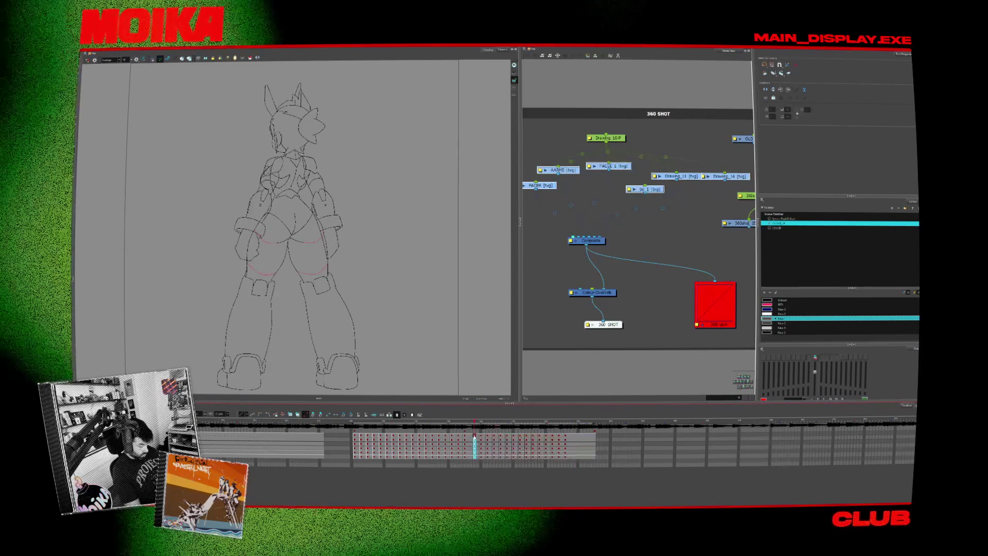
left_click(481, 437)
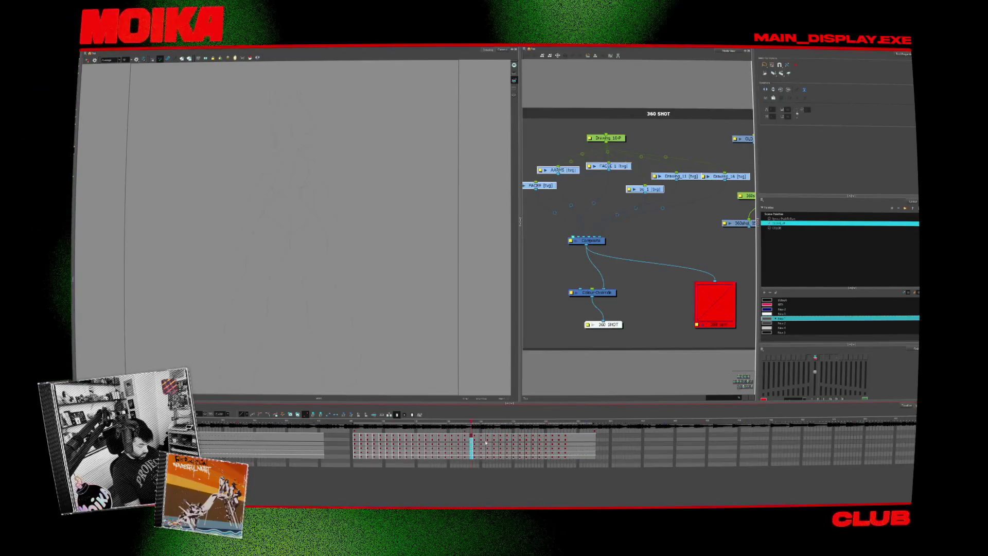
left_click_drag(474, 437, 569, 457)
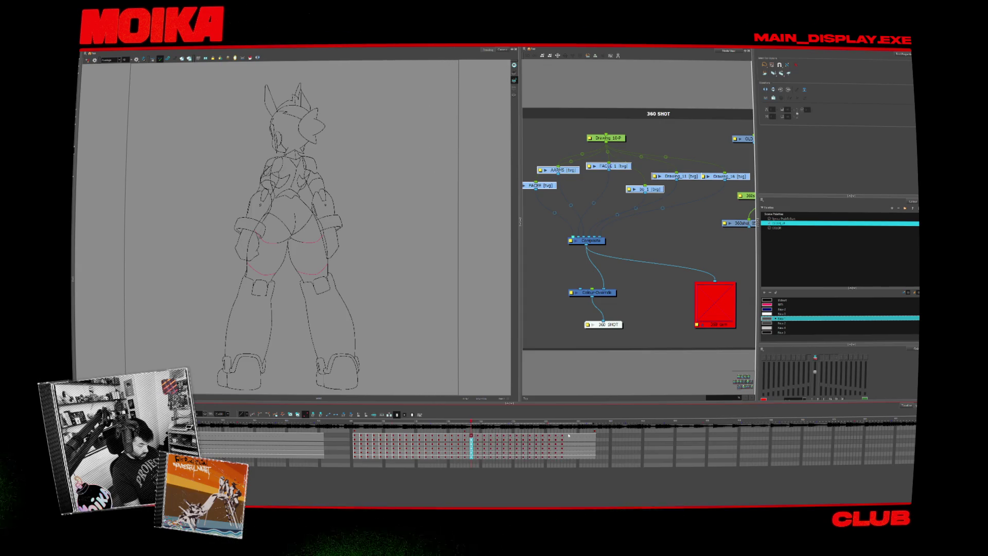
Scrub through the continuous turnaround to check timing, then fade the sketch to a faint reference.
left_click(594, 432)
left_click(563, 435)
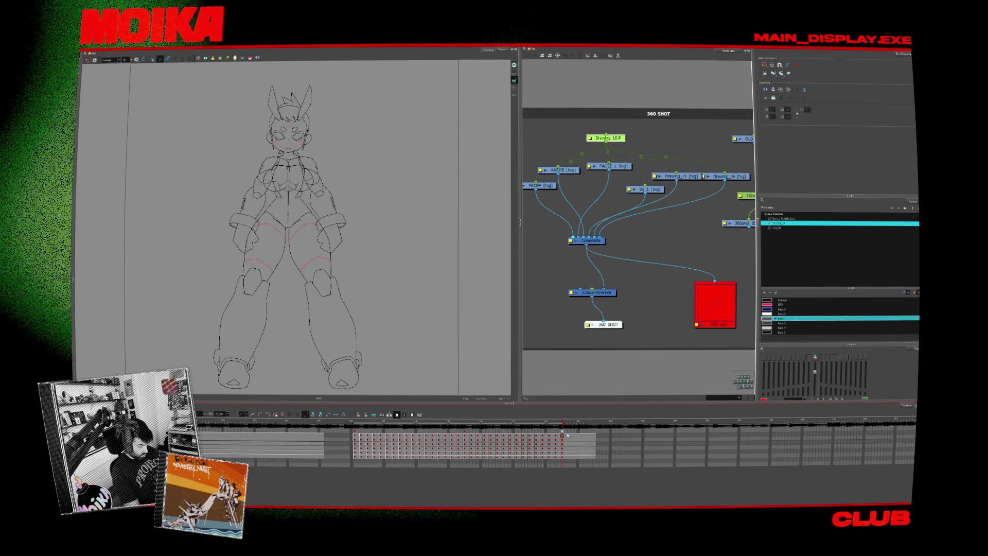
left_click_drag(566, 435, 601, 457)
left_click(357, 434)
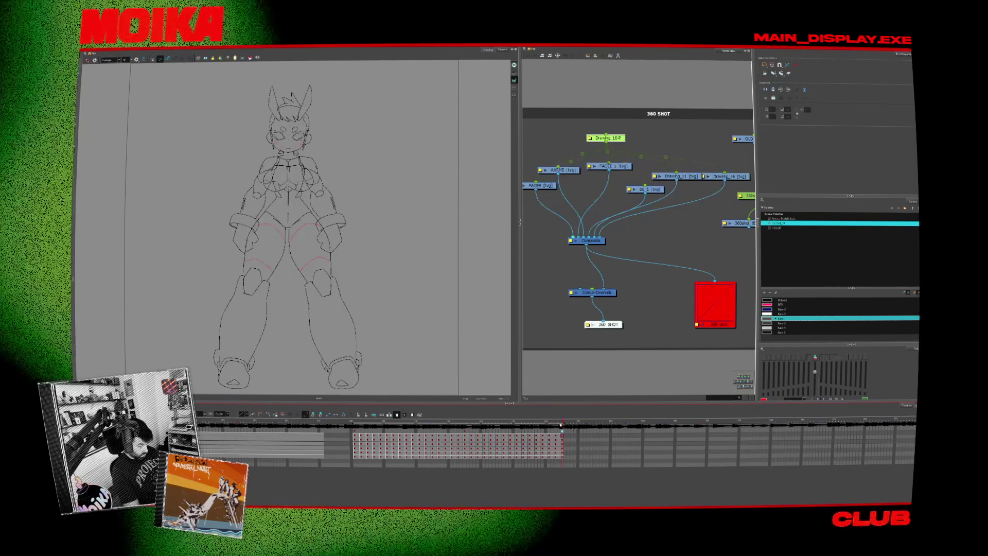
mouse_move(358, 434)
left_mouse_down()
mouse_move(562, 436)
mouse_move(559, 426)
left_mouse_up()
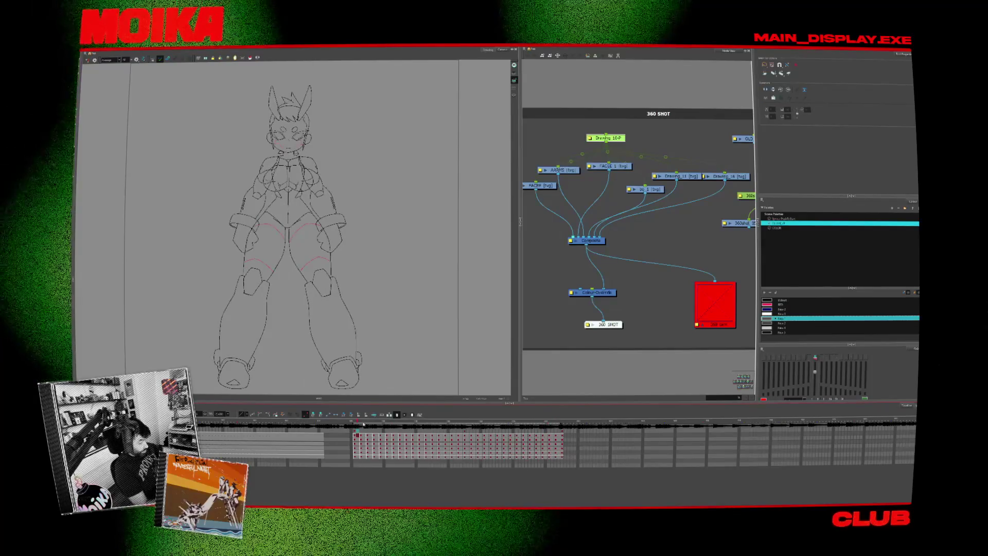
key("Down")
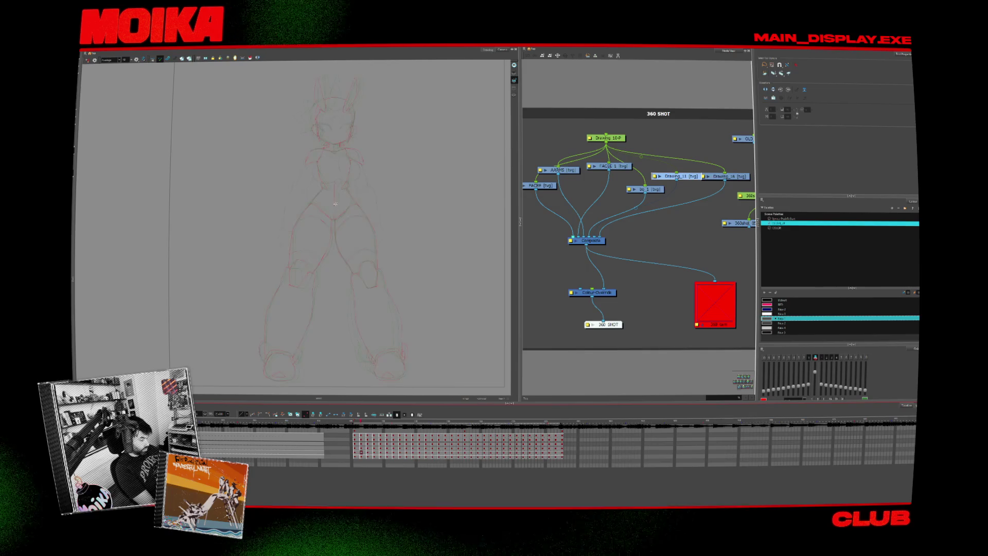
Switch to the Brush and draw a short clean line over the sketch while flipping drawings.
scroll(336, 209, "up", 5)
key("alt+b")
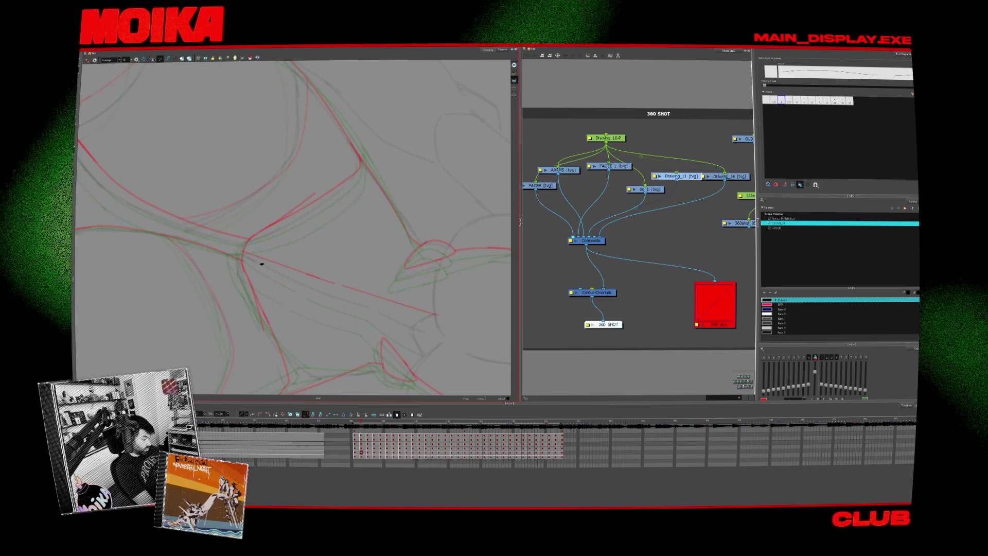
key("period")
key("period")
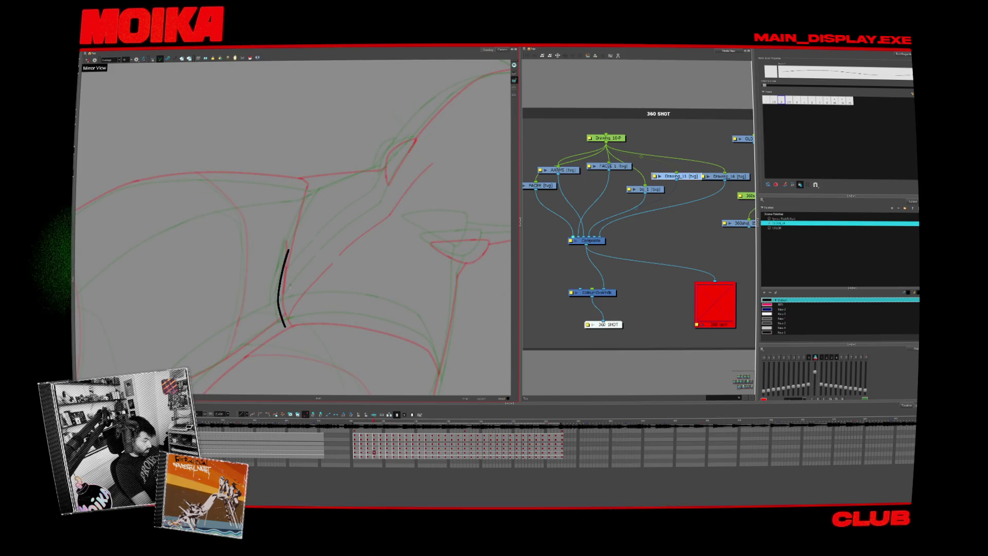
key("period")
left_click_drag(272, 296, 273, 316)
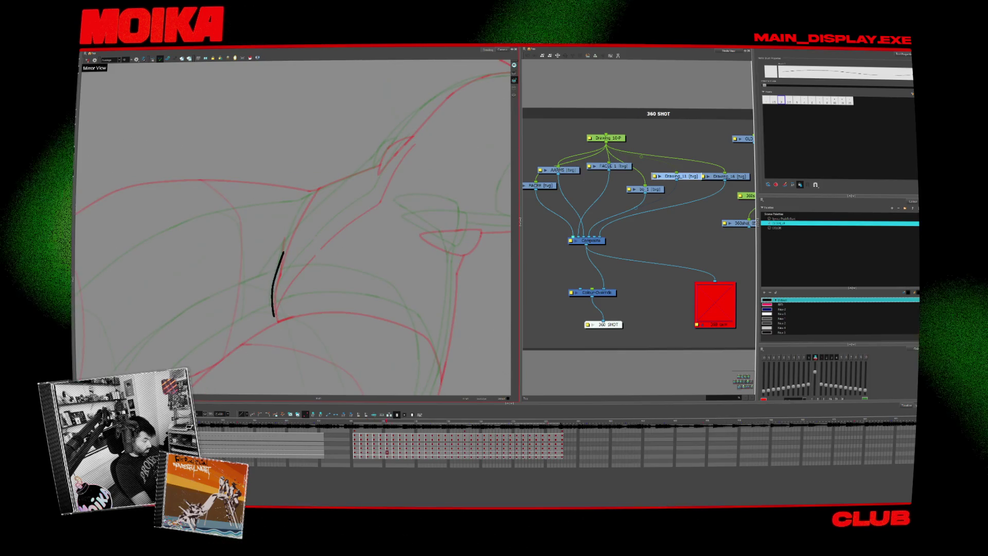
key("period")
key("period")
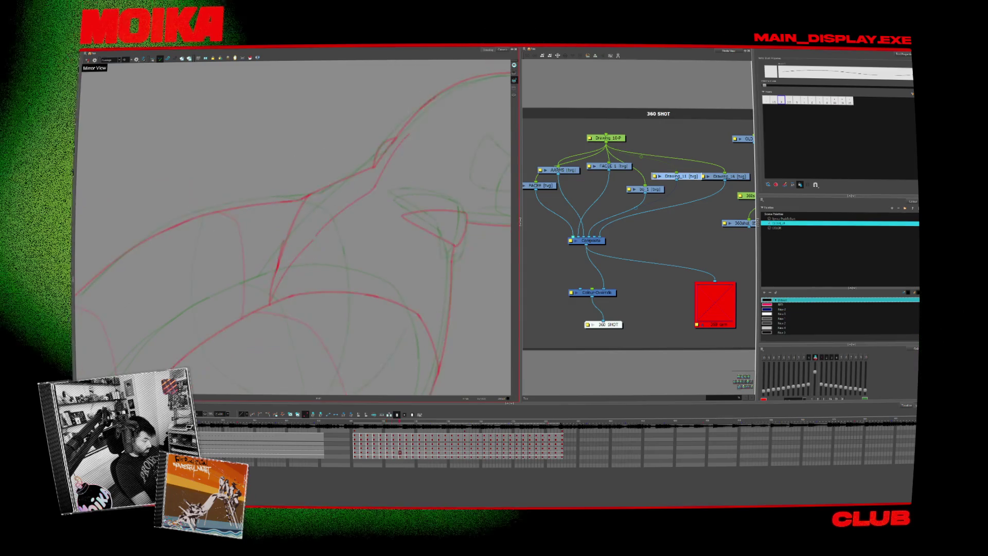
key("period")
key("period")
key("period")
key("period")
key("period")
key("period")
key("period")
key("period")
key("period")
key("period")
key("comma")
key("period")
key("period")
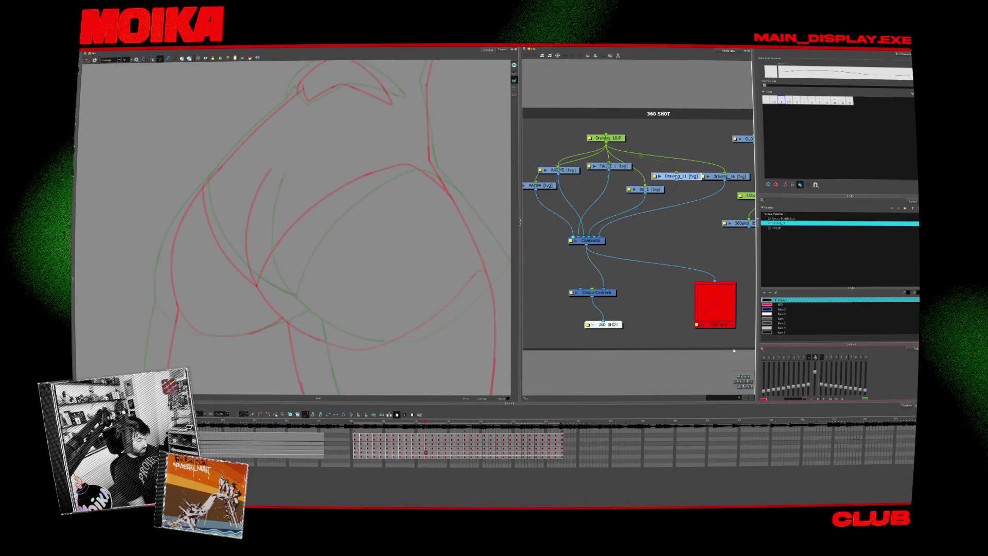
Trace a curved clean line over the armor sketch, redrawing it twice to fit.
left_click_drag(276, 293, 375, 174)
key("ctrl+z")
left_click_drag(275, 295, 399, 173)
key("ctrl+z")
left_click_drag(274, 294, 393, 173)
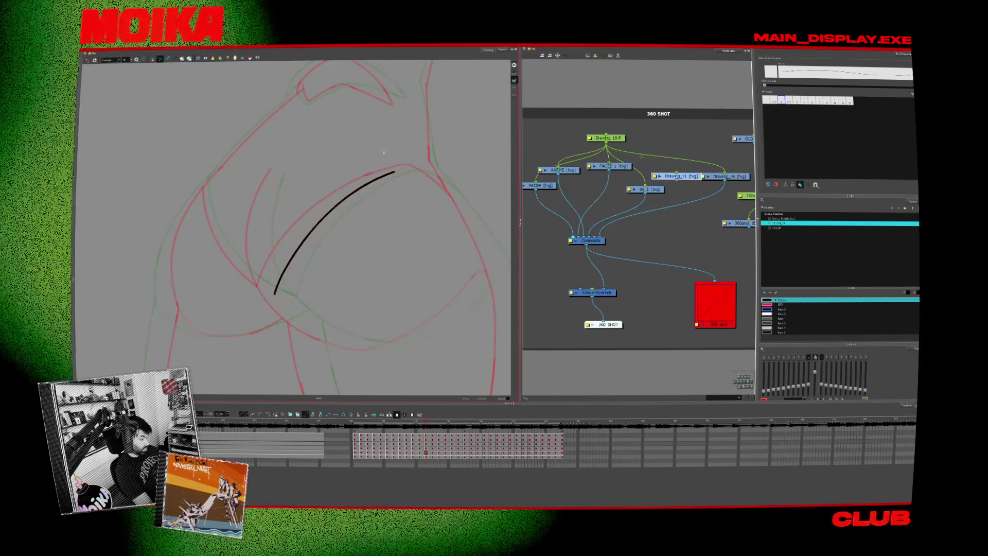
On a rotated canvas, redraw a curved stroke and add a long rising clean line.
key("v")
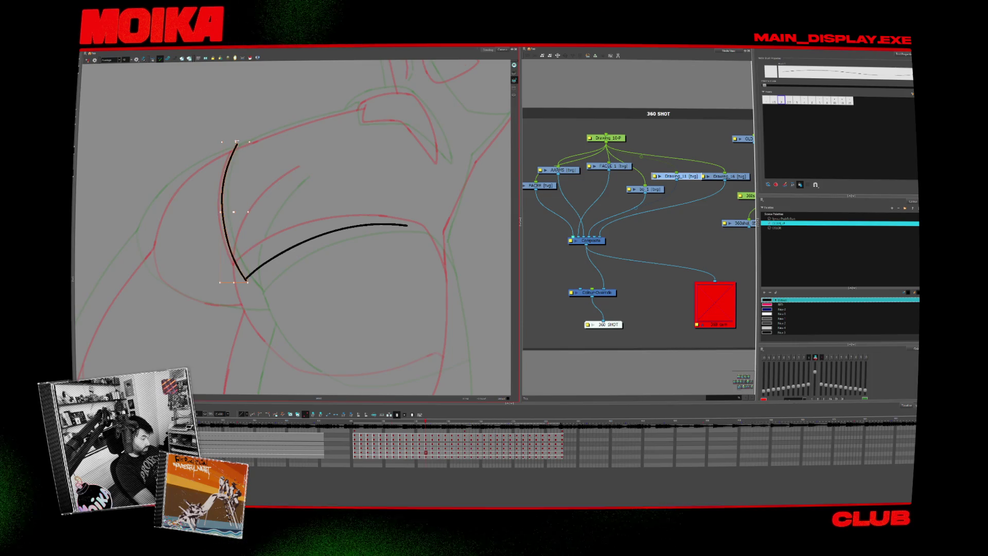
key("period")
key("period")
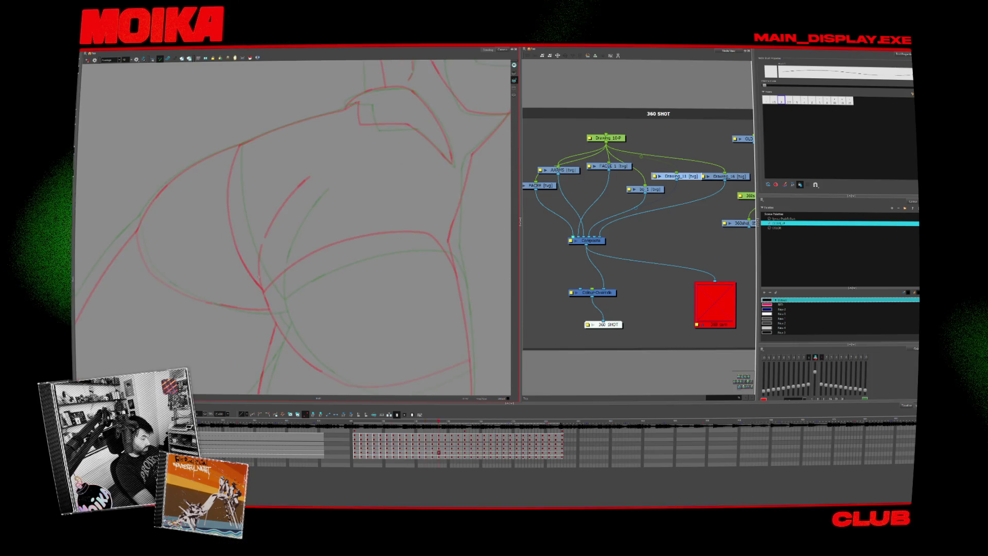
key("ctrl+z")
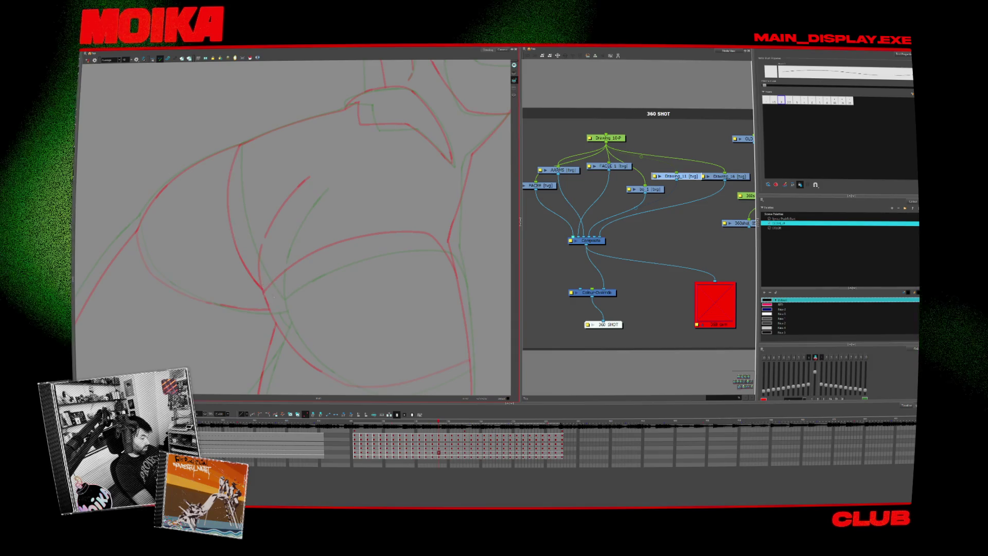
left_click_drag(275, 298, 248, 133)
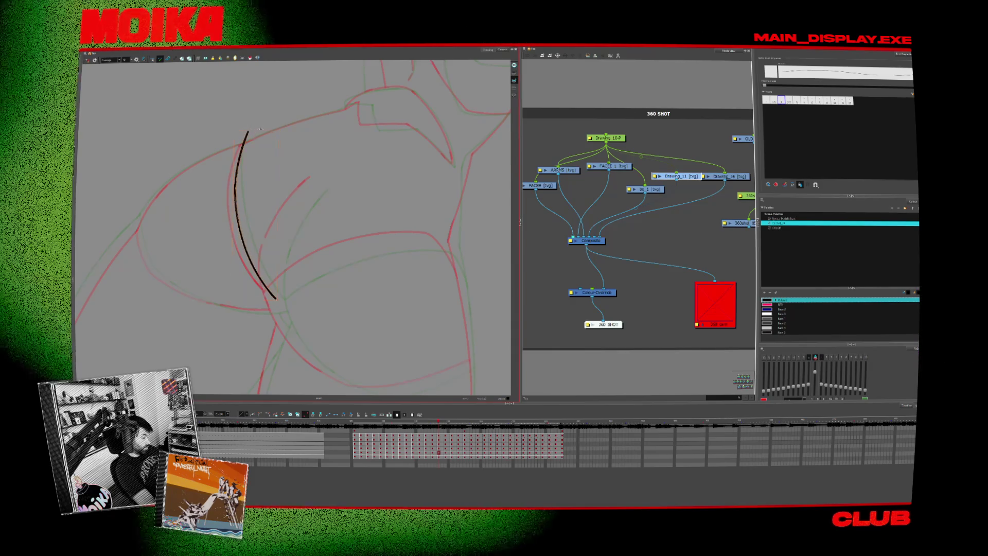
key("c")
mouse_move(292, 299)
left_mouse_down()
mouse_move(364, 221)
mouse_move(439, 201)
left_mouse_up()
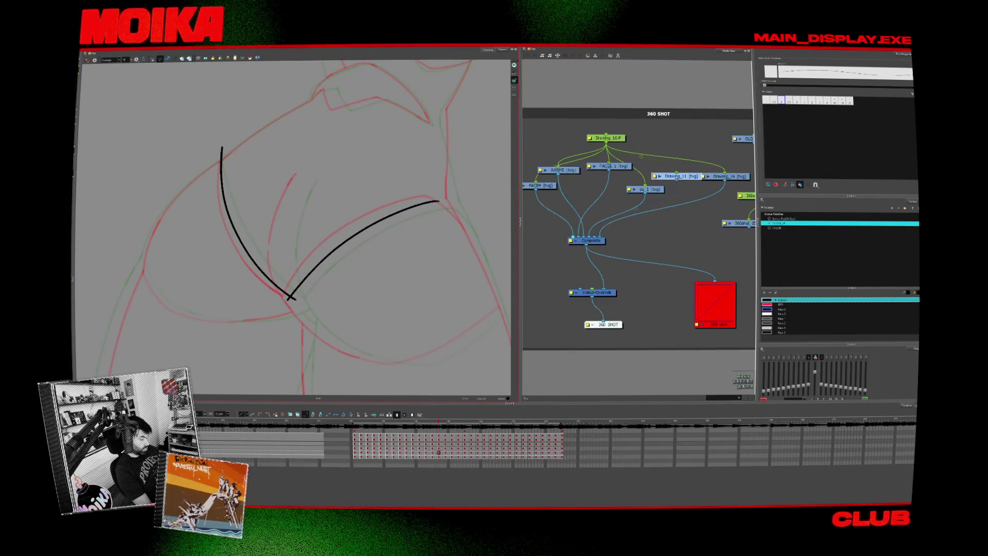
key(".")
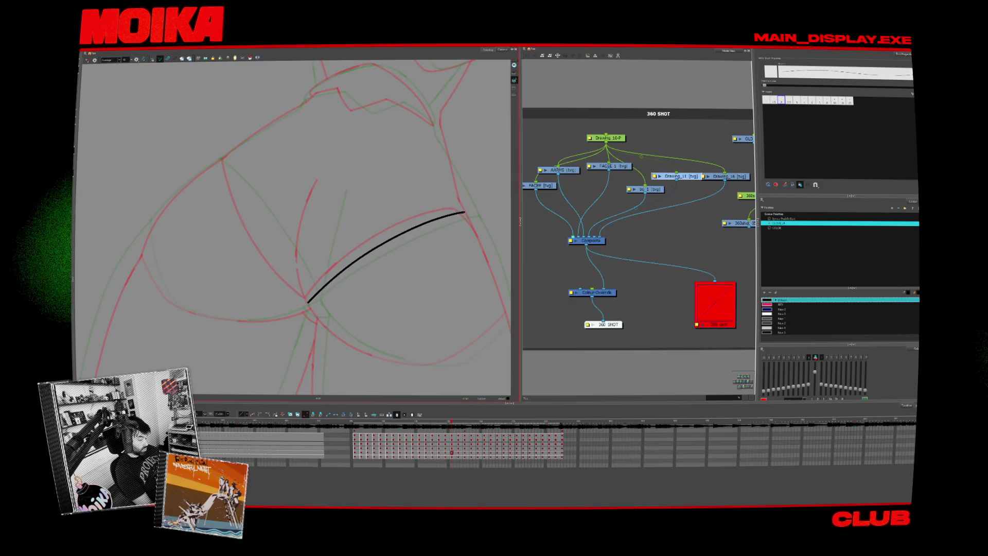
Trace a curved clean line down the sketch on the next drawing, retrying until it fits.
key("ctrl+alt+bracketright")
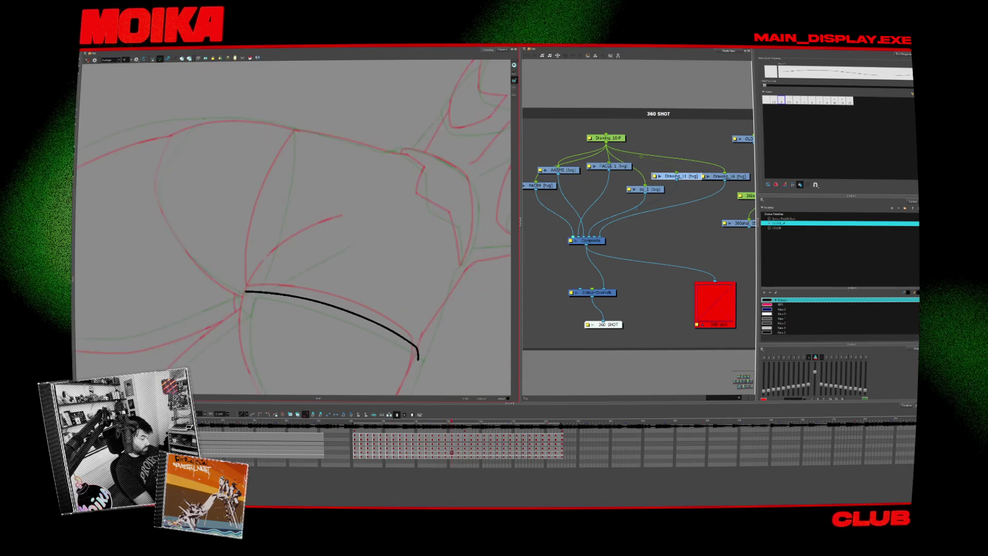
left_click_drag(293, 129, 267, 236)
key("ctrl+z")
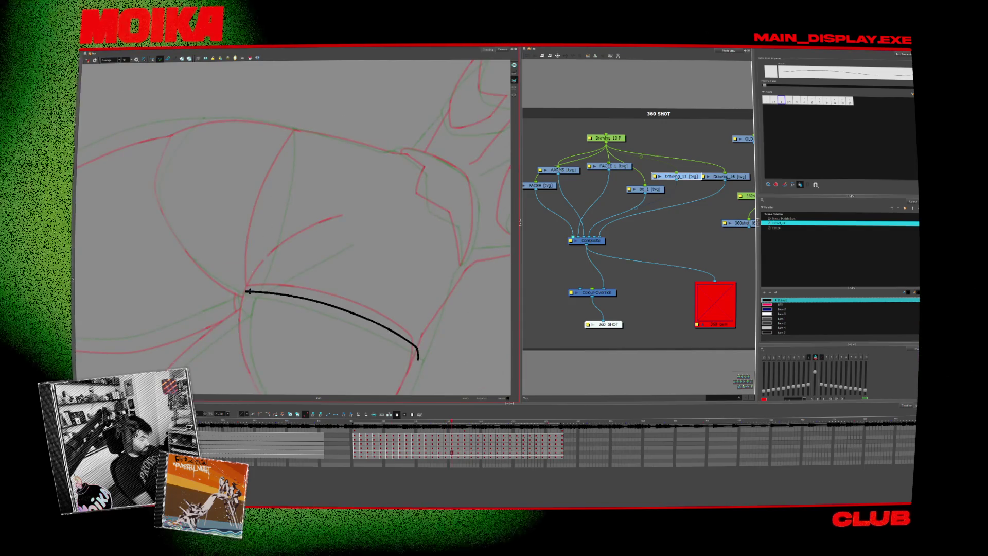
left_click_drag(292, 135, 248, 286)
key("ctrl+z")
left_click_drag(295, 128, 256, 261)
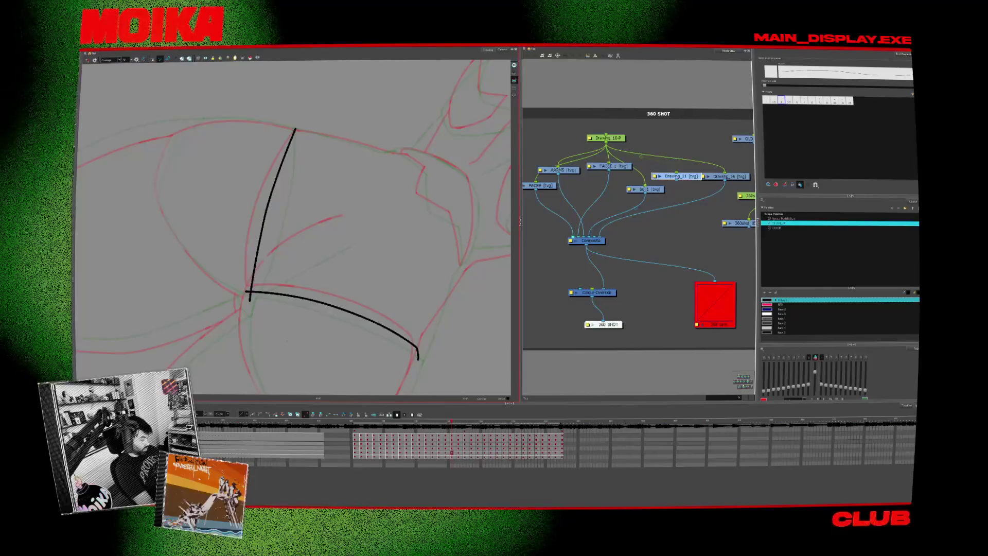
key("ctrl+alt+bracketleft")
Compare neighbouring inked drawings and add clean strokes over the red sketch.
key("shift+x")
key("comma")
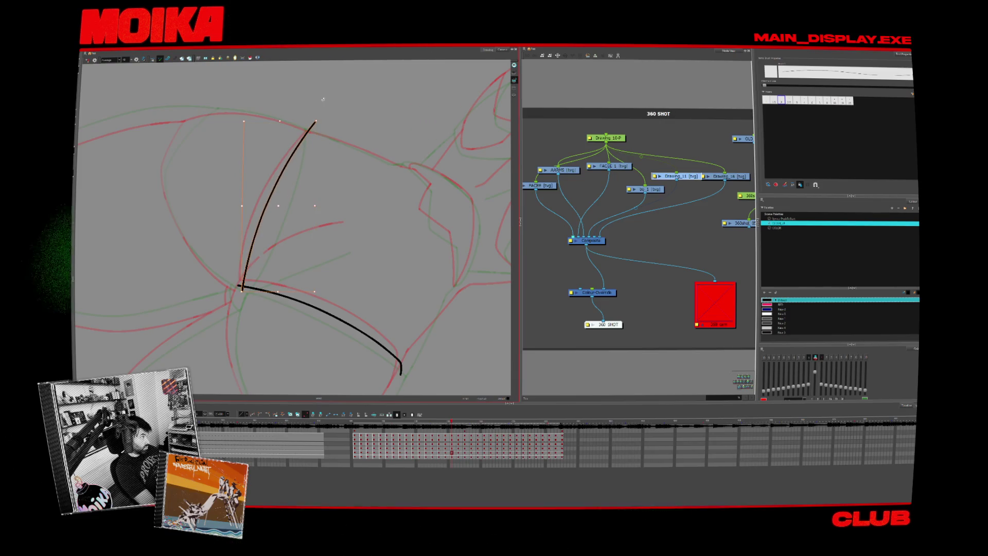
key("shift+x")
key("shift+x")
key("shift+x")
key("shift+x")
key("period")
mouse_move(333, 308)
left_mouse_down()
mouse_move(276, 317)
mouse_move(289, 331)
left_mouse_up()
left_click_drag(297, 275, 280, 291)
key("shift+x")
key("shift+x")
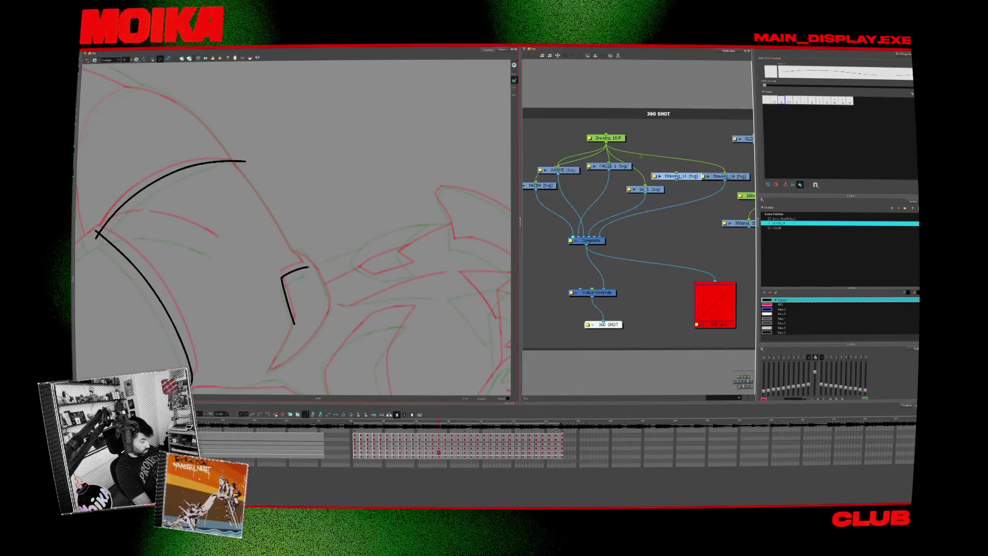
Step back a couple of drawings and extend the short vertical clean line upward.
key("comma")
key("comma")
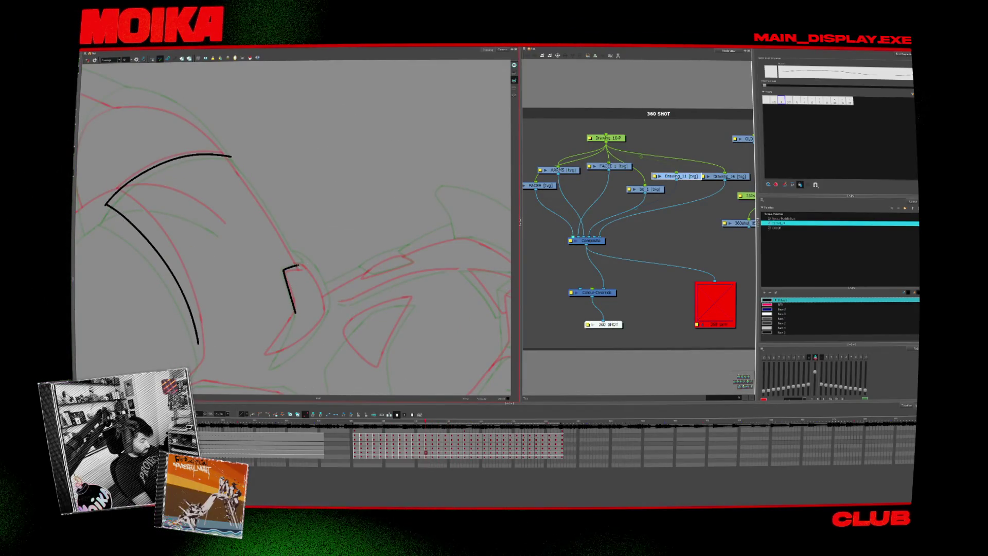
key("comma")
key("comma")
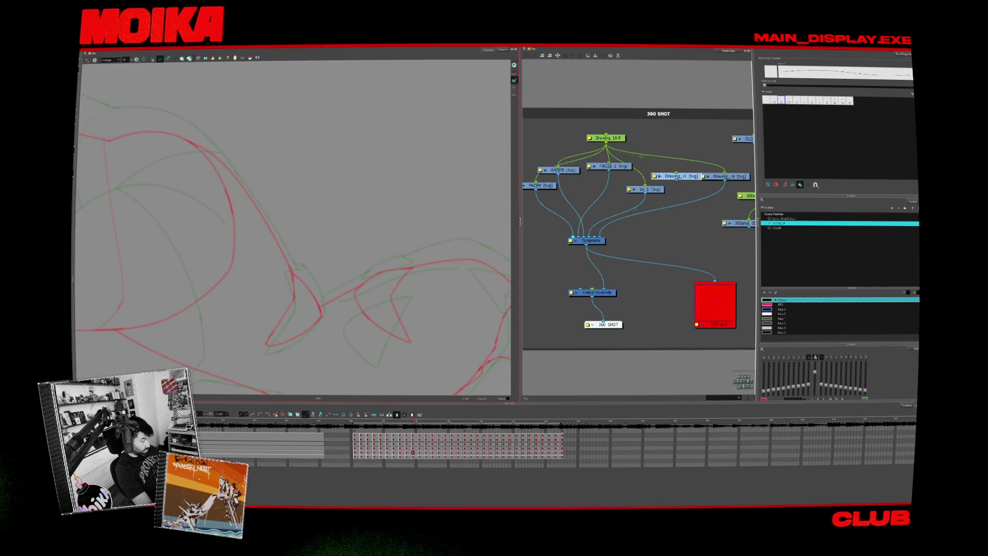
key("space")
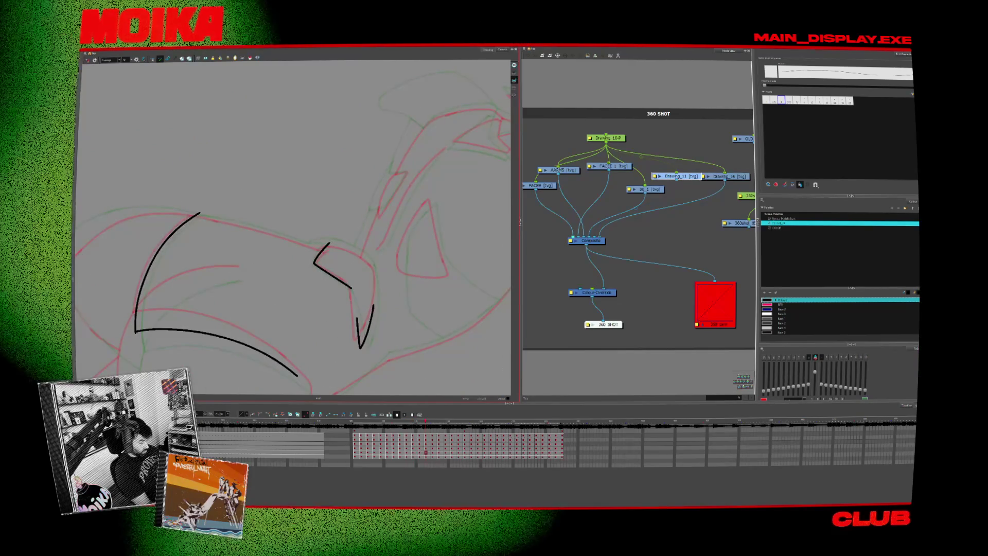
left_click_drag(359, 344, 374, 302)
key("ctrl+a")
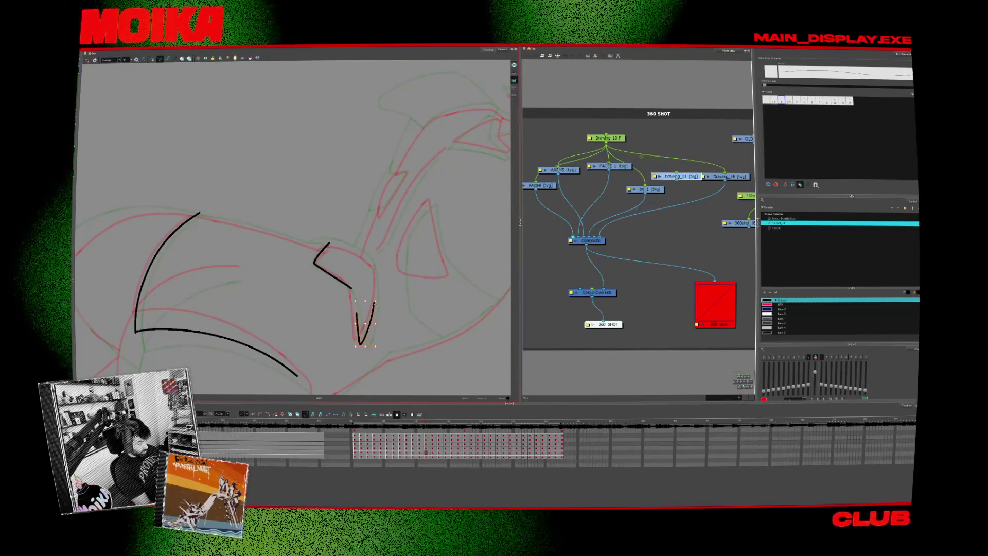
On a later drawing, extend the short stroke downward into a hook.
key("period")
key("period")
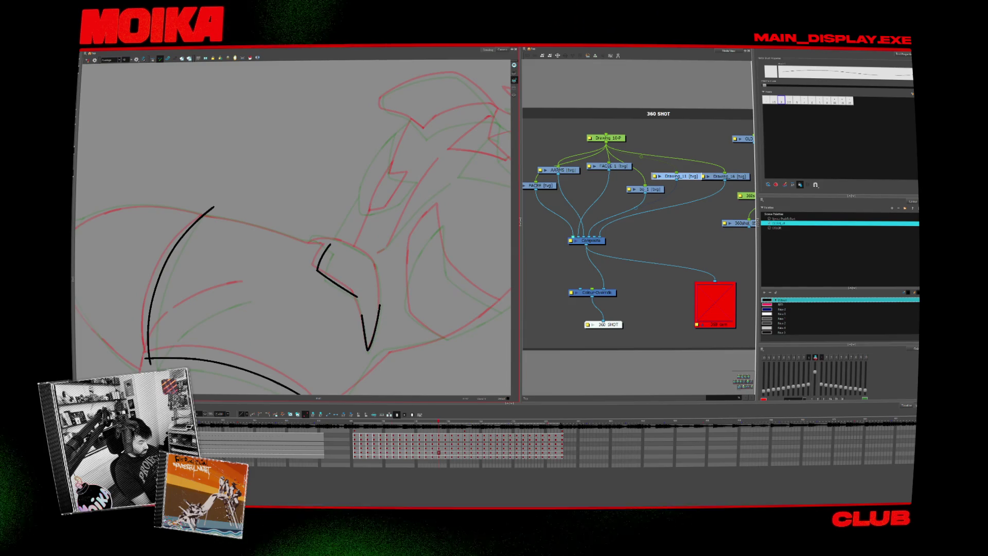
key("period")
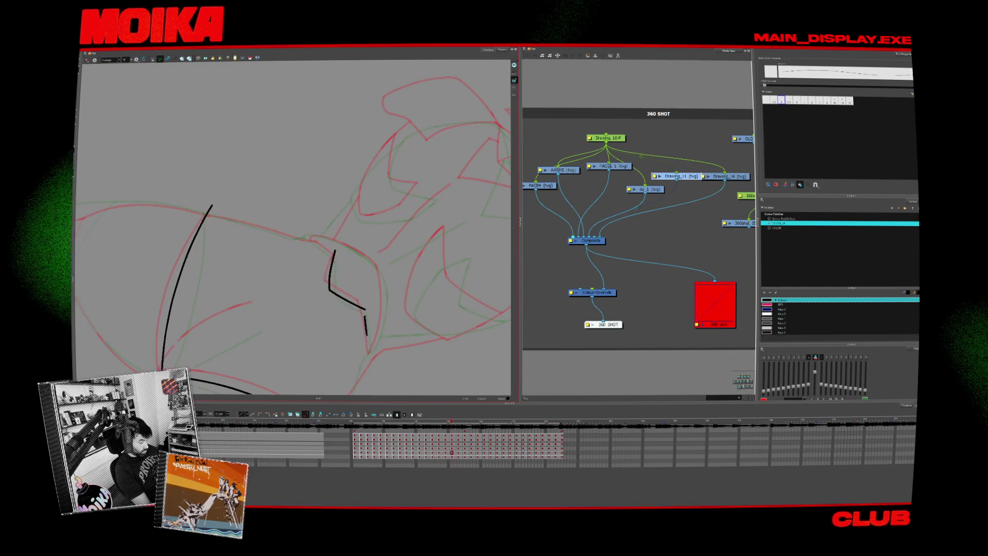
left_click_drag(366, 334, 377, 338)
key("period")
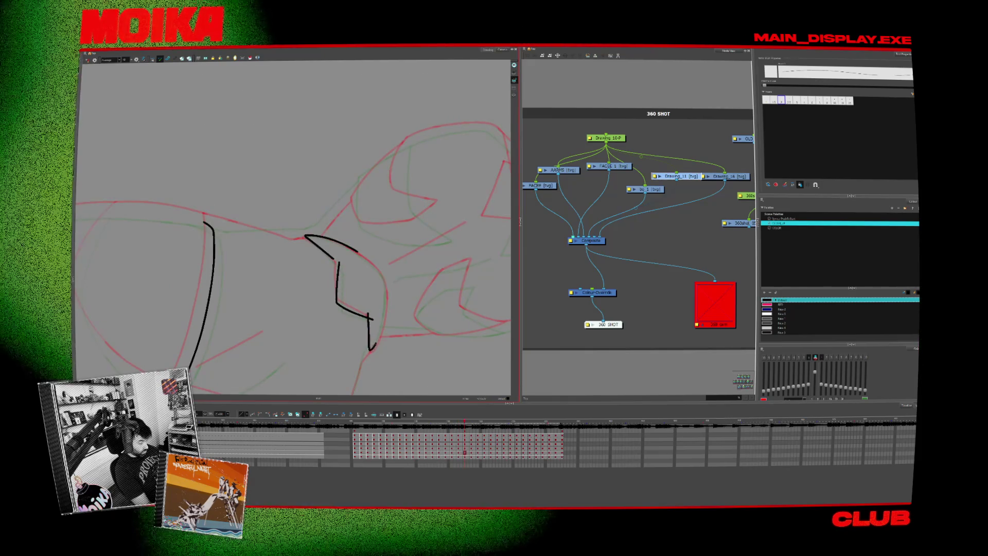
key("period")
key("period")
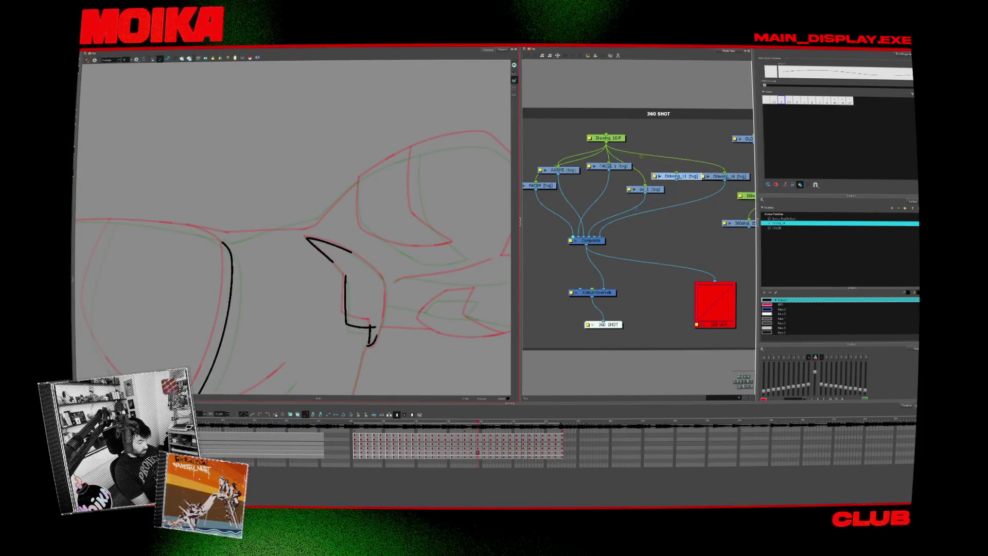
Redraw the 4 shape's right curve higher and a more upright diagonal across the L shape.
key("period")
key("period")
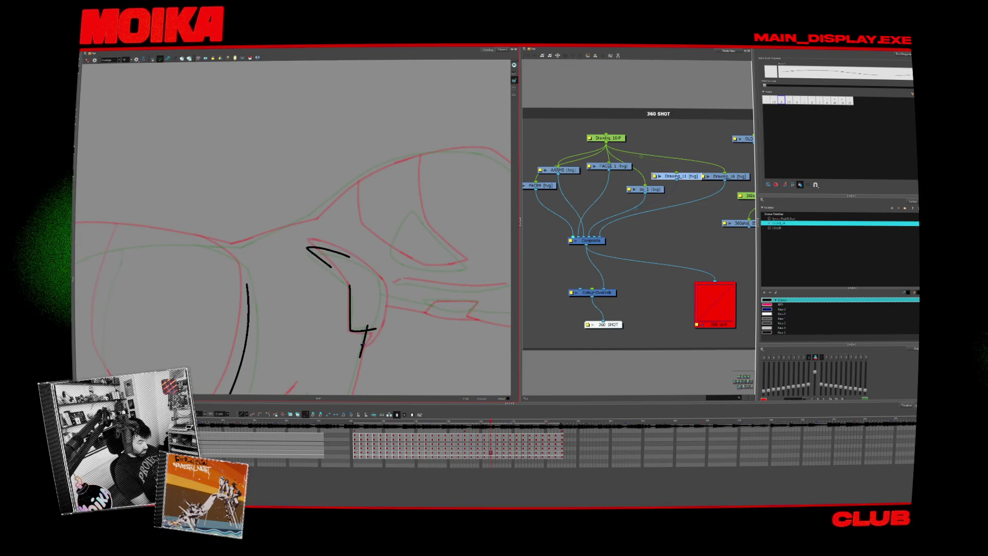
key("ctrl+z")
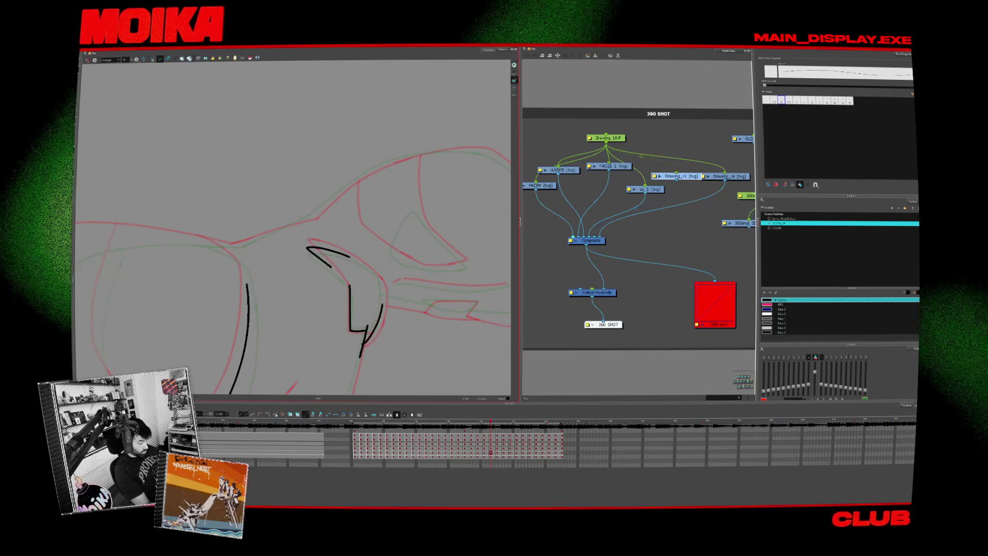
left_click_drag(384, 297, 360, 356)
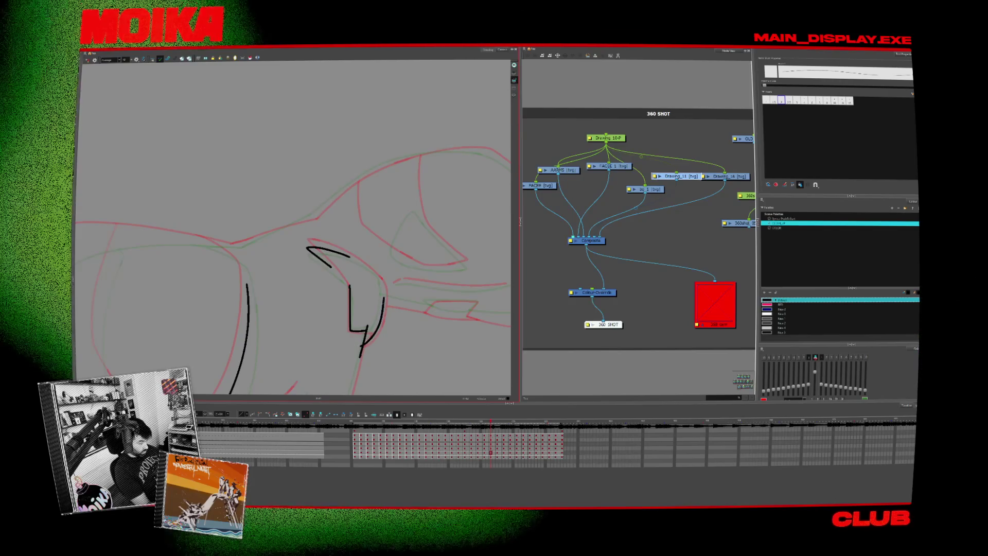
key("period")
key("period")
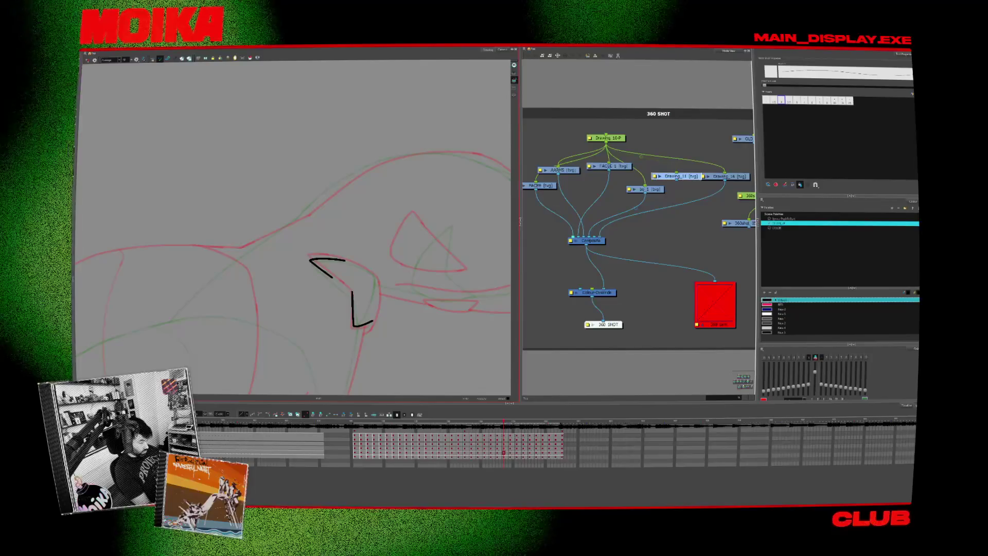
left_click_drag(371, 318, 354, 363)
key("ctrl+z")
left_click_drag(364, 317, 354, 366)
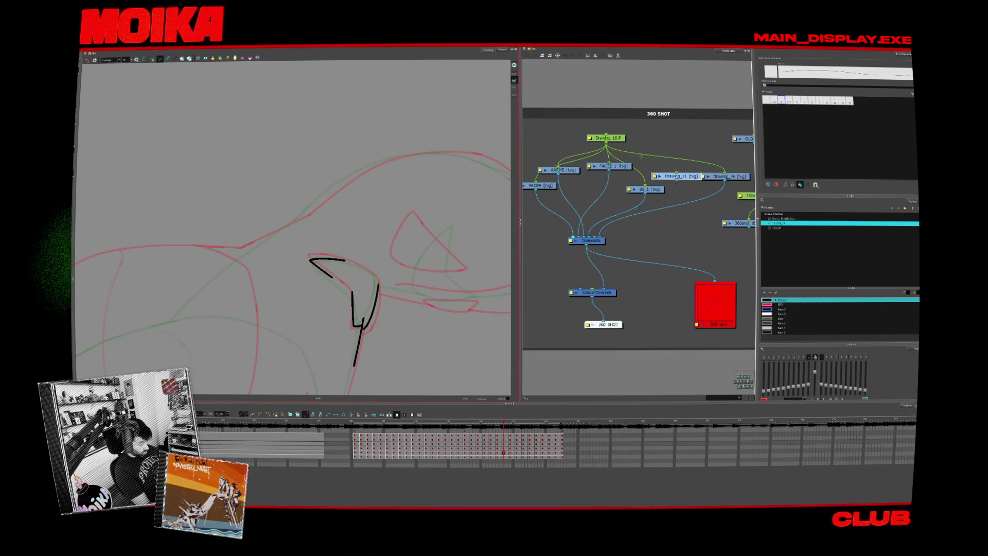
key("period")
key("period")
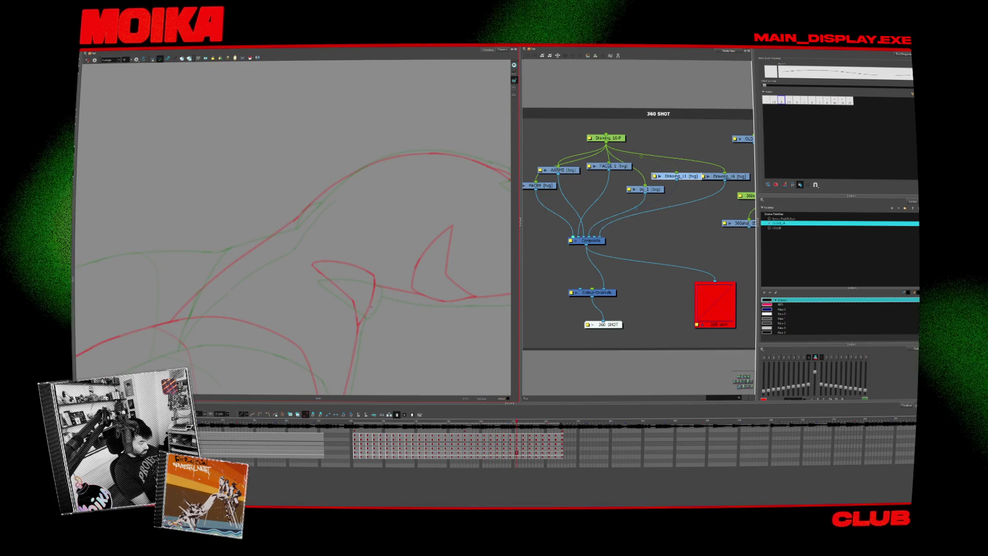
Remove the stroke's overshooting end and select the black arched stroke near its peak to adjust it.
key("comma")
key("comma")
key("ctrl+z")
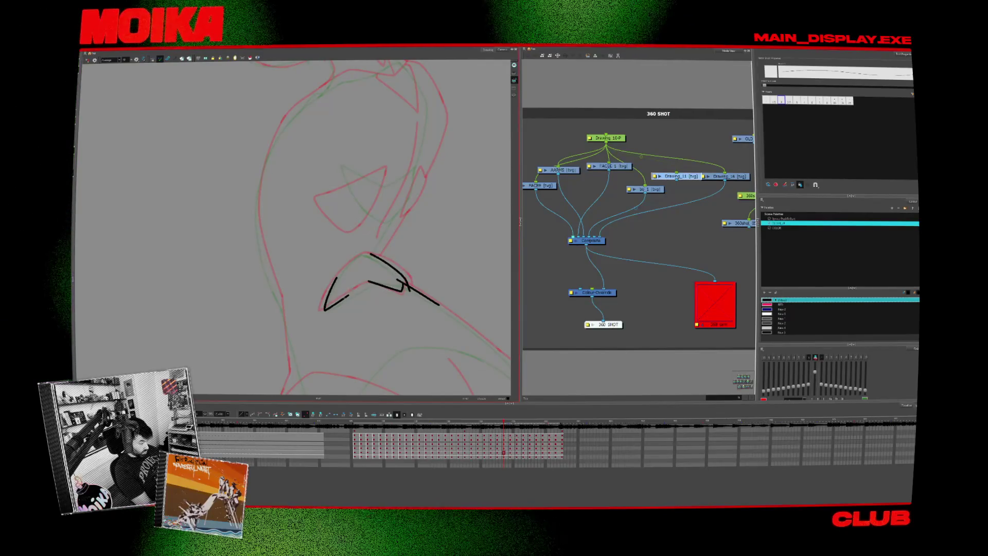
key("period")
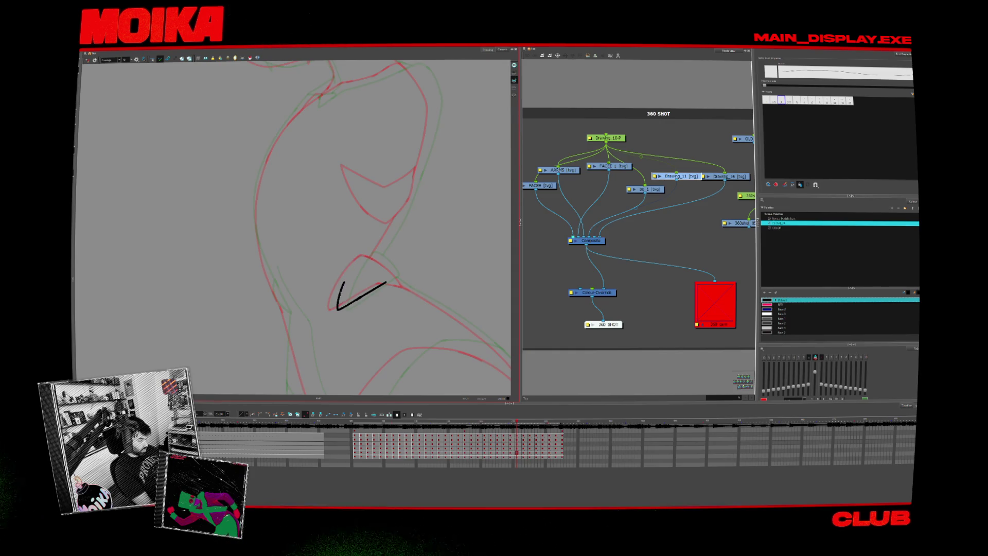
left_click_drag(332, 314, 393, 247)
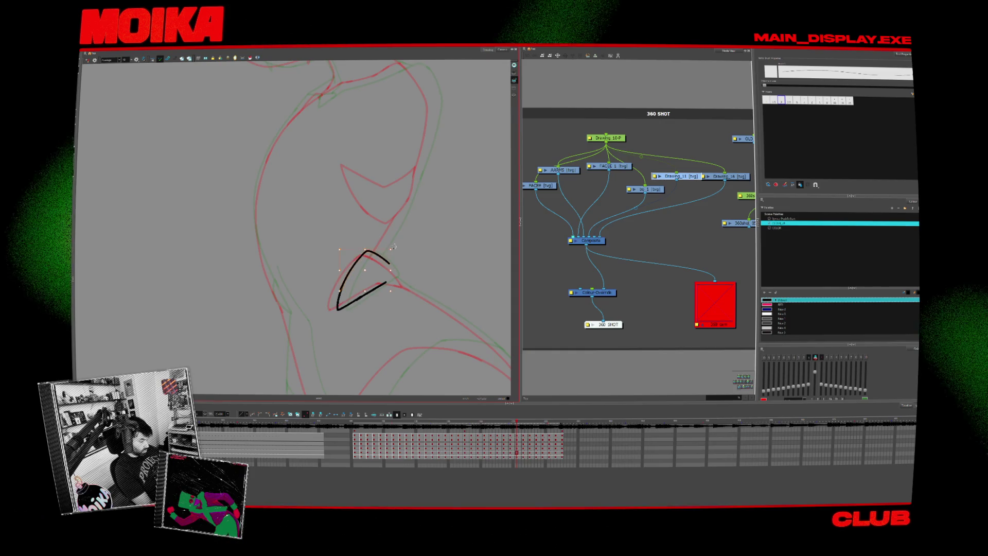
key("comma")
key("comma")
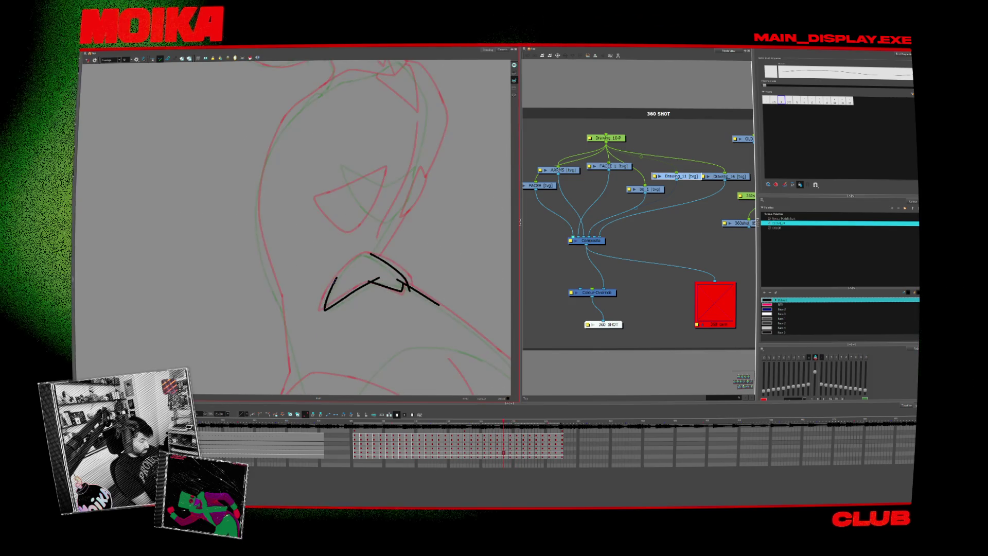
left_click_drag(333, 284, 376, 251)
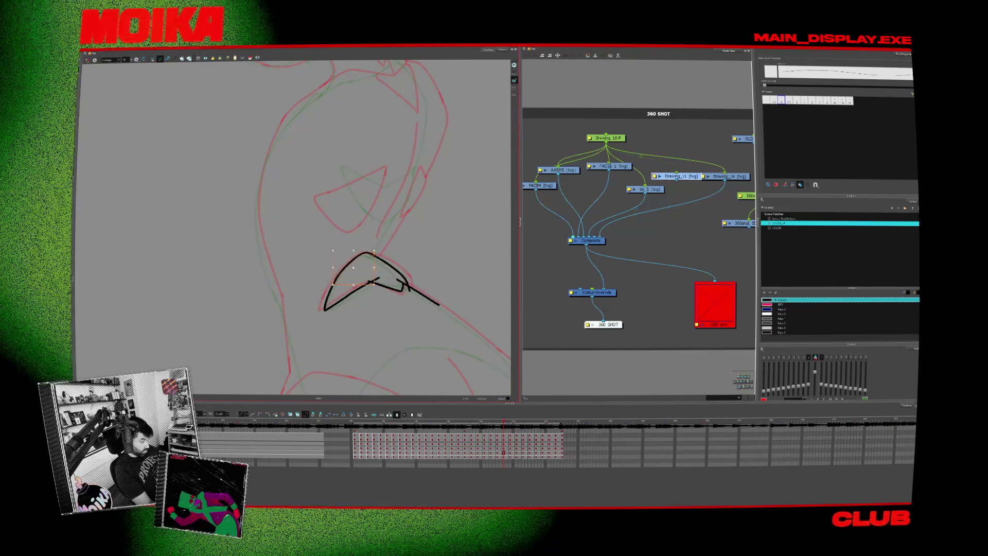